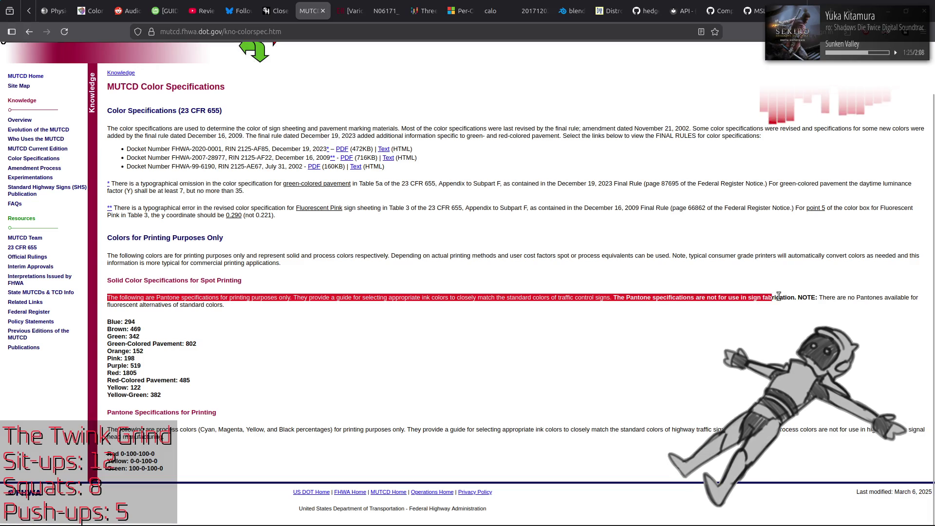
# Open the PDF for Docket FHWA-99-6190, the July 31, 2002 color specifications final rule.
pyautogui.click(380, 345)
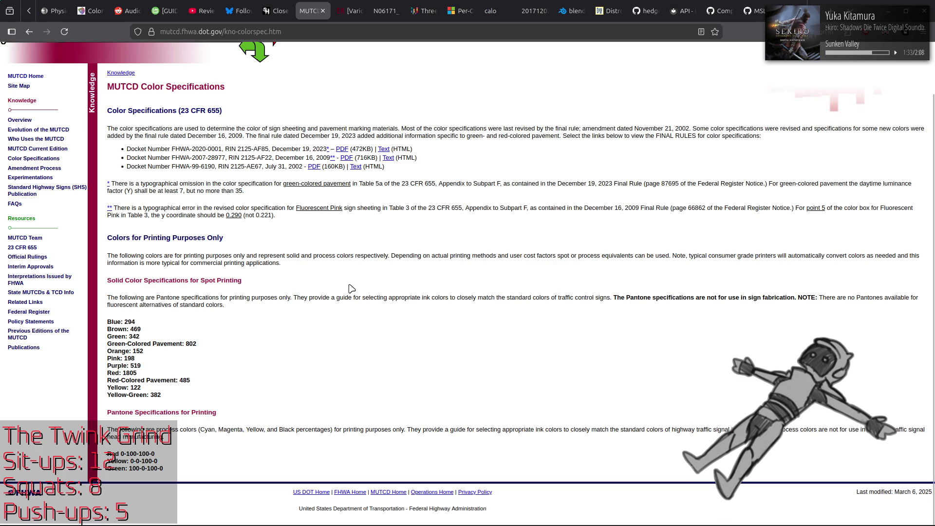
pyautogui.scroll(2, 351, 288)
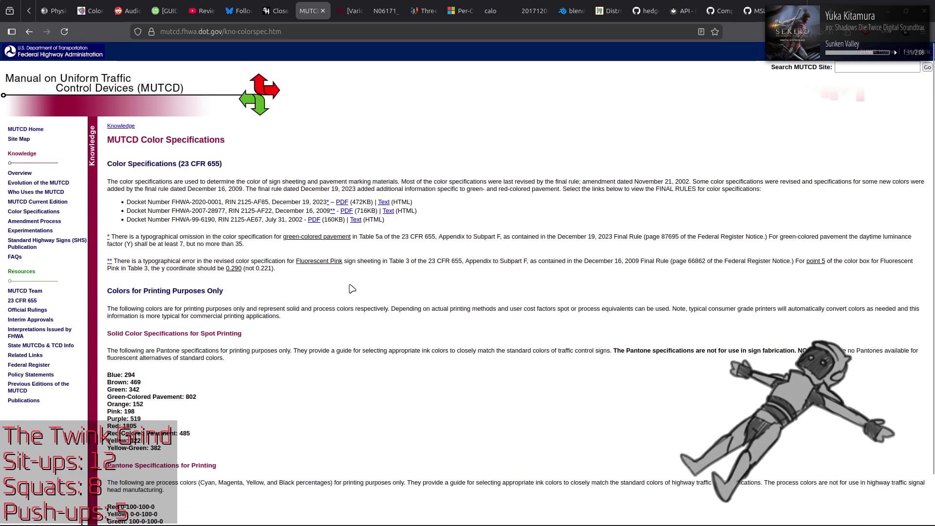
pyautogui.click(314, 220)
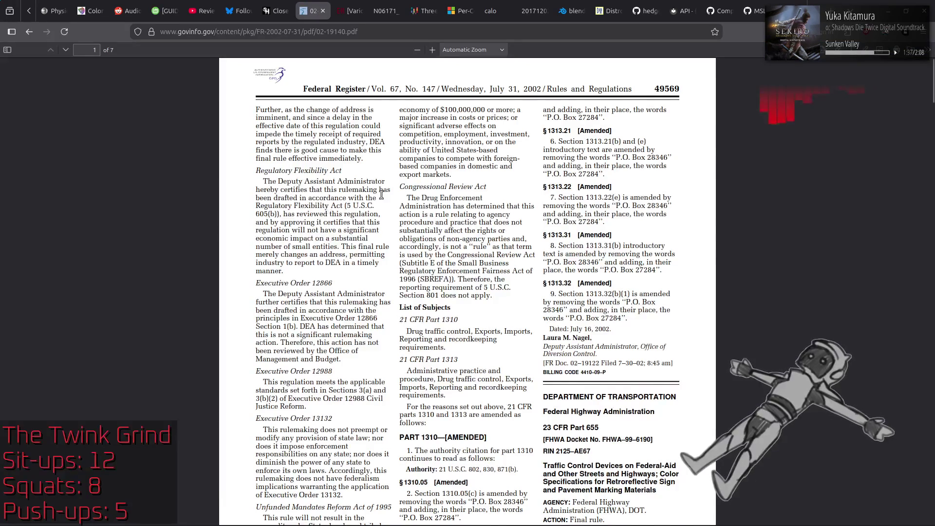
# Scroll the rule PDF from page 1 down to Table 1 on page 5.
pyautogui.scroll(-15, 383, 199)
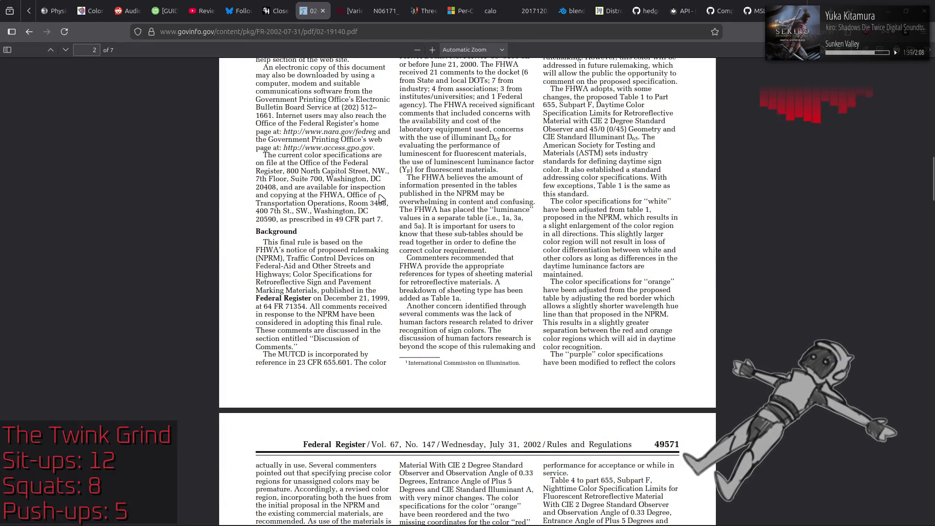
pyautogui.scroll(10, 382, 199)
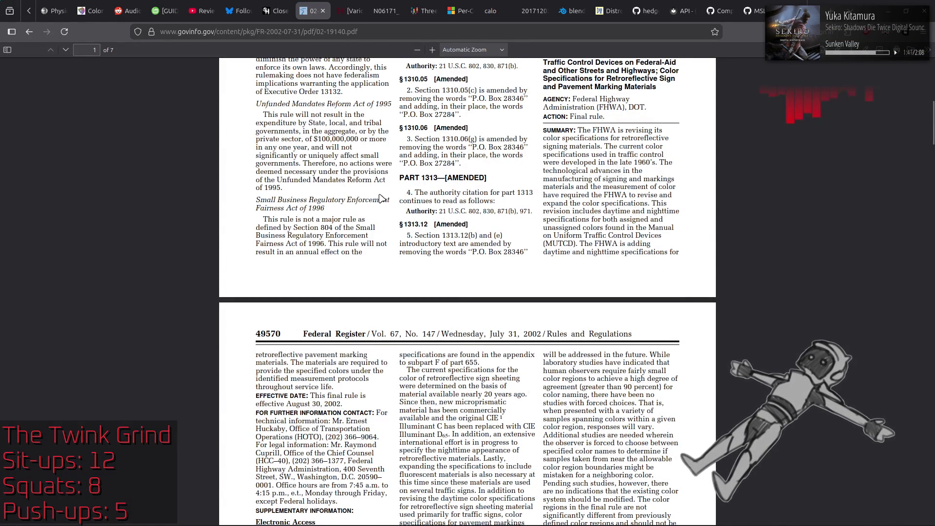
pyautogui.scroll(10, 383, 200)
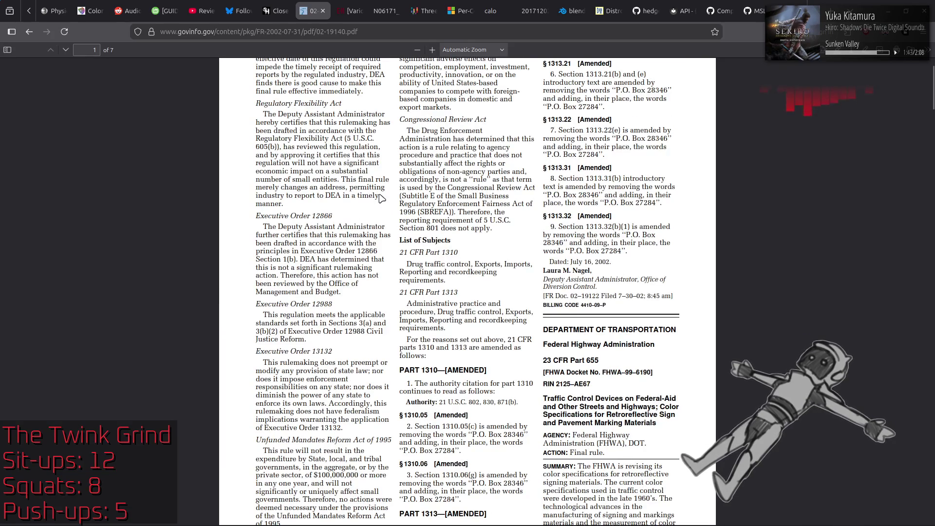
pyautogui.scroll(-20, 381, 198)
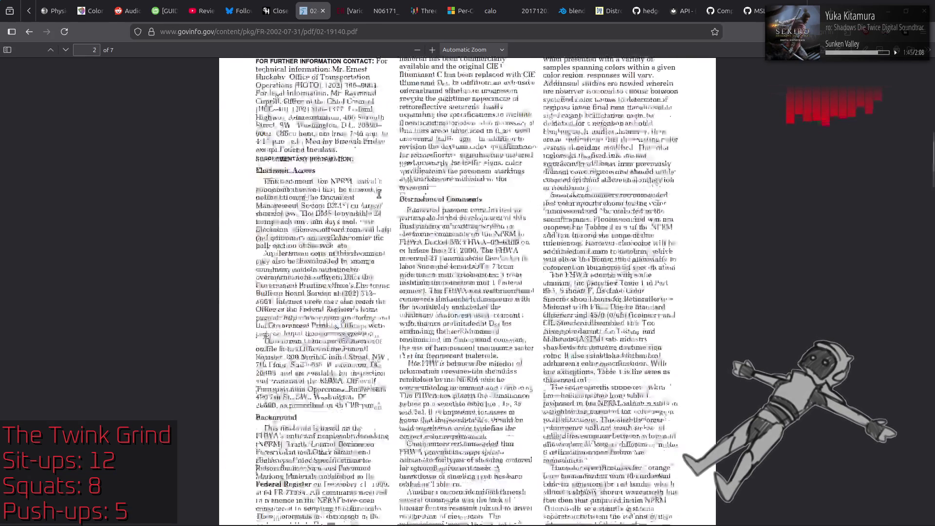
pyautogui.scroll(-3, 379, 194)
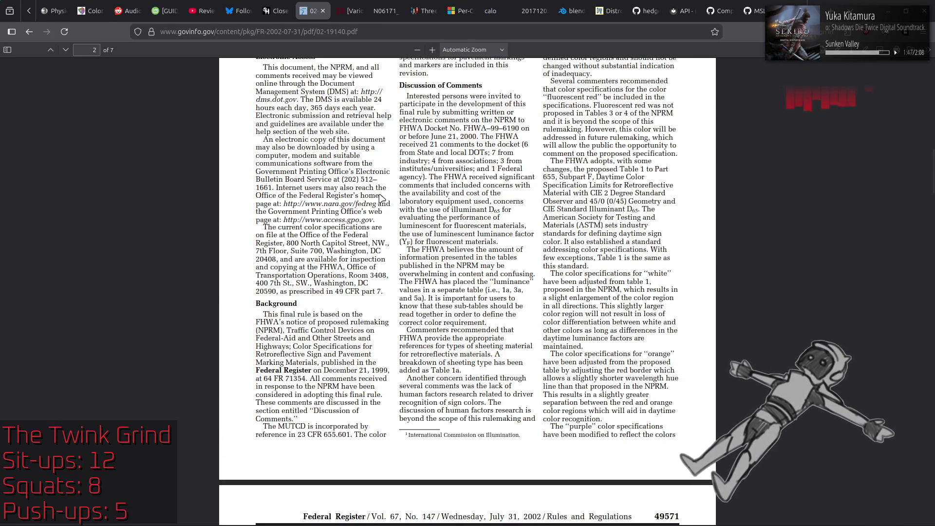
pyautogui.scroll(-7, 381, 198)
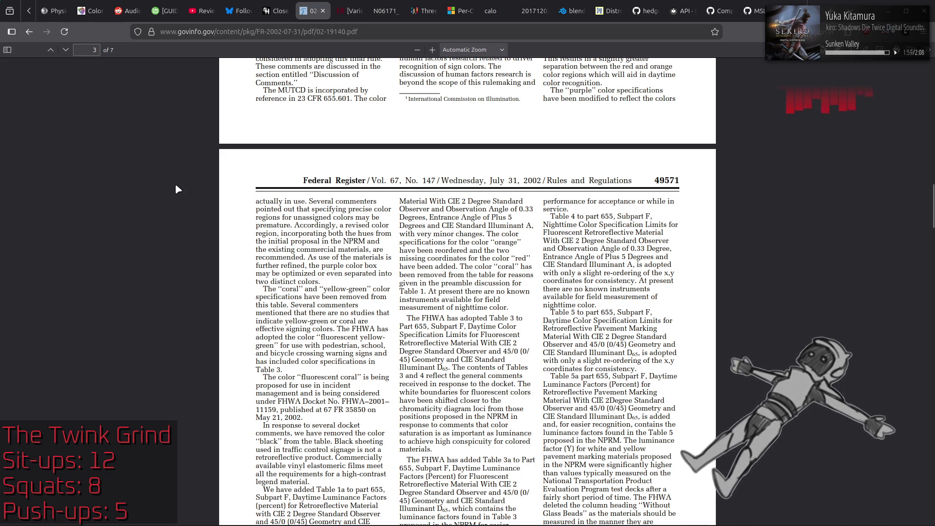
pyautogui.scroll(-10, 175, 186)
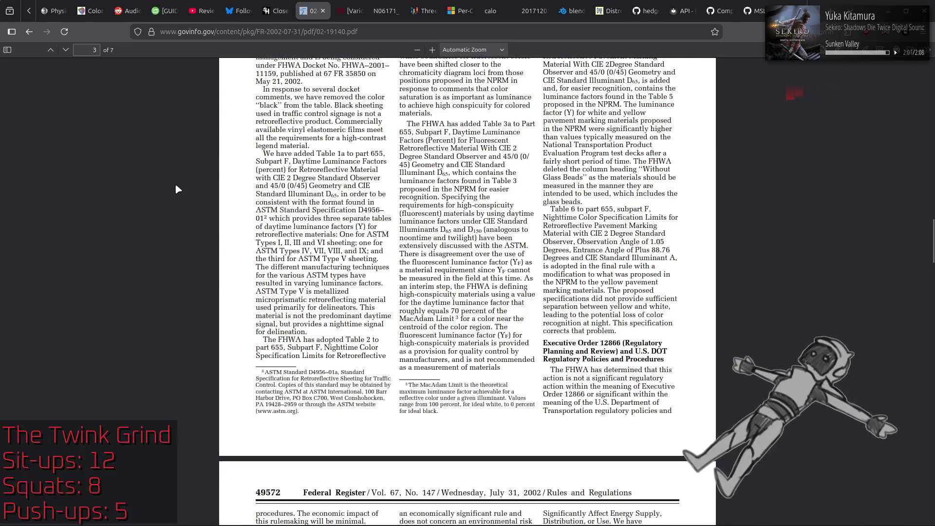
pyautogui.scroll(-12, 177, 189)
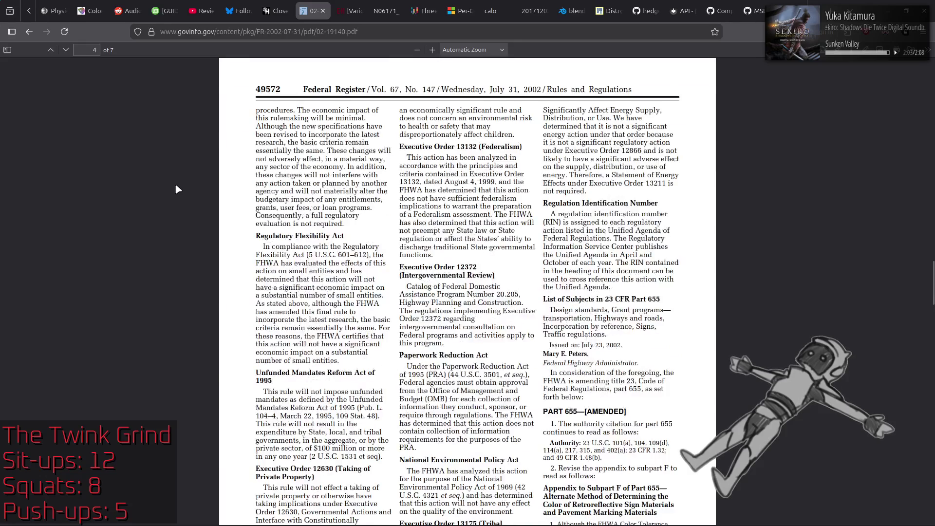
pyautogui.scroll(-20, 177, 189)
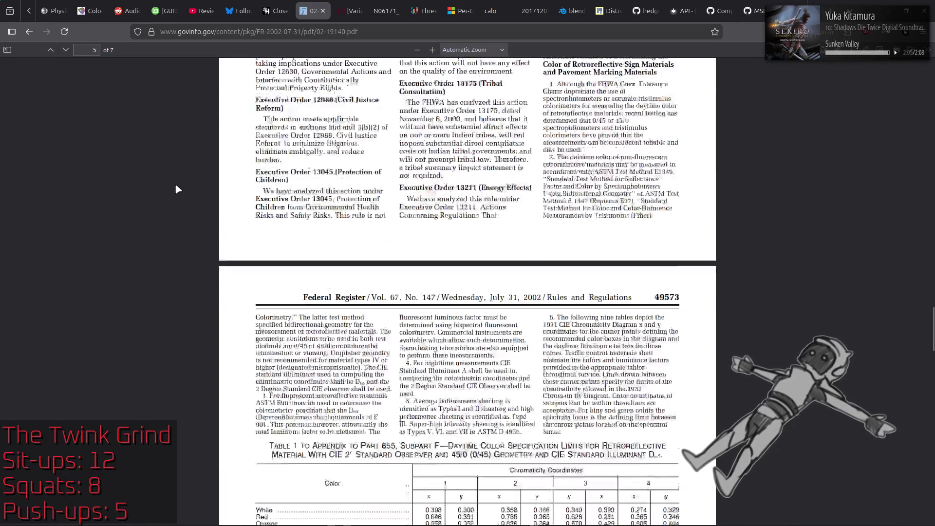
pyautogui.scroll(-2, 177, 189)
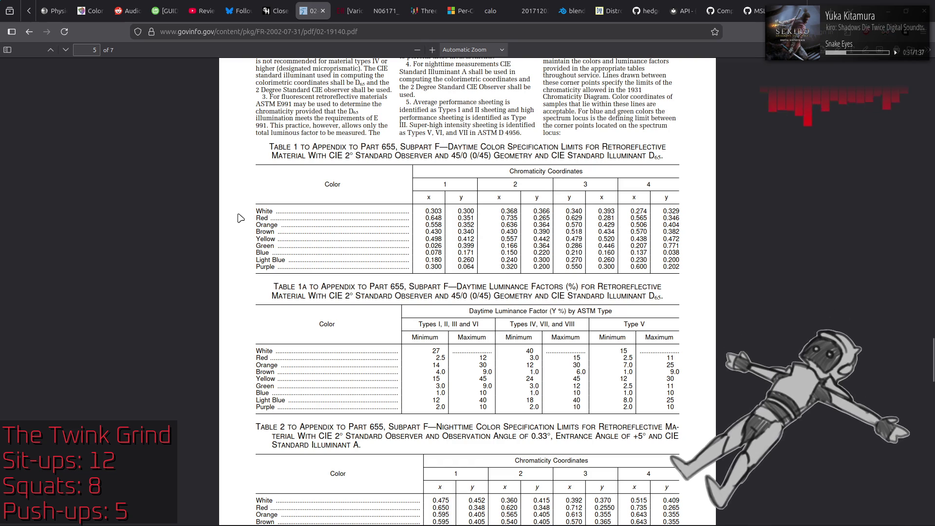
# Review Tables 2, 3, 3A and 4, then return to Table 1A and Table 2.
pyautogui.scroll(-5, 241, 219)
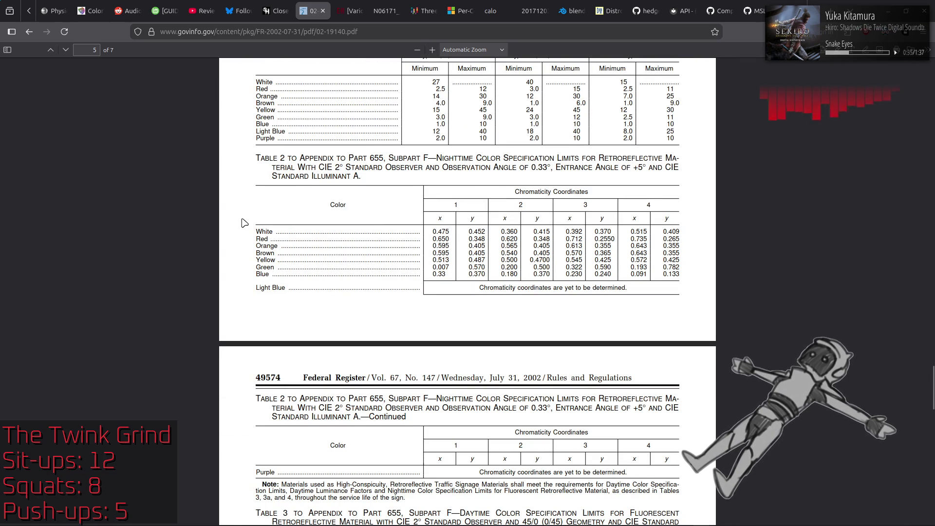
pyautogui.scroll(-3, 245, 223)
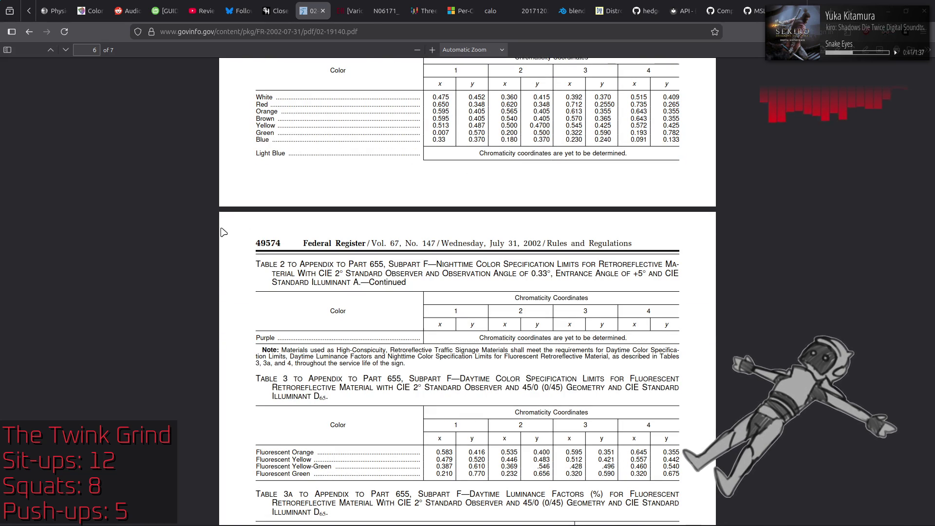
pyautogui.scroll(-3, 223, 233)
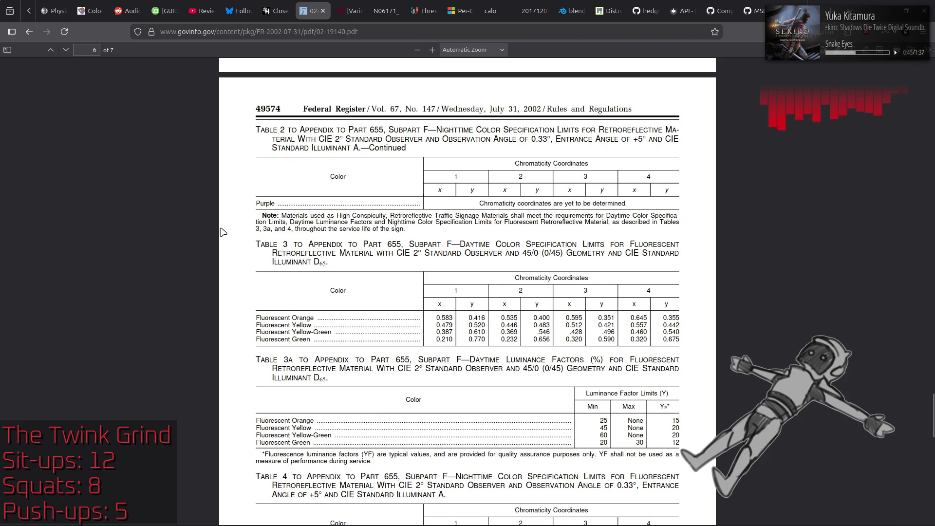
pyautogui.scroll(8, 223, 233)
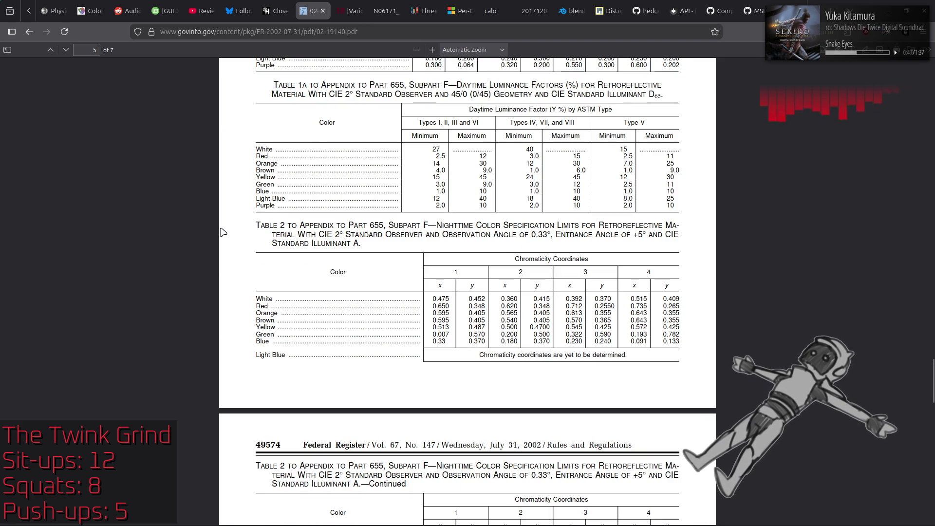
pyautogui.scroll(3, 227, 230)
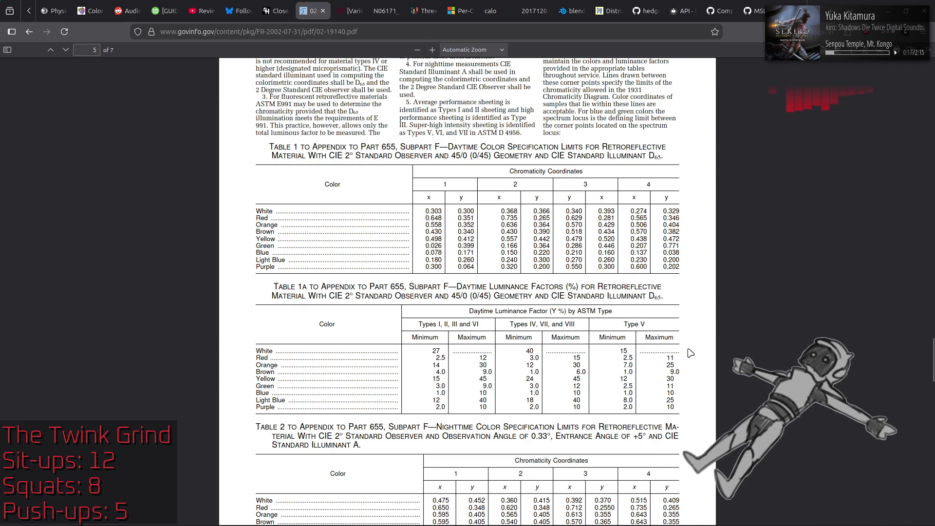
# Select Table 1's daytime chromaticity values down to the Yellow row.
pyautogui.moveTo(422, 244); pyautogui.dragTo(476, 239)
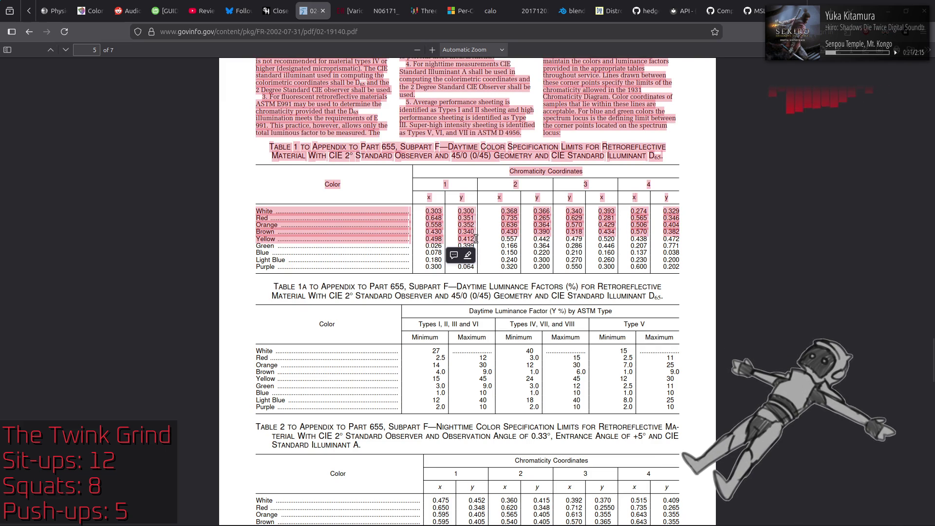
# Select only the Yellow row's 0.498 and 0.412 pair, then open a new tab.
pyautogui.click(447, 230)
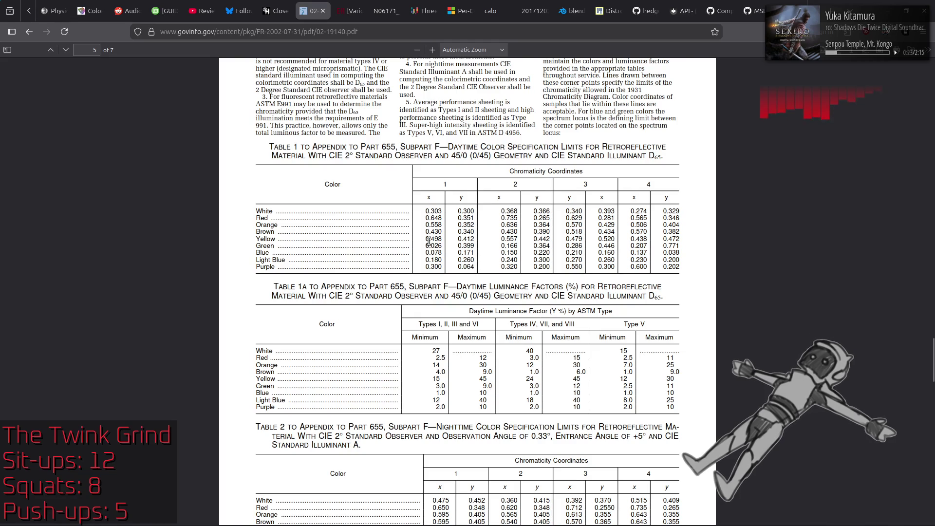
pyautogui.moveTo(432, 240); pyautogui.dragTo(475, 239)
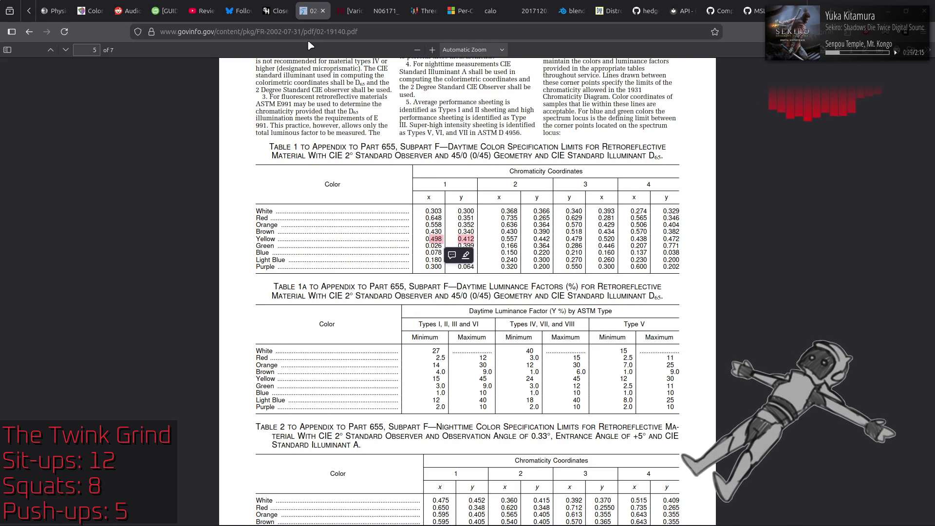
pyautogui.hotkey('ctrl', 't')
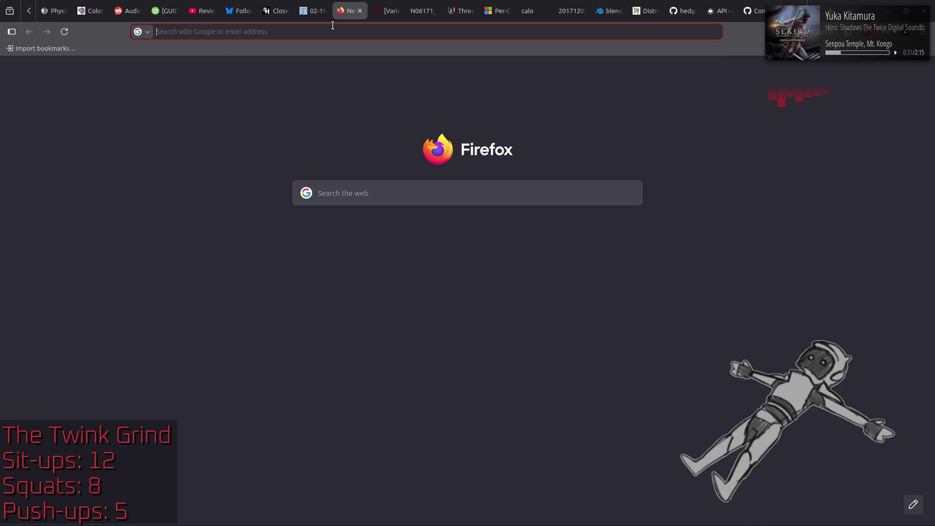
# Search 'x y chromaticity to hue' and open viereck.ch's RGB/xy Color Conversion page.
pyautogui.write('x y chromaticity to hue')
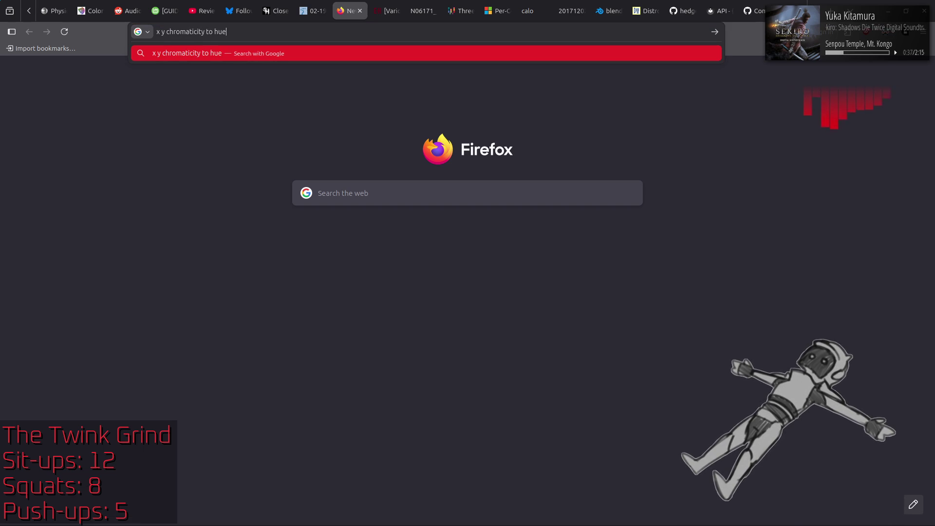
pyautogui.press('Return')
pyautogui.click(201, 356)
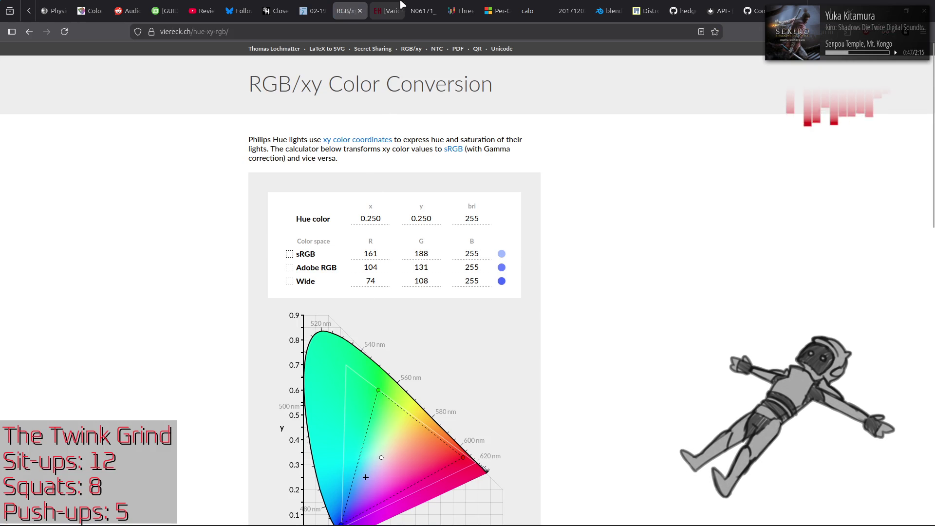
# Set the D65 white point and read Hue xy 0.250, 0.250 as sRGB 161, 188, 255.
pyautogui.moveTo(395, 5)
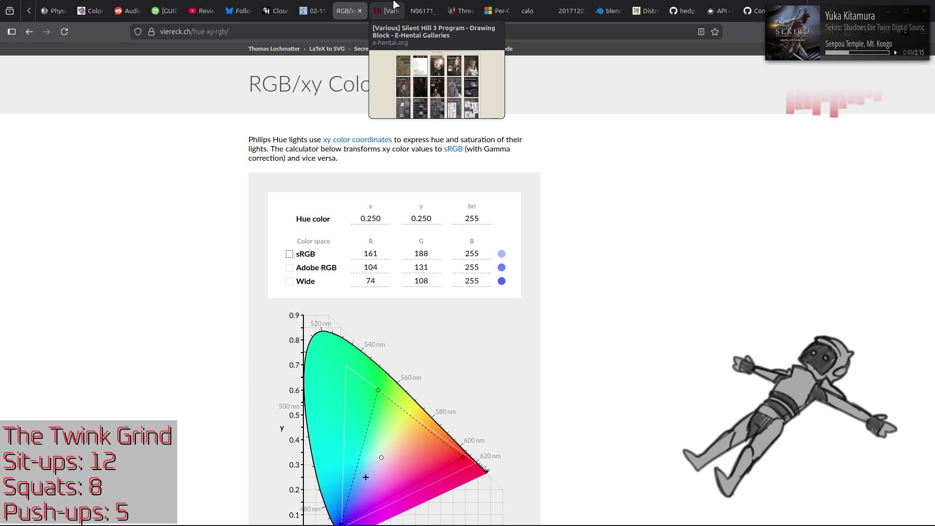
pyautogui.scroll(-4, 592, 201)
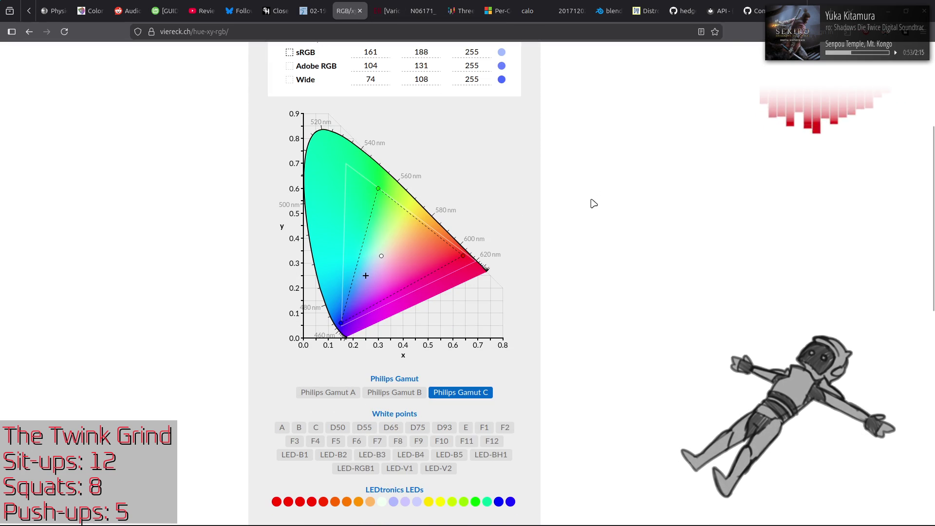
pyautogui.click(393, 428)
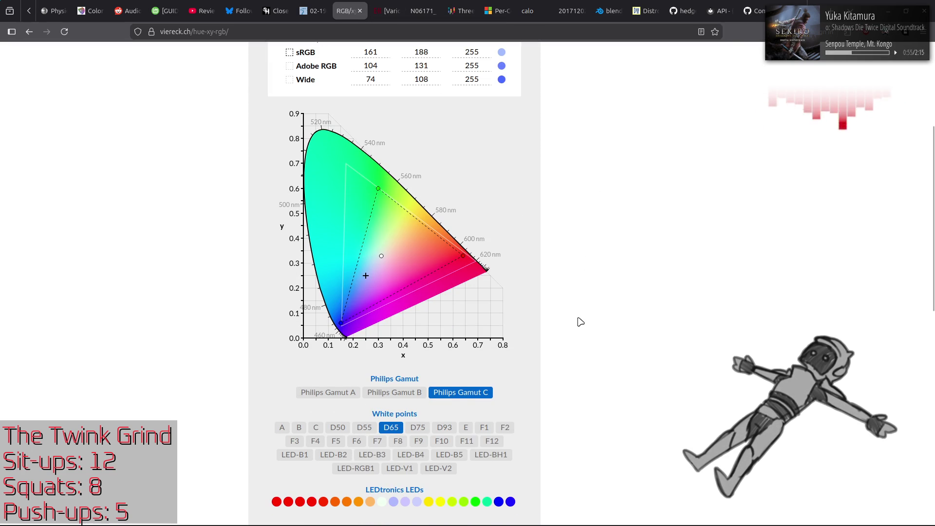
pyautogui.scroll(-4, 579, 320)
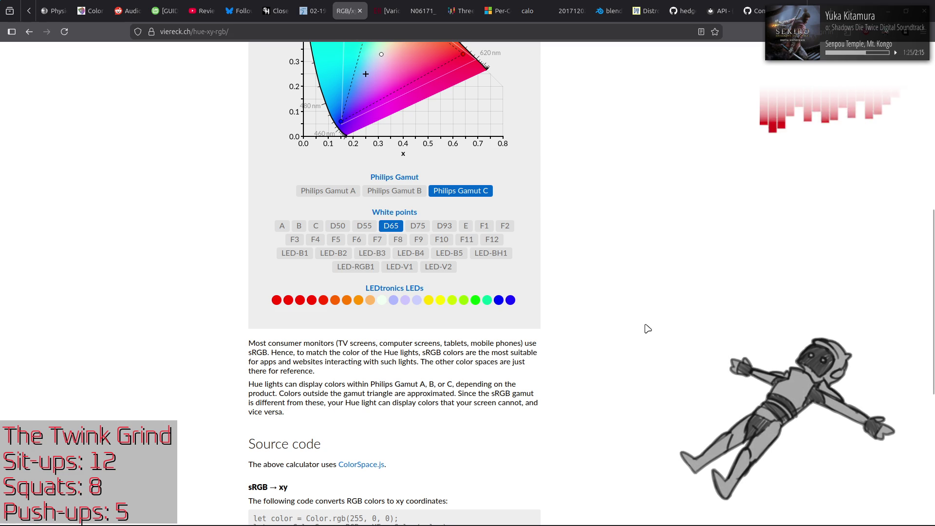
pyautogui.scroll(4, 648, 329)
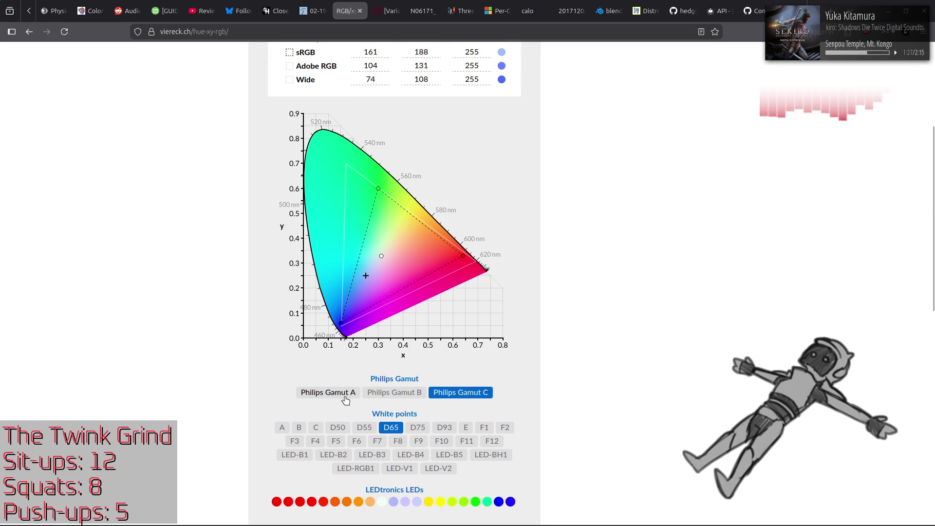
pyautogui.click(393, 429)
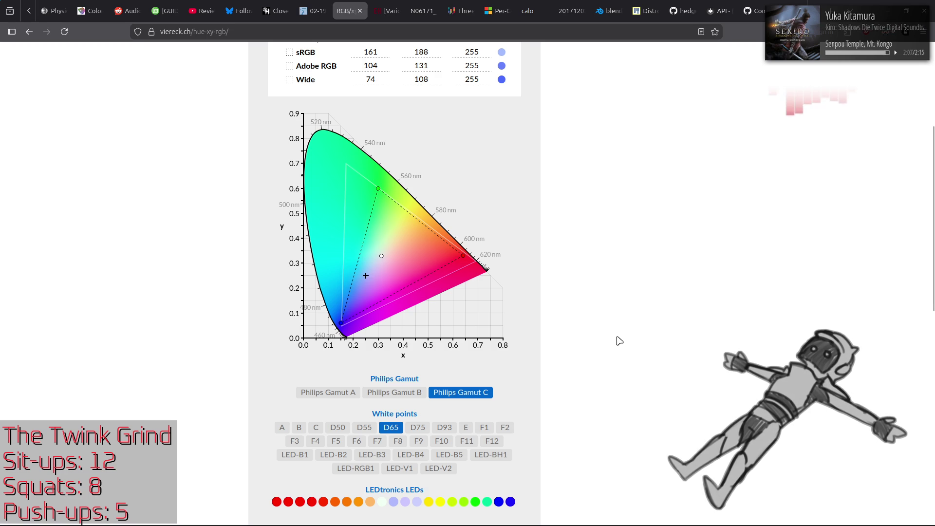
pyautogui.scroll(4, 619, 340)
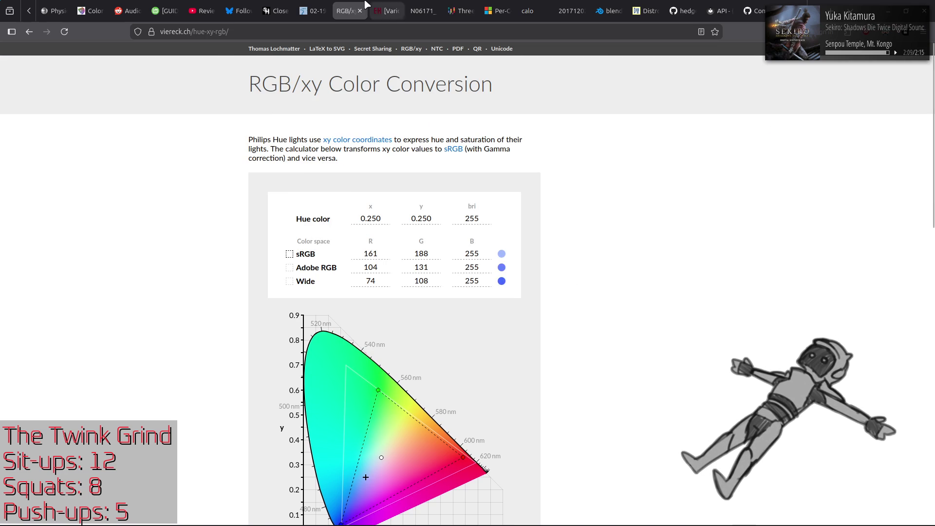
pyautogui.click(314, 7)
# Enter Hue x 0.498, y 0.412, bri 255 to get sRGB 255, 152, 57.
pyautogui.click(340, 6)
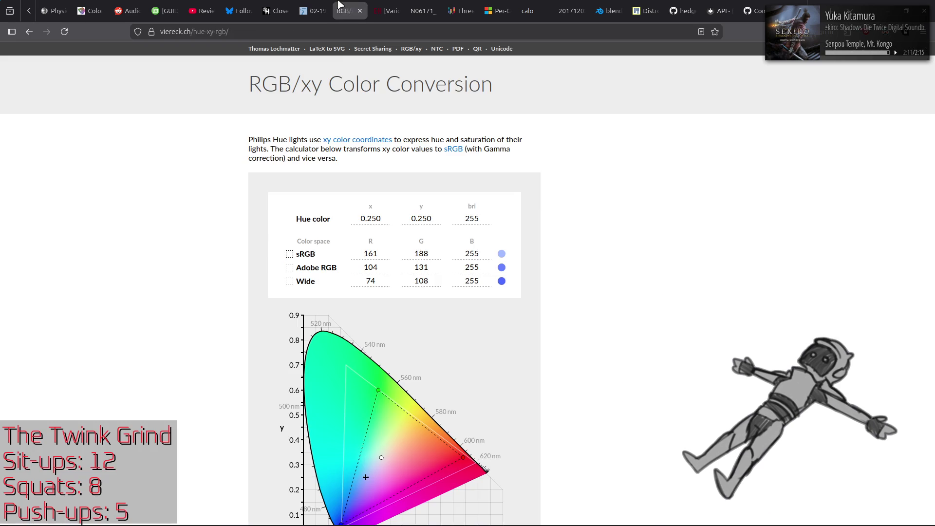
pyautogui.doubleClick(370, 218)
pyautogui.write('0.498')
pyautogui.doubleClick(433, 220)
pyautogui.write('412')
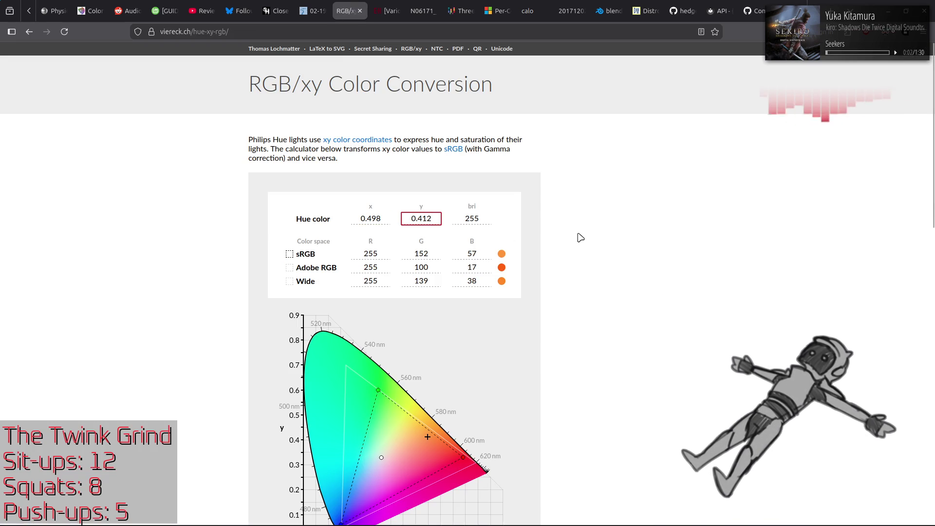
pyautogui.doubleClick(458, 220)
pyautogui.write('127')
pyautogui.doubleClick(457, 217)
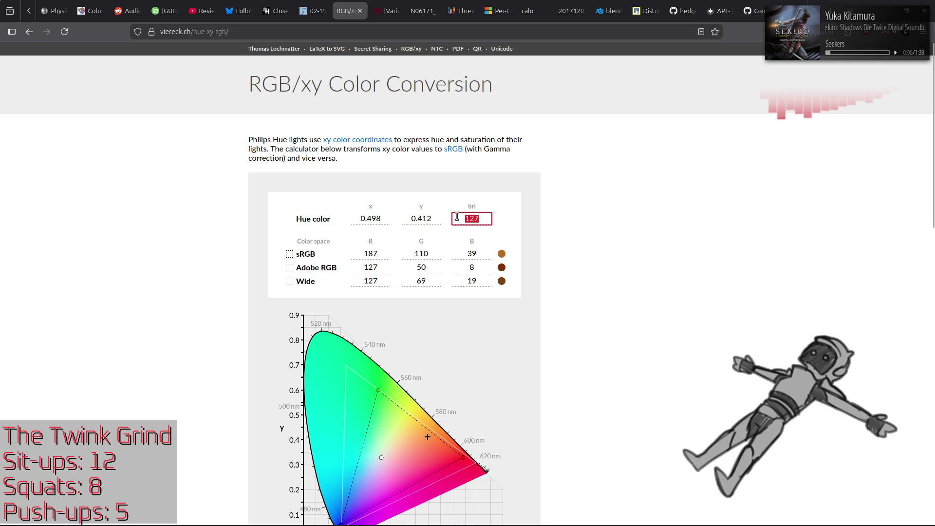
pyautogui.write('255')
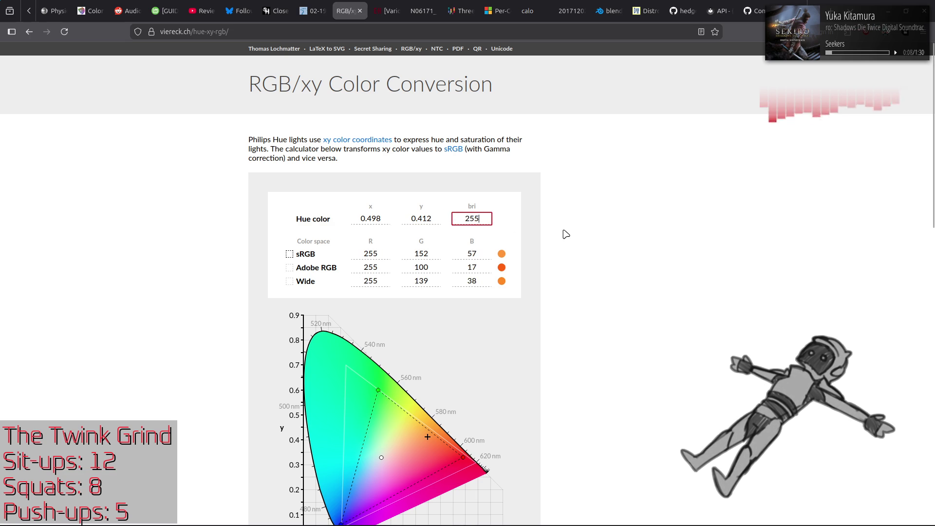
pyautogui.click(569, 233)
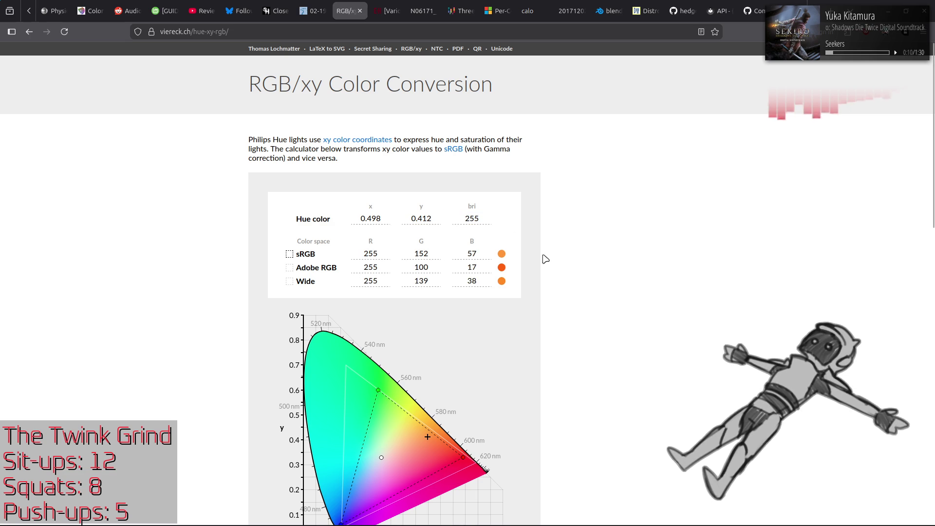
pyautogui.hotkey('alt', 'Tab')
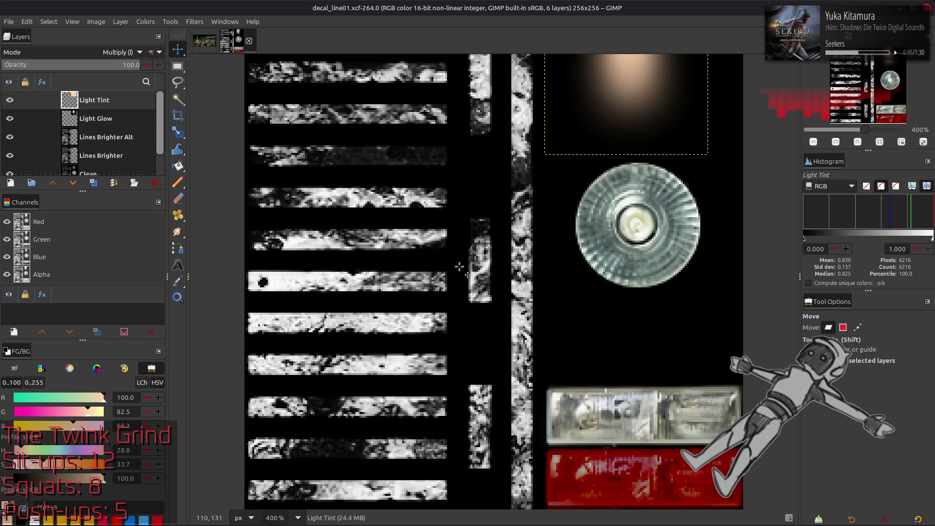
# On the 0..255 scale, give the foreground colour green 152 and blue 57.
pyautogui.press('alt')
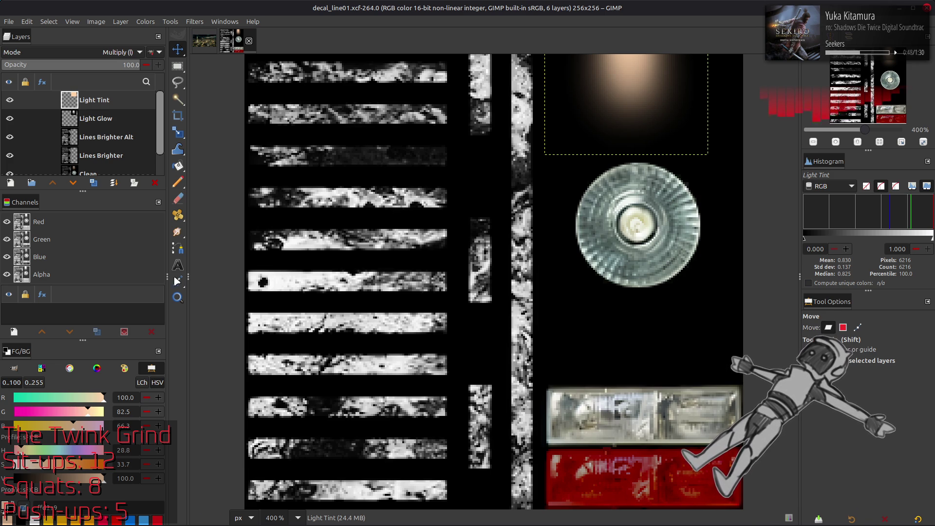
pyautogui.hotkey('alt', 'Tab')
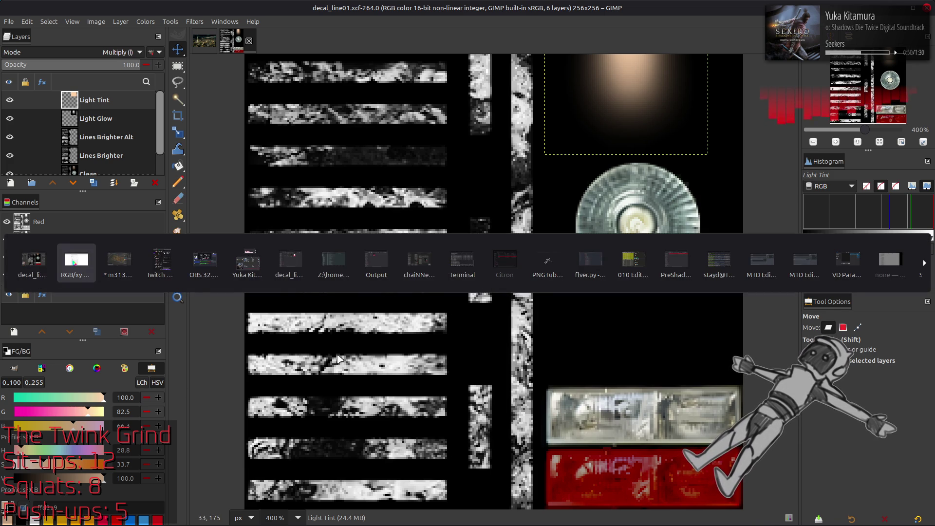
pyautogui.hotkey('alt', 'Tab')
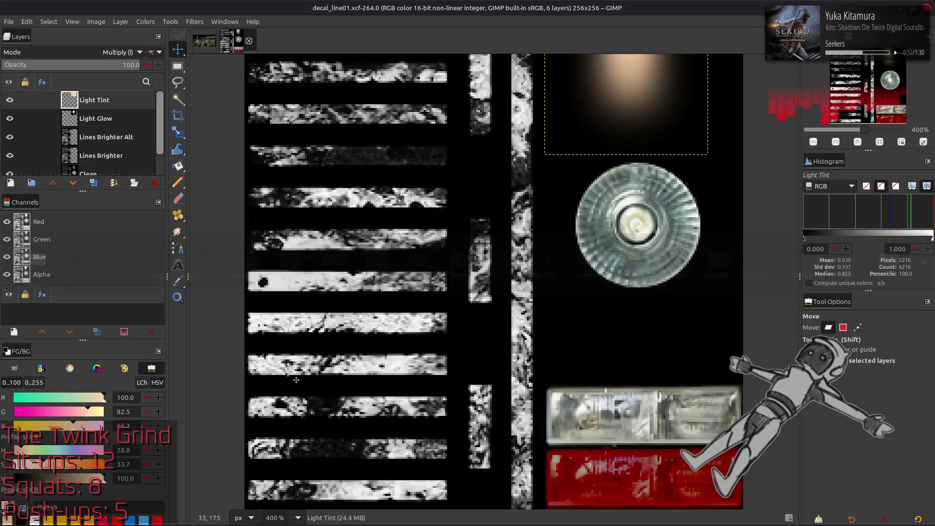
pyautogui.click(34, 382)
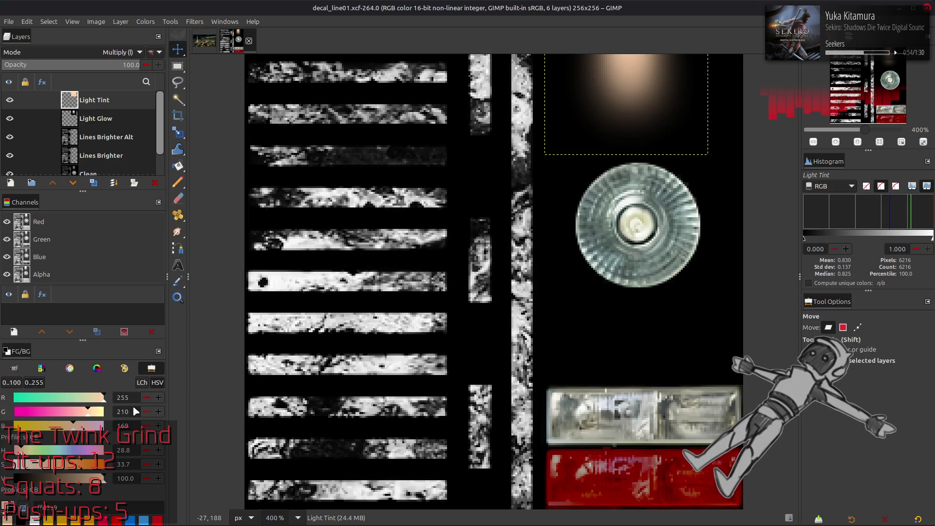
pyautogui.write('152')
pyautogui.press('Tab')
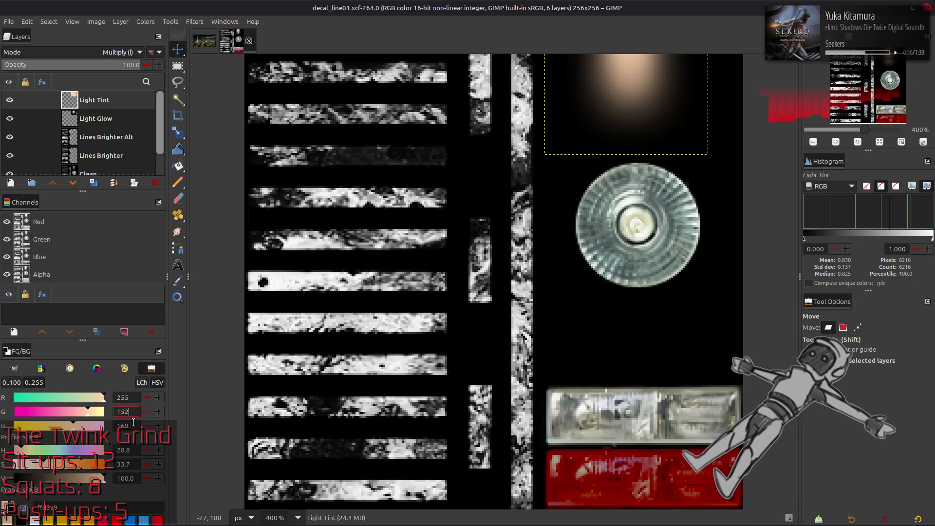
pyautogui.write('57')
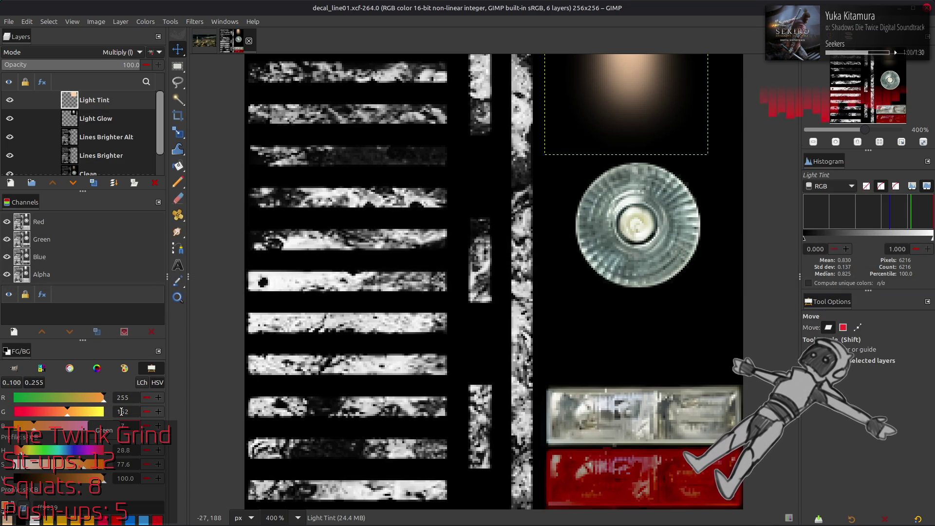
# Switch to the 0..100 scale to read 100, 59.6, 22.4 percent.
pyautogui.click(10, 382)
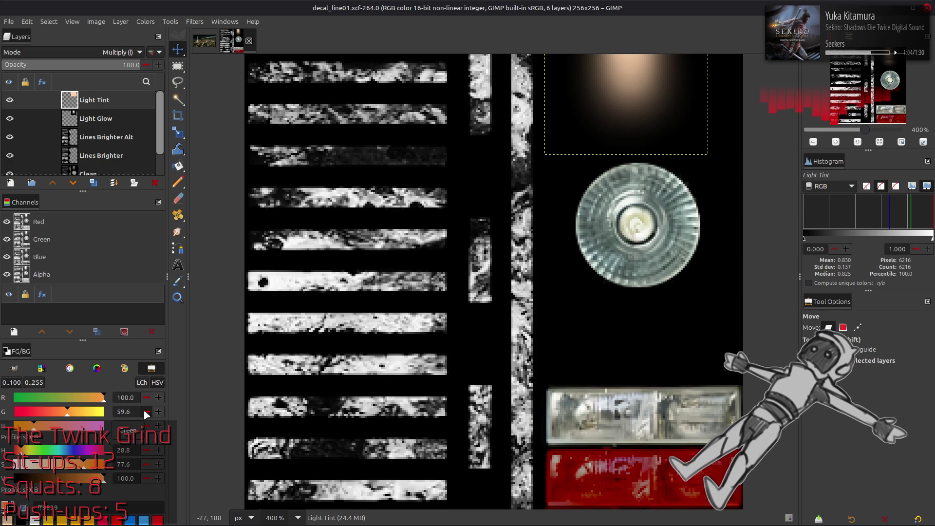
pyautogui.click(125, 412)
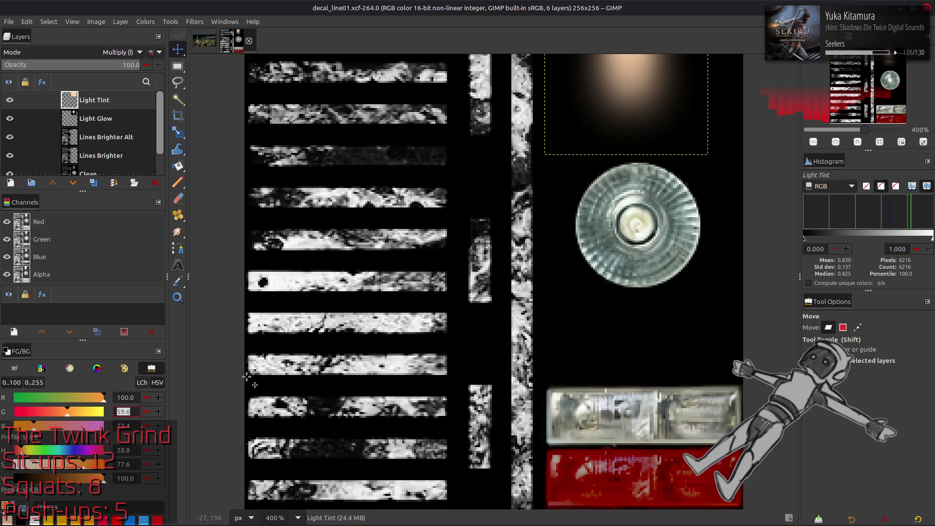
pyautogui.hotkey('alt', 'Tab')
pyautogui.hotkey('alt', 'Tab')
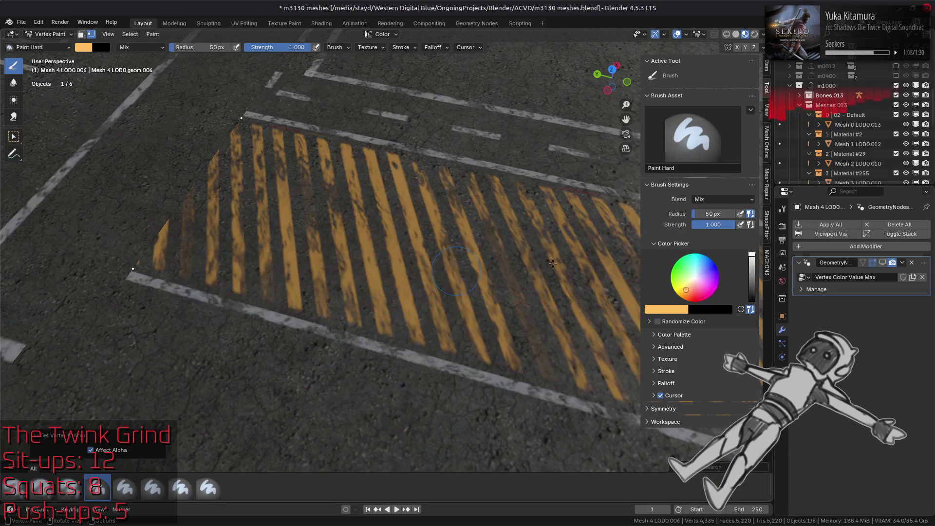
# Give the brush colour green 0.696 and blue 0.224 for orange #FFB139.
pyautogui.click(667, 309)
pyautogui.click(714, 271)
pyautogui.press('BackSpace')
pyautogui.write('.696')
pyautogui.press('Return')
pyautogui.hotkey('alt', 'Tab')
pyautogui.hotkey('alt', 'Tab')
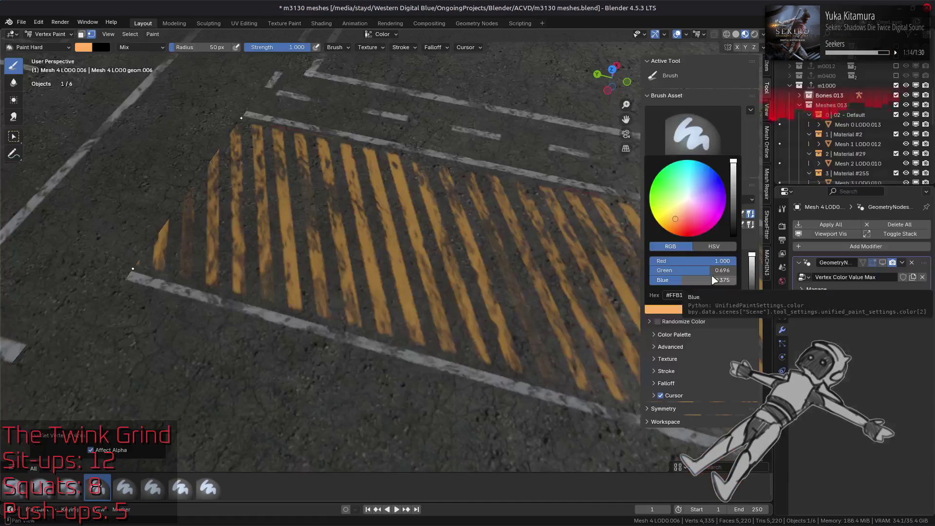
pyautogui.click(707, 281)
pyautogui.press('BackSpace')
pyautogui.write('224')
pyautogui.press('Return')
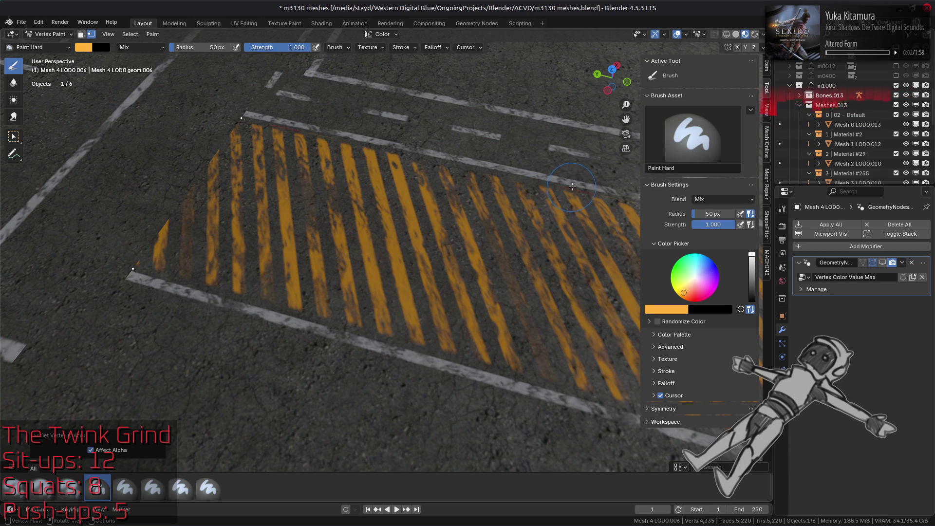
pyautogui.click(761, 35)
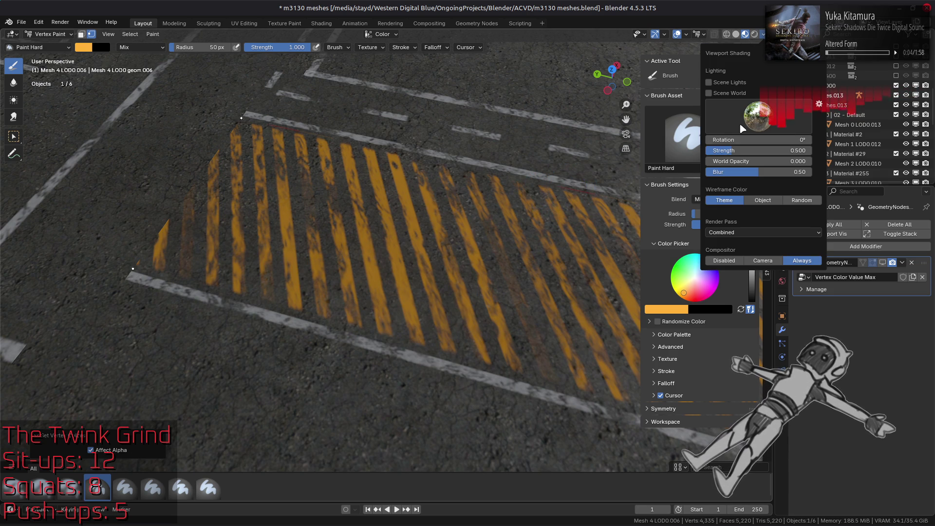
# Switch the viewport to another environment map and set lighting strength to 1.0.
pyautogui.click(720, 124)
pyautogui.click(599, 157)
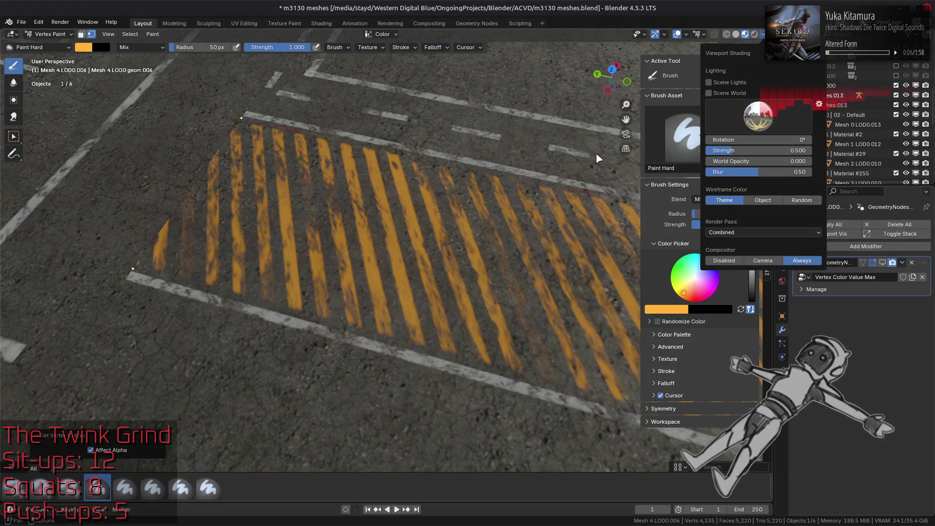
pyautogui.doubleClick(761, 151)
pyautogui.write('1')
pyautogui.press('Return')
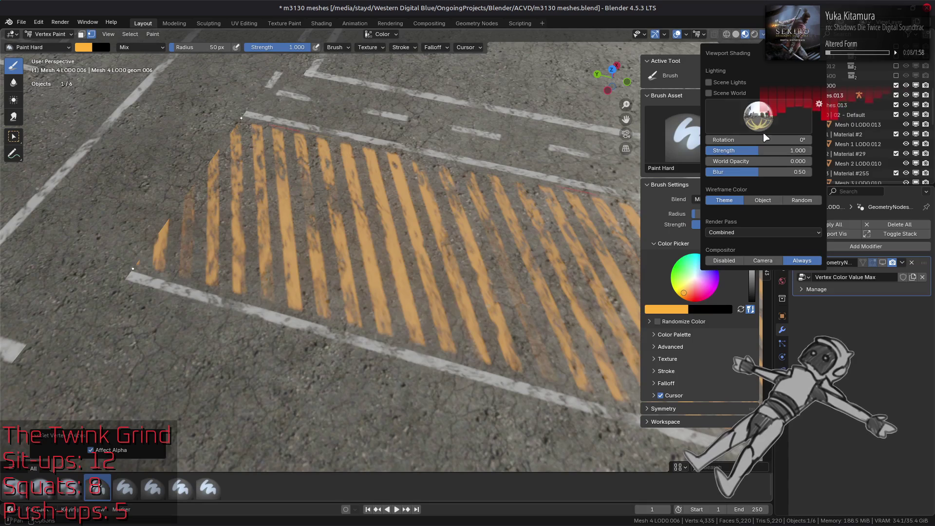
# Try yet another environment map and orbit down onto the stripes.
pyautogui.click(763, 124)
pyautogui.click(641, 155)
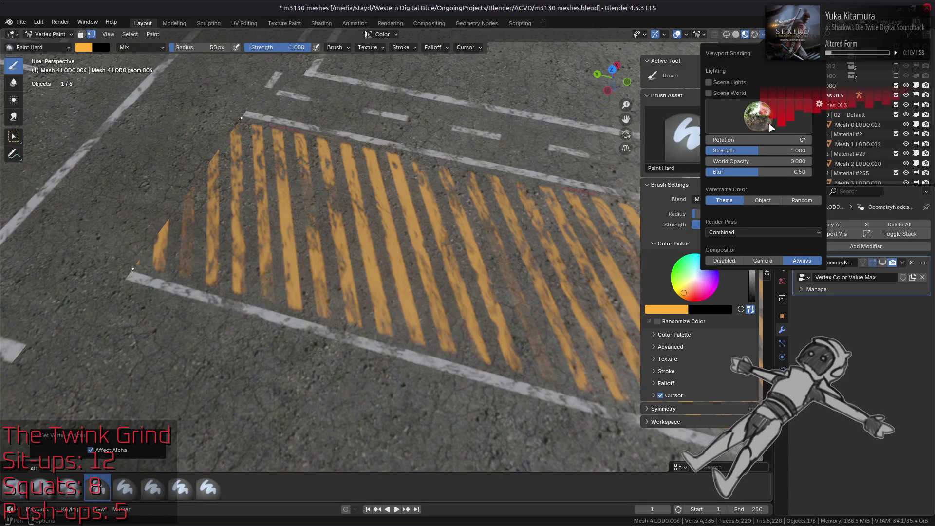
pyautogui.scroll(-4, 487, 205)
pyautogui.moveTo(488, 204)
pyautogui.mouseDown(button='middle')
pyautogui.moveTo(438, 238)
pyautogui.moveTo(427, 211)
pyautogui.moveTo(439, 244)
pyautogui.mouseUp(button='middle')
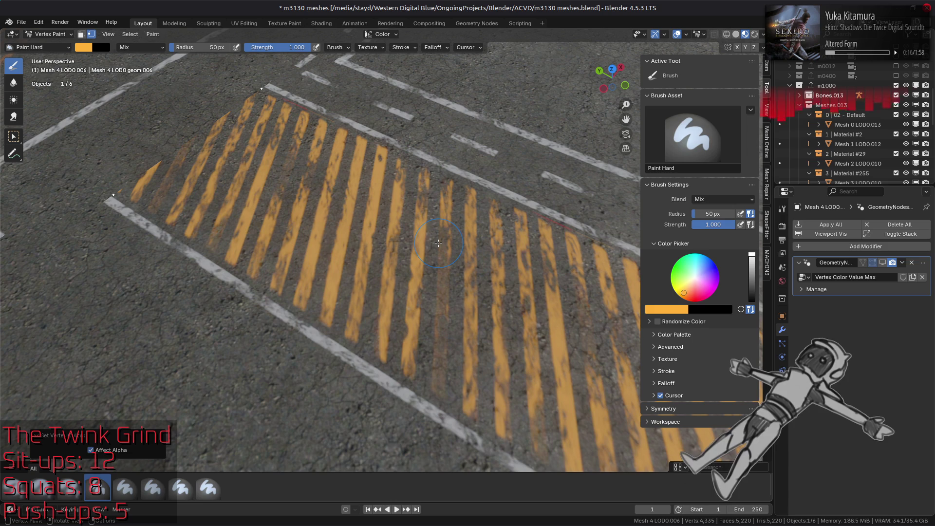
# Orbit and zoom around the orange hatch stripes and their edges, ending on an overview.
pyautogui.scroll(-6, 439, 243)
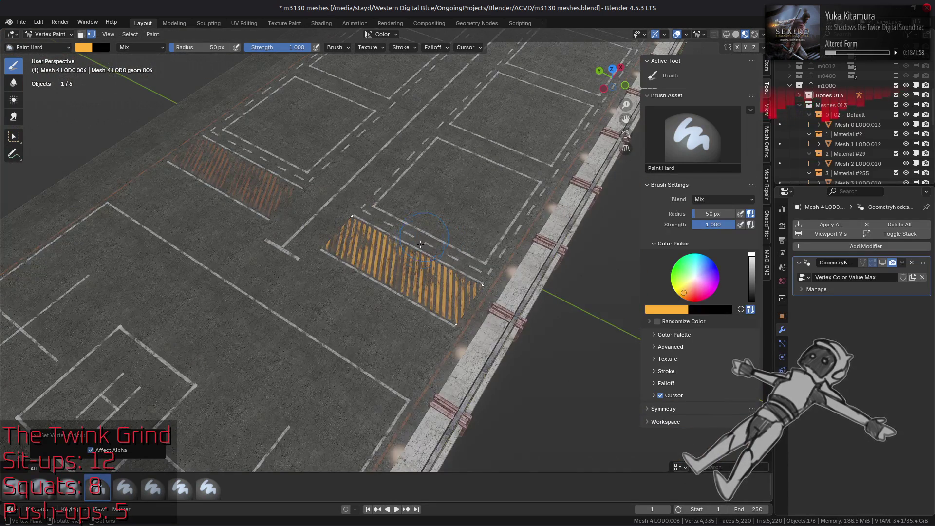
pyautogui.scroll(-4, 374, 264)
pyautogui.moveTo(481, 250)
pyautogui.mouseDown(button='middle')
pyautogui.moveTo(409, 246)
pyautogui.moveTo(458, 244)
pyautogui.mouseUp(button='middle')
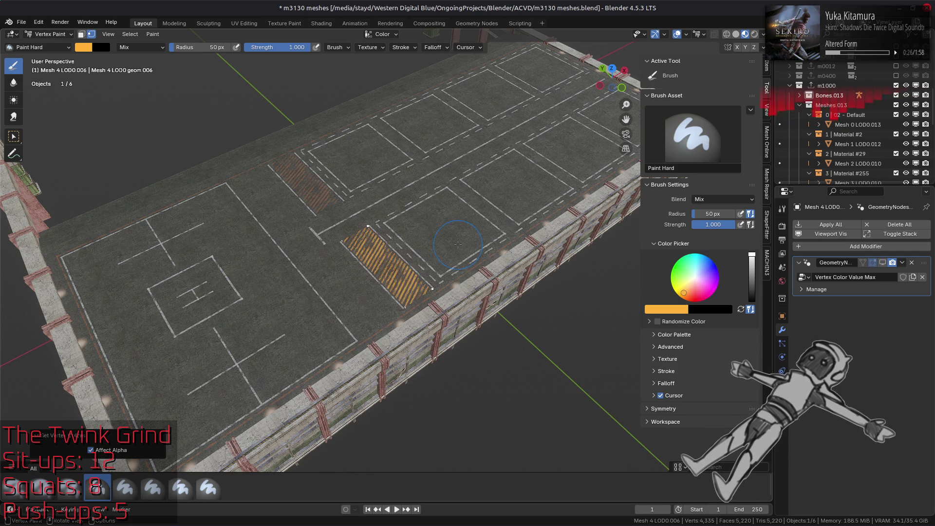
pyautogui.scroll(4, 458, 244)
pyautogui.moveTo(370, 218); pyautogui.dragTo(421, 240, button='middle')
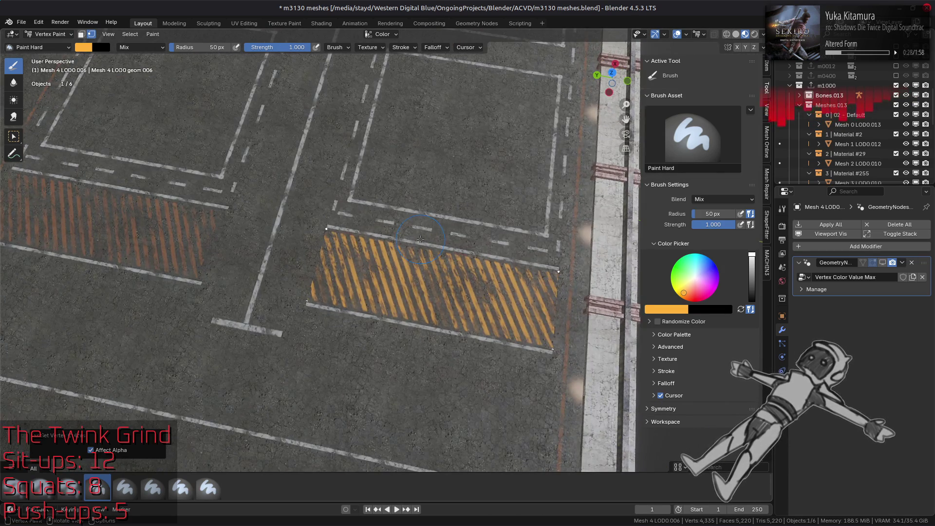
pyautogui.scroll(5, 421, 239)
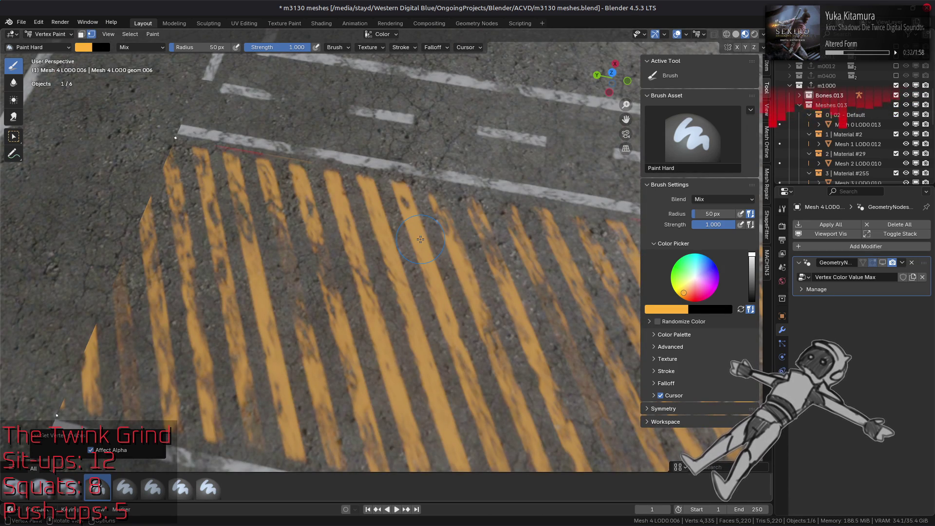
pyautogui.moveTo(419, 241); pyautogui.dragTo(483, 267, button='middle')
pyautogui.scroll(5, 483, 267)
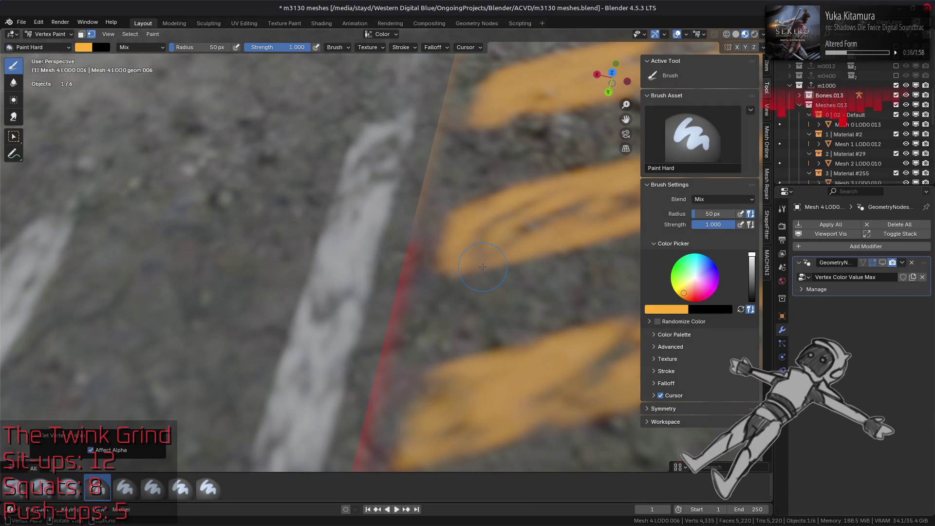
pyautogui.scroll(-10, 482, 267)
pyautogui.moveTo(480, 257)
pyautogui.mouseDown(button='middle')
pyautogui.moveTo(423, 223)
pyautogui.moveTo(431, 220)
pyautogui.moveTo(335, 251)
pyautogui.mouseUp(button='middle')
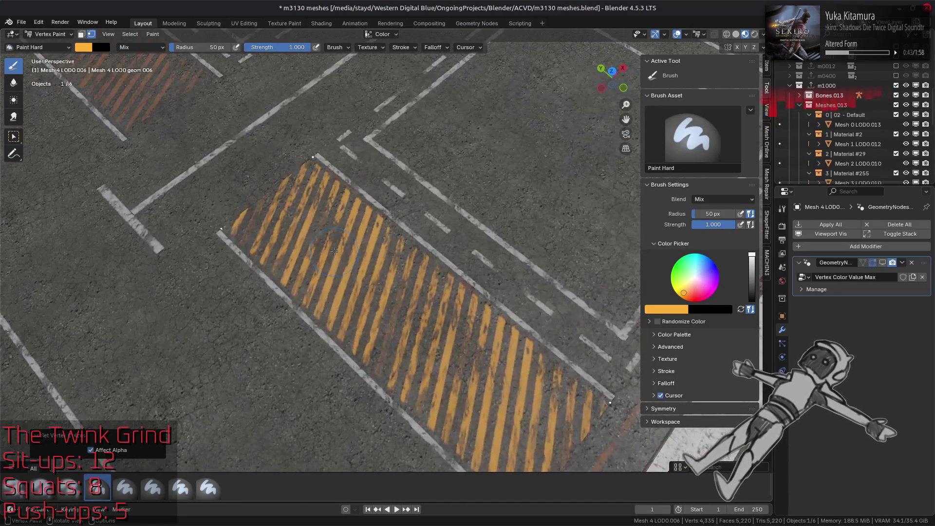
# Set the brush colour hue to 0.1, then refine it to 0.101.
pyautogui.click(669, 310)
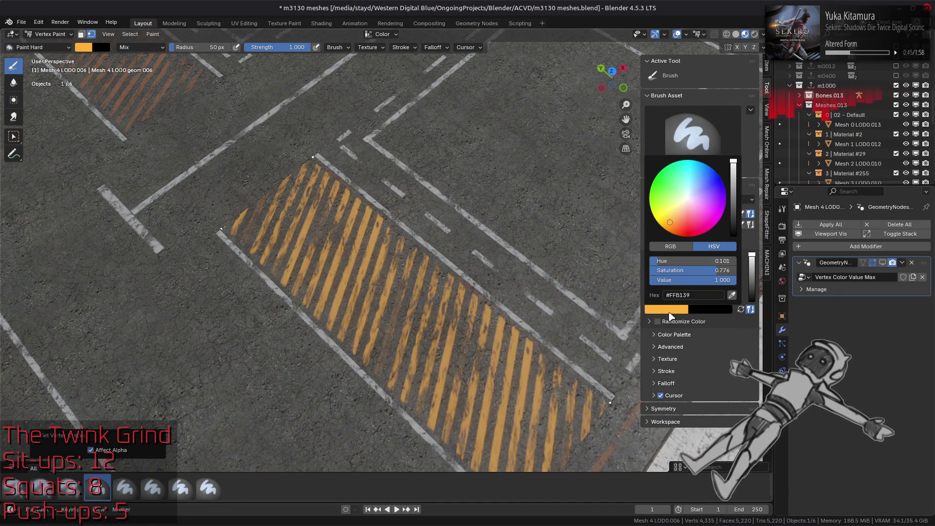
pyautogui.doubleClick(706, 263)
pyautogui.write('.1')
pyautogui.press('Return')
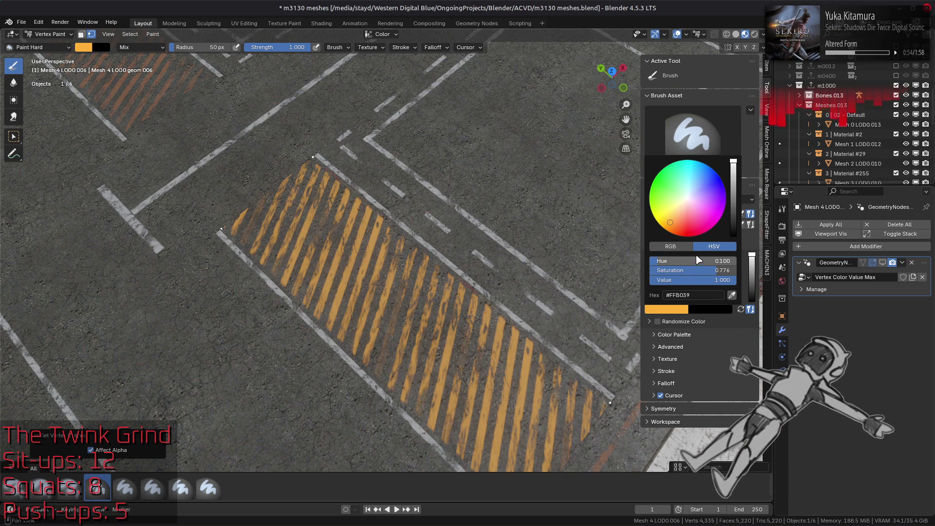
pyautogui.click(687, 247)
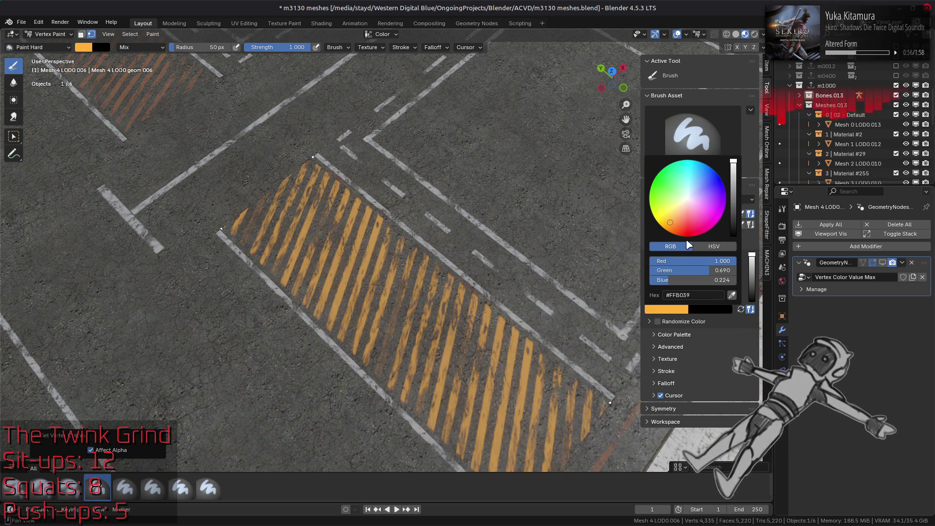
pyautogui.click(712, 249)
pyautogui.click(711, 261)
pyautogui.write('0.101')
pyautogui.press('Return')
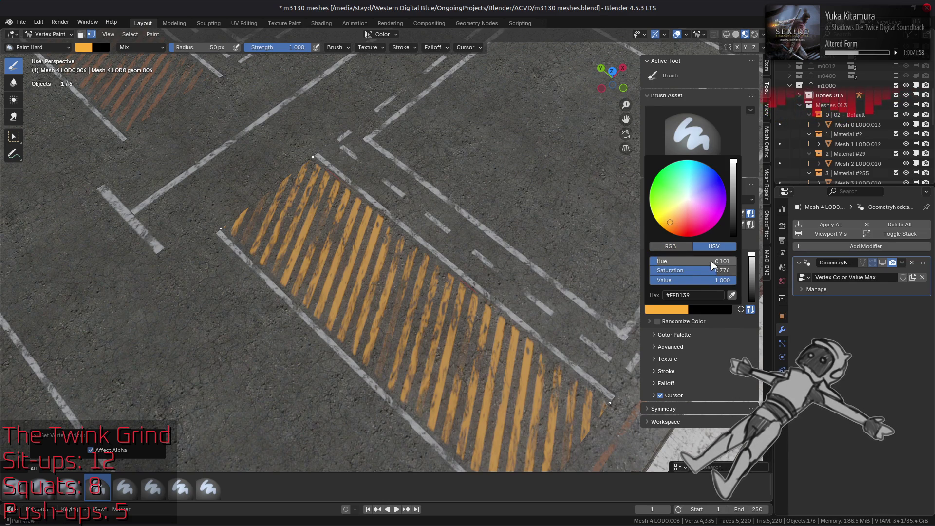
pyautogui.click(663, 248)
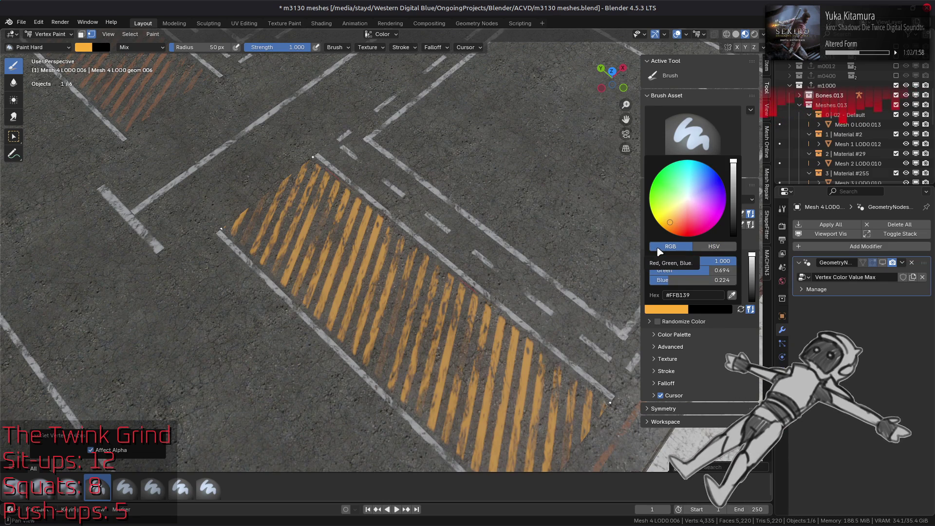
# Compare the brush colour's RGB values against the decal colour in GIMP.
pyautogui.hotkey('alt', 'Tab')
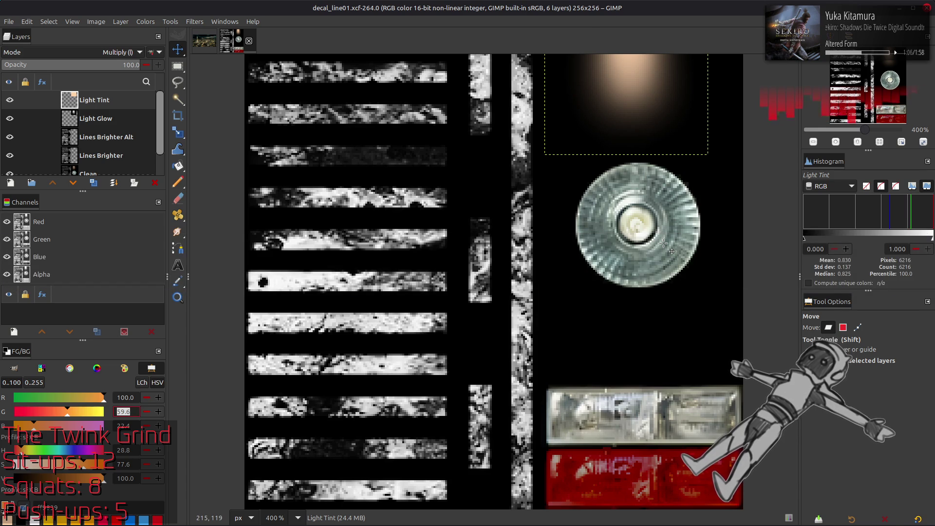
pyautogui.hotkey('alt', 'Tab')
pyautogui.click(671, 248)
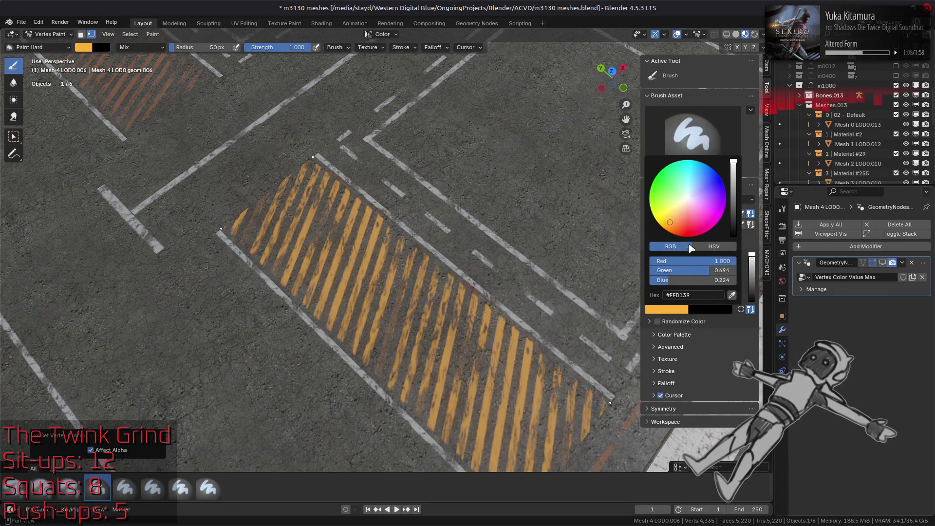
pyautogui.hotkey('alt', 'Tab')
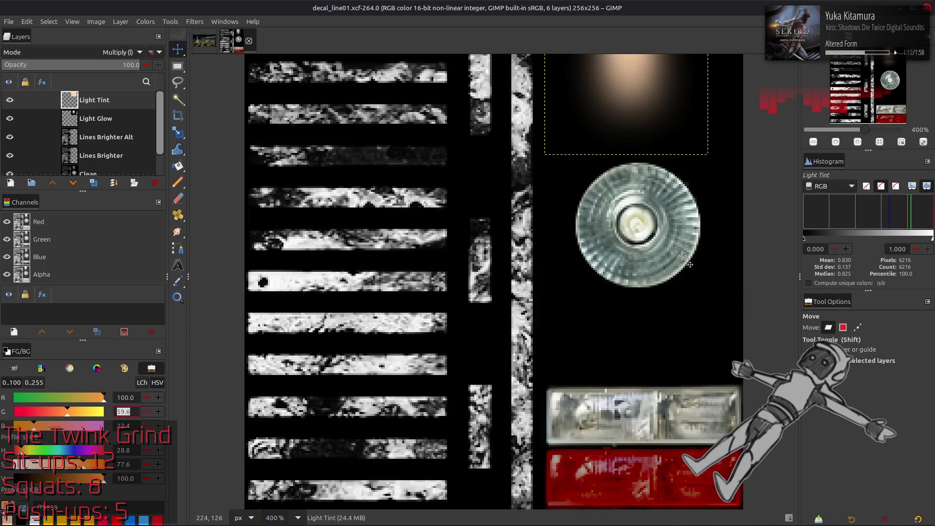
pyautogui.hotkey('alt', 'Tab')
pyautogui.hotkey('ctrl', 'v')
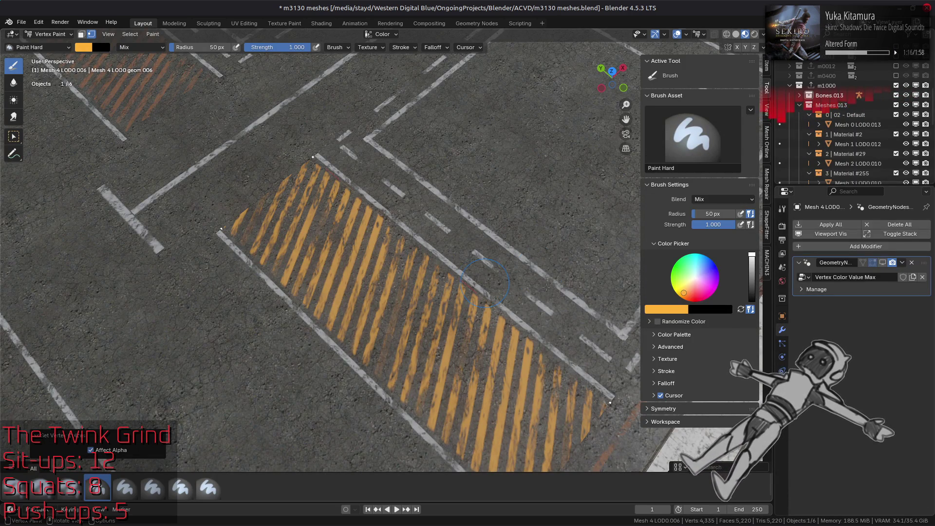
# Change the brush colour's green component to 0.596, giving #FF9839.
pyautogui.click(679, 310)
pyautogui.click(712, 247)
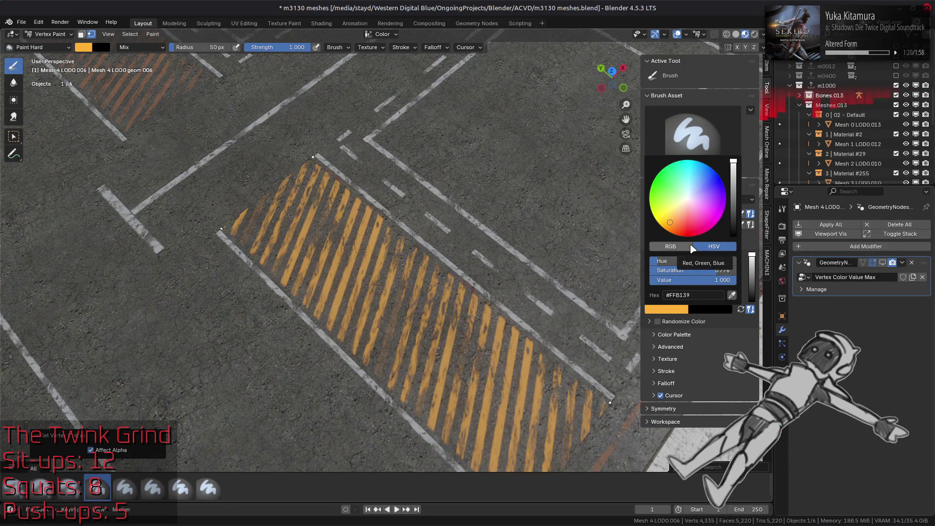
pyautogui.hotkey('alt', 'Tab')
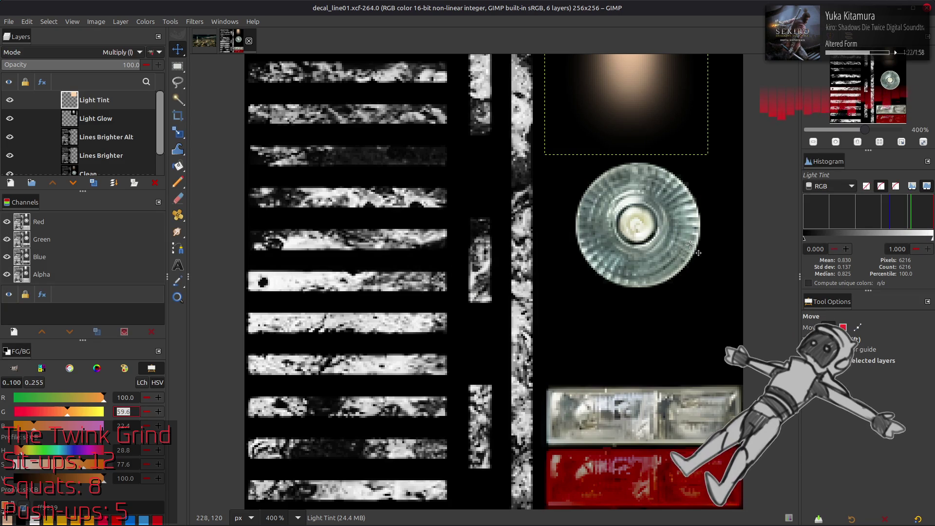
pyautogui.hotkey('alt', 'Tab')
pyautogui.click(690, 247)
pyautogui.click(711, 273)
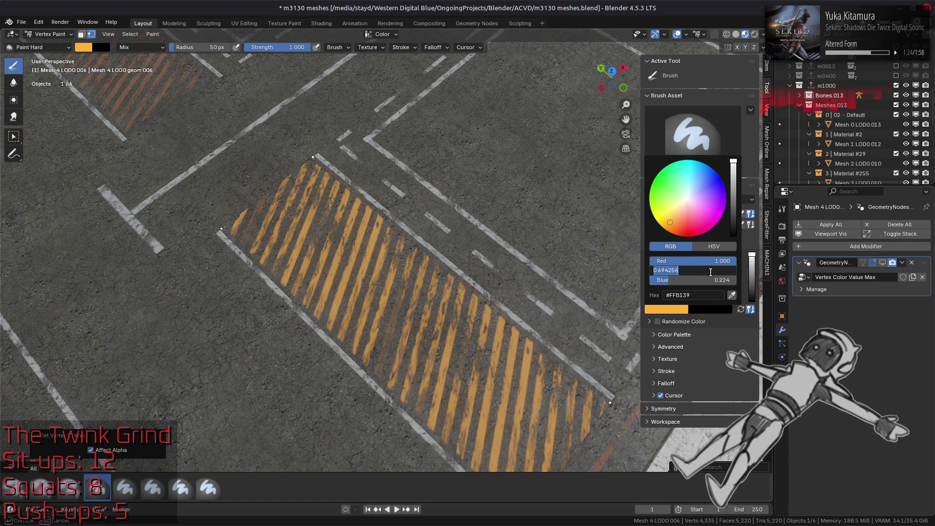
pyautogui.press('BackSpace')
pyautogui.write('0.596')
pyautogui.press('Return')
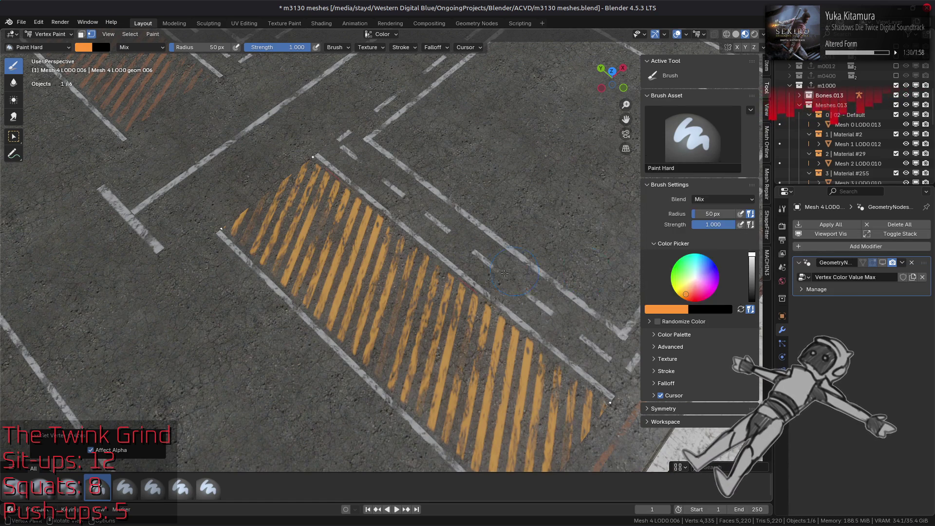
# Check the new orange's HSV values and orbit in close to the recoloured stripes.
pyautogui.hotkey('alt', 'Tab')
pyautogui.hotkey('alt', 'Tab')
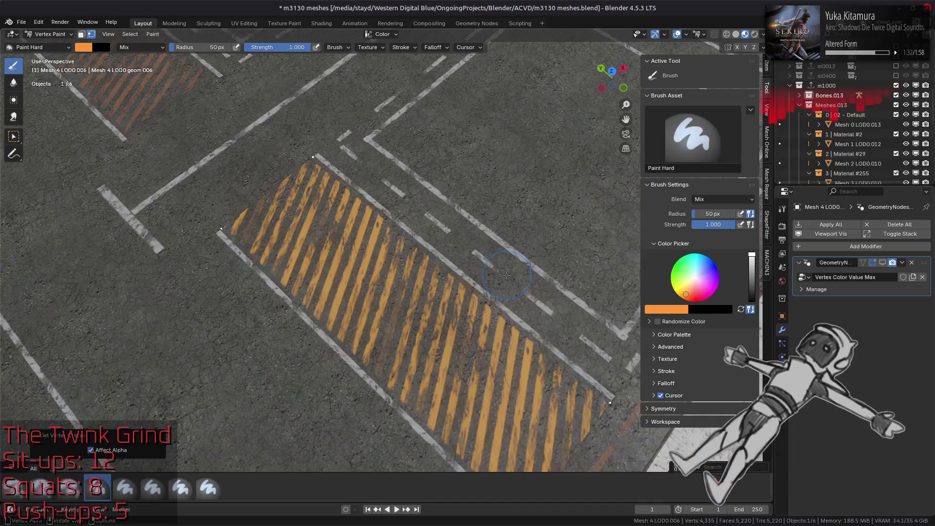
pyautogui.moveTo(493, 279)
pyautogui.mouseDown(button='middle')
pyautogui.moveTo(531, 276)
pyautogui.moveTo(562, 257)
pyautogui.mouseUp(button='middle')
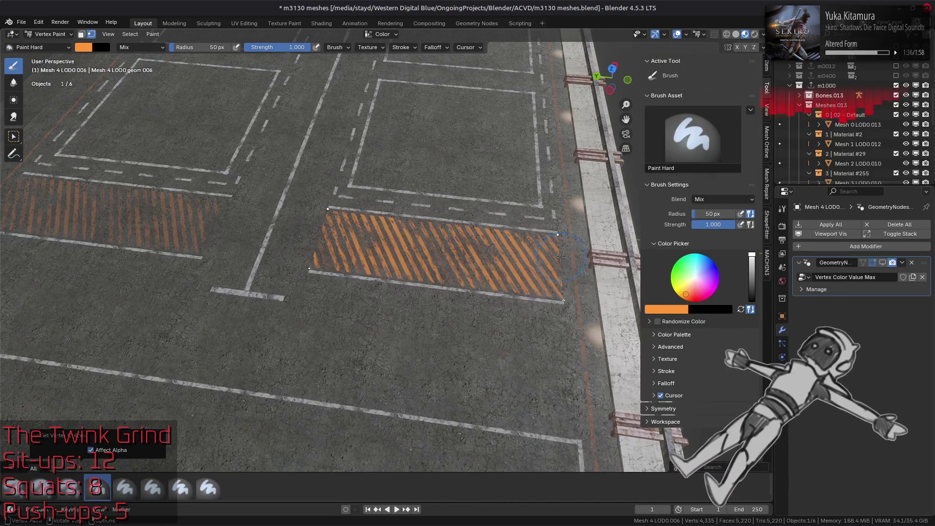
pyautogui.click(675, 310)
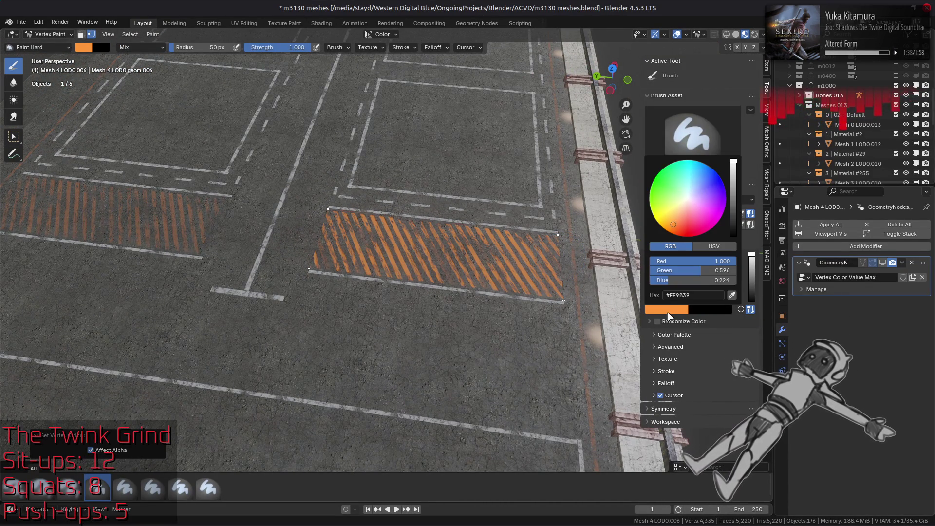
pyautogui.click(712, 247)
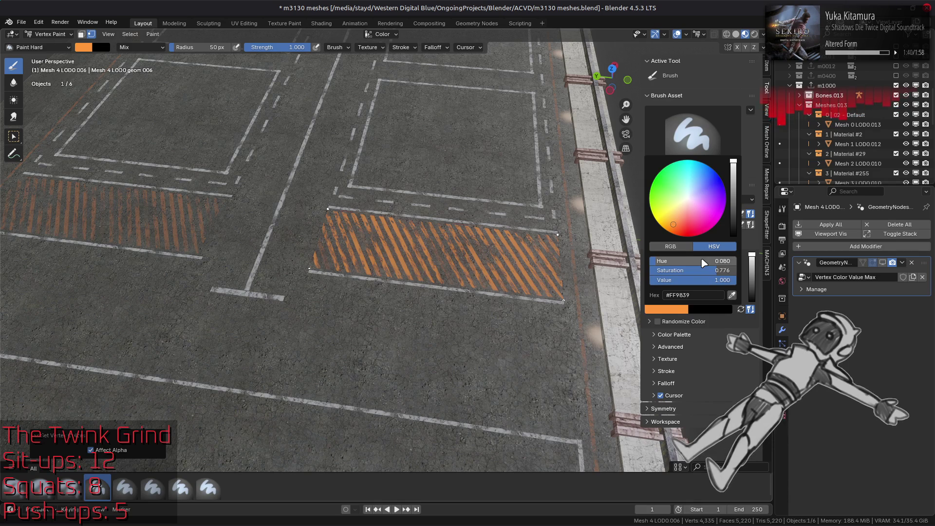
pyautogui.scroll(3, 423, 242)
pyautogui.moveTo(431, 244); pyautogui.dragTo(312, 245, button='middle')
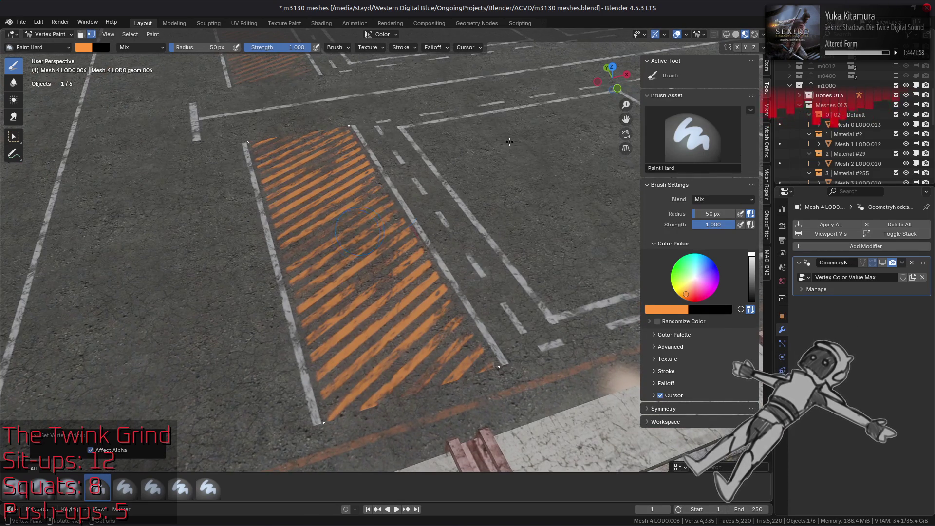
pyautogui.click(763, 35)
# Switch the viewport lighting to another studio environment map.
pyautogui.click(758, 117)
pyautogui.click(596, 155)
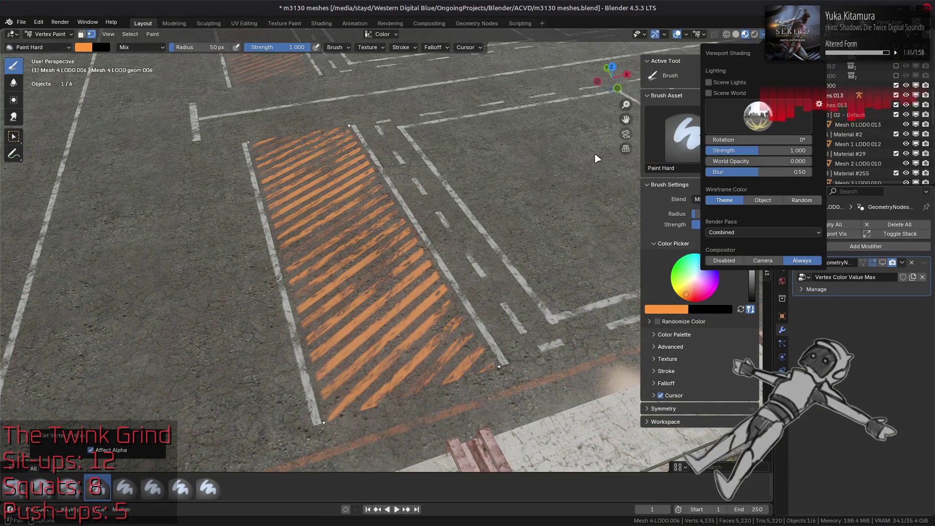
pyautogui.click(720, 124)
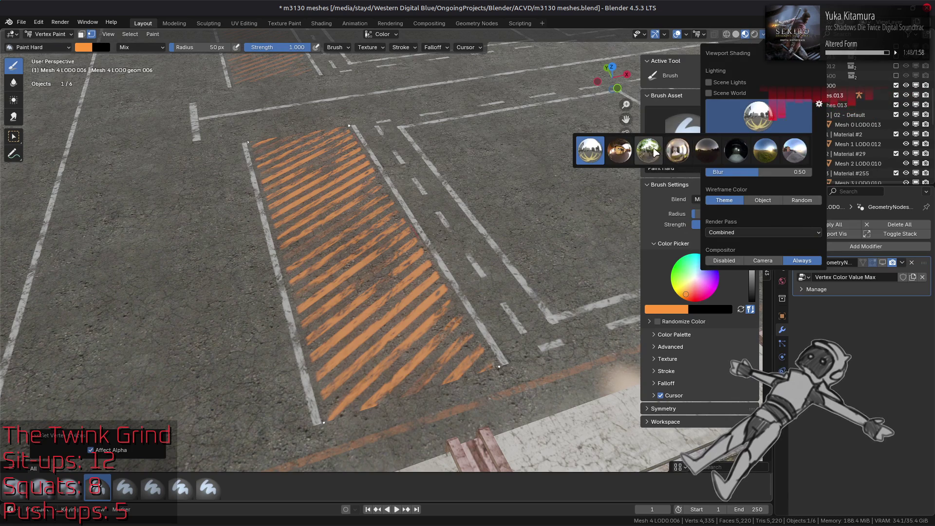
pyautogui.click(646, 154)
pyautogui.moveTo(358, 221)
pyautogui.mouseDown(button='middle')
pyautogui.moveTo(396, 244)
pyautogui.moveTo(404, 220)
pyautogui.moveTo(375, 234)
pyautogui.moveTo(358, 226)
pyautogui.mouseUp(button='middle')
pyautogui.scroll(3, 358, 226)
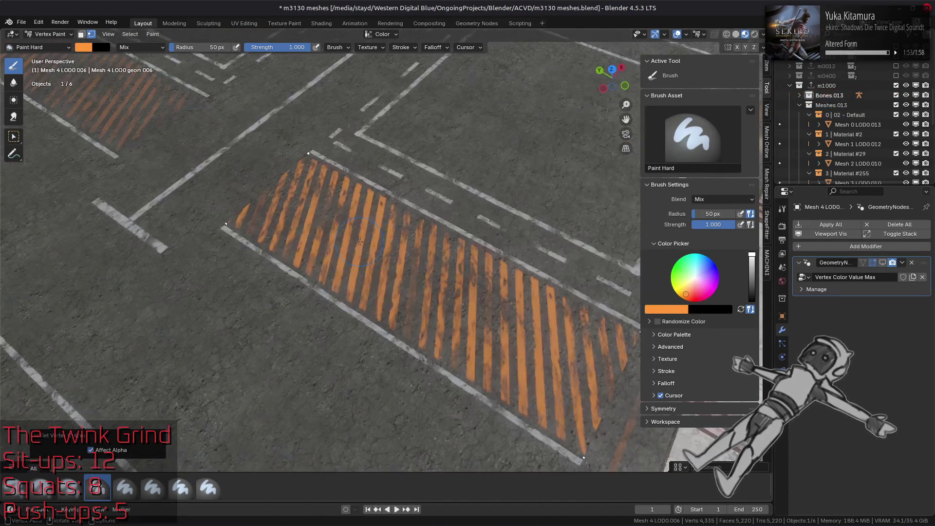
# Try a paler peach at brush saturation 0.5 on the stripes, then undo it.
pyautogui.click(682, 309)
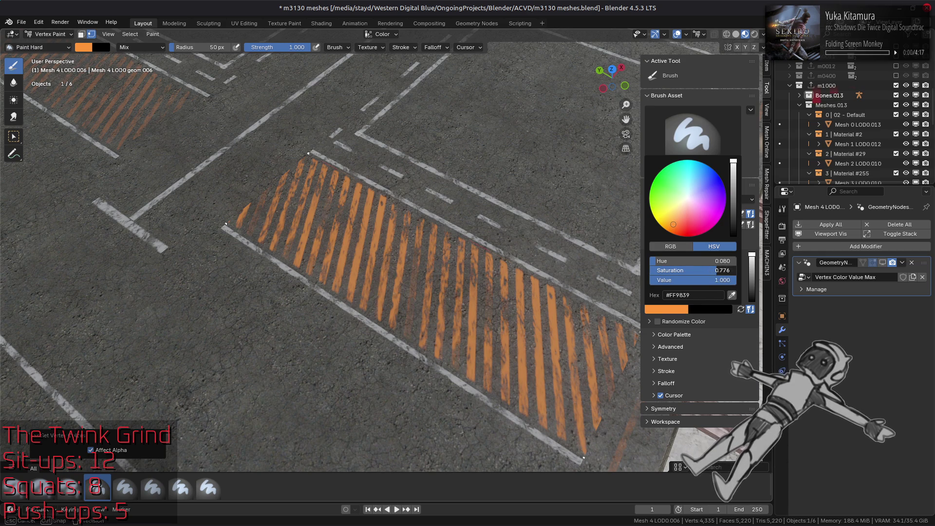
pyautogui.click(710, 273)
pyautogui.write('0.5')
pyautogui.press('Return')
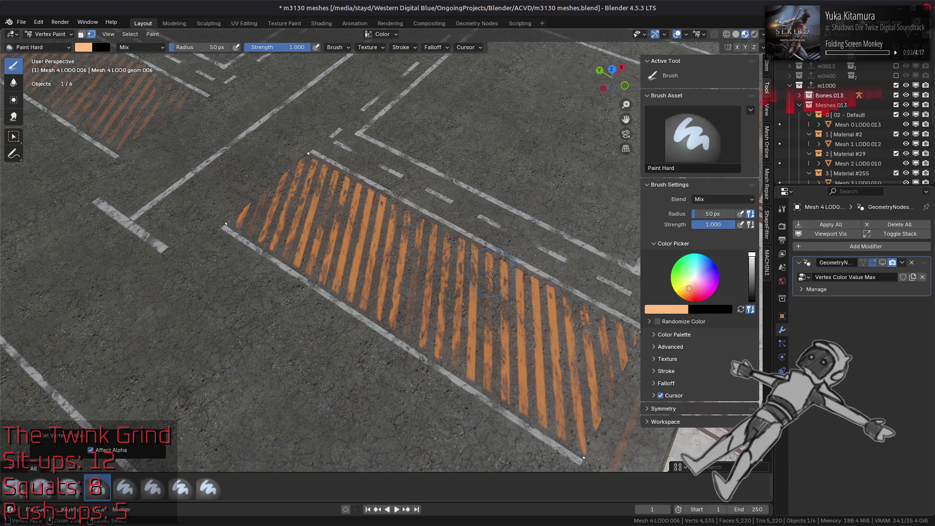
pyautogui.hotkey('shift', 'k')
pyautogui.click(672, 311)
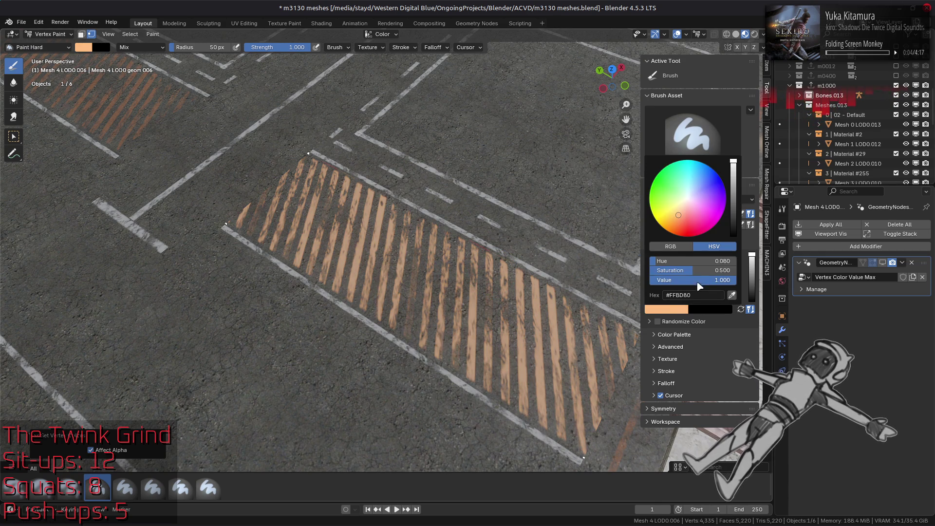
pyautogui.hotkey('ctrl', 'z')
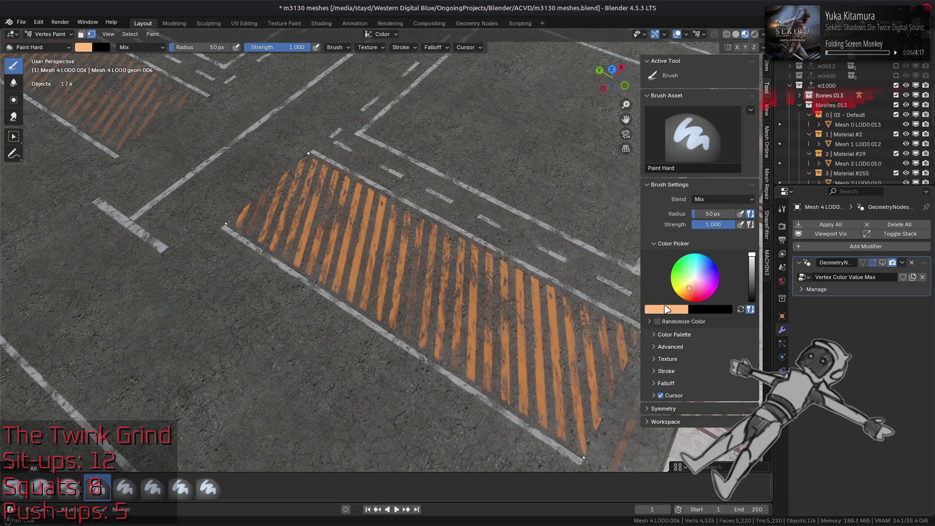
# Refill the stripes in a saturated orange at brush saturation 0.8, then switch to the browser.
pyautogui.click(667, 310)
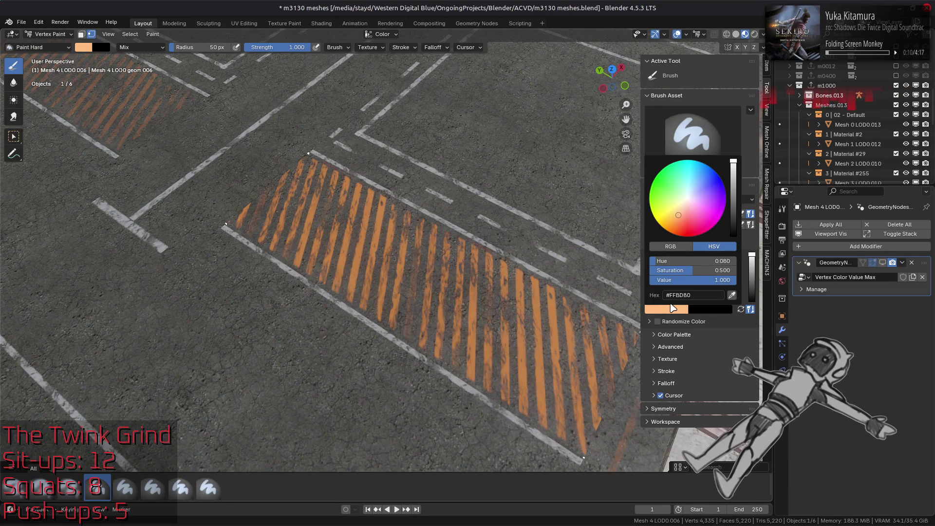
pyautogui.click(709, 272)
pyautogui.write('0.8')
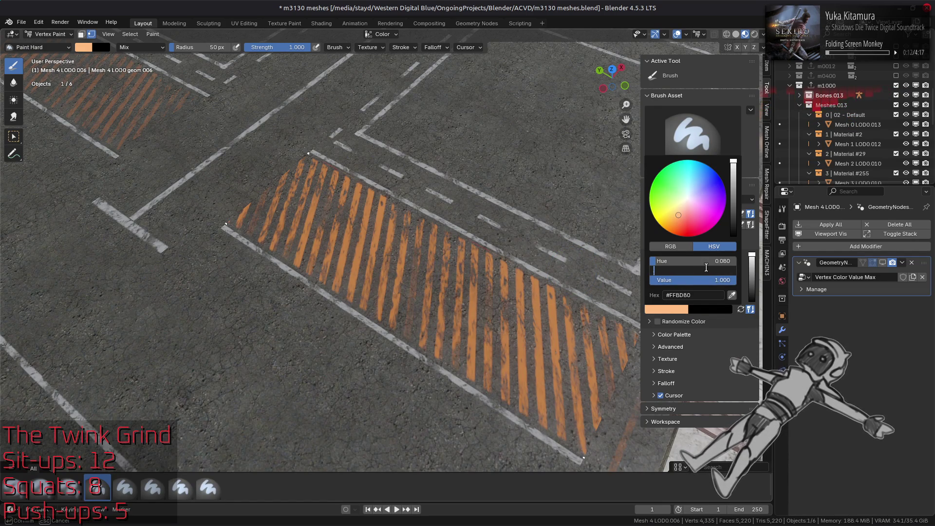
pyautogui.press('Return')
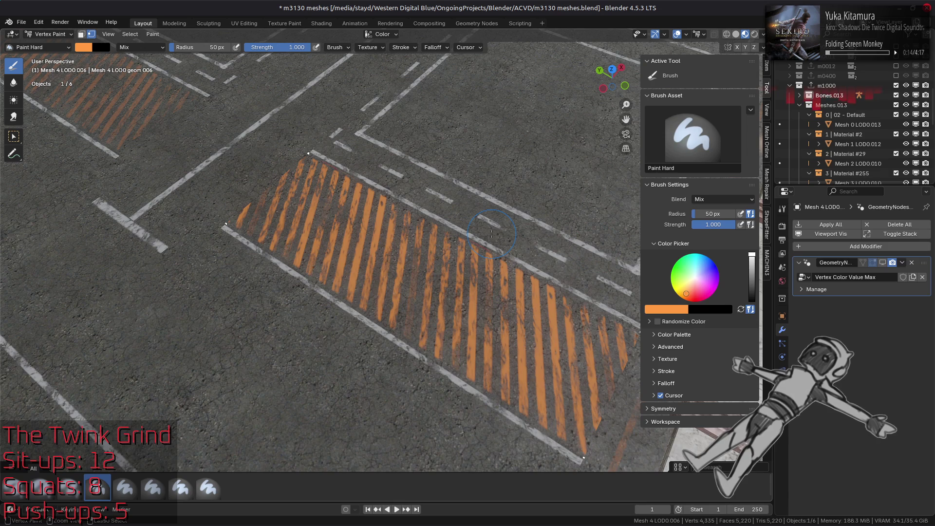
pyautogui.hotkey('shift', 'k')
pyautogui.click(491, 233)
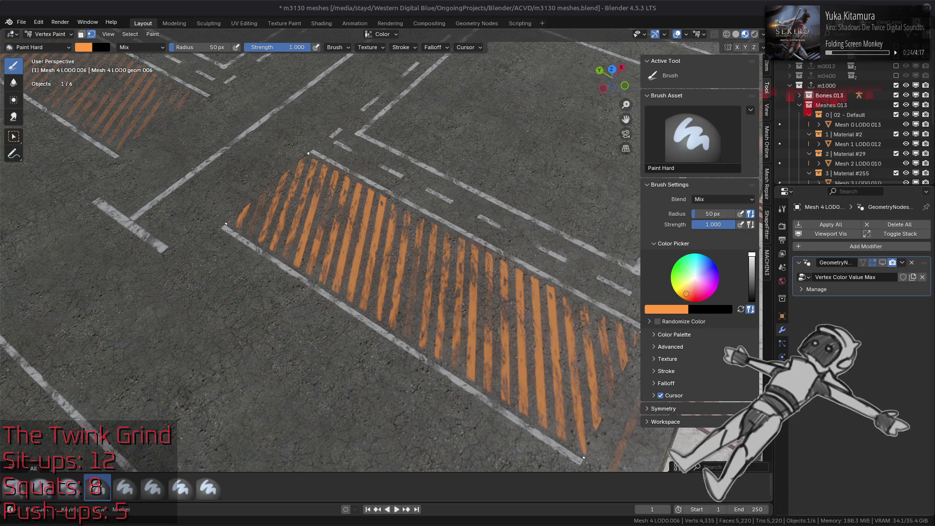
pyautogui.hotkey('alt', 'Tab')
pyautogui.scroll(-4, 401, 290)
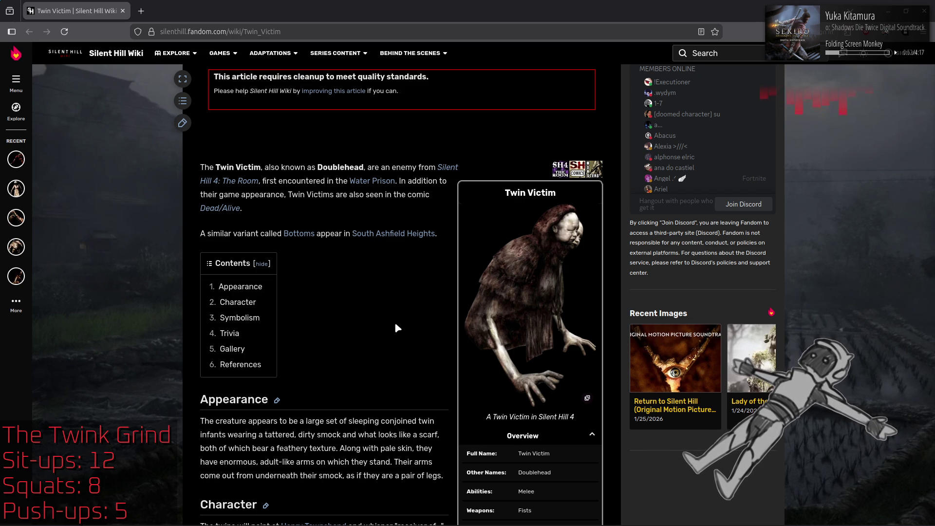
# Visit the Bottoms article and return to the Twin Victim page.
pyautogui.click(305, 233)
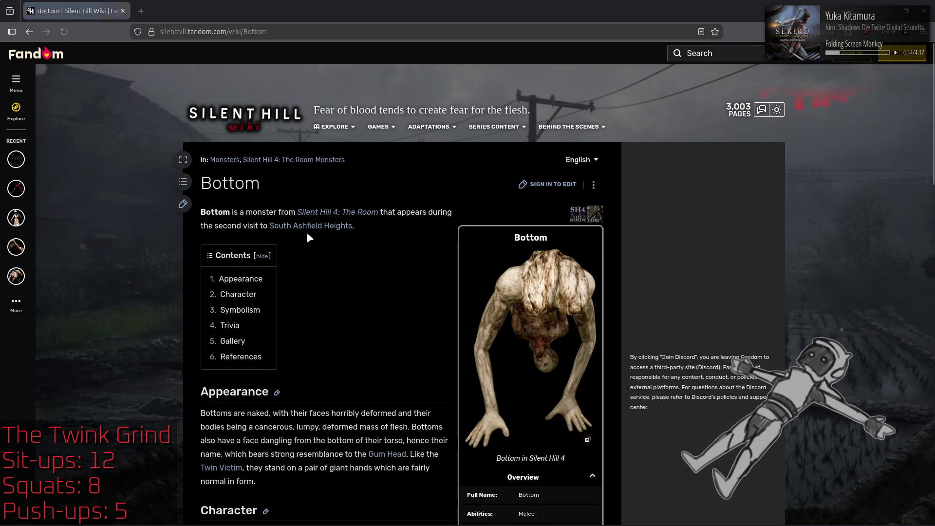
pyautogui.hotkey('alt', 'Left')
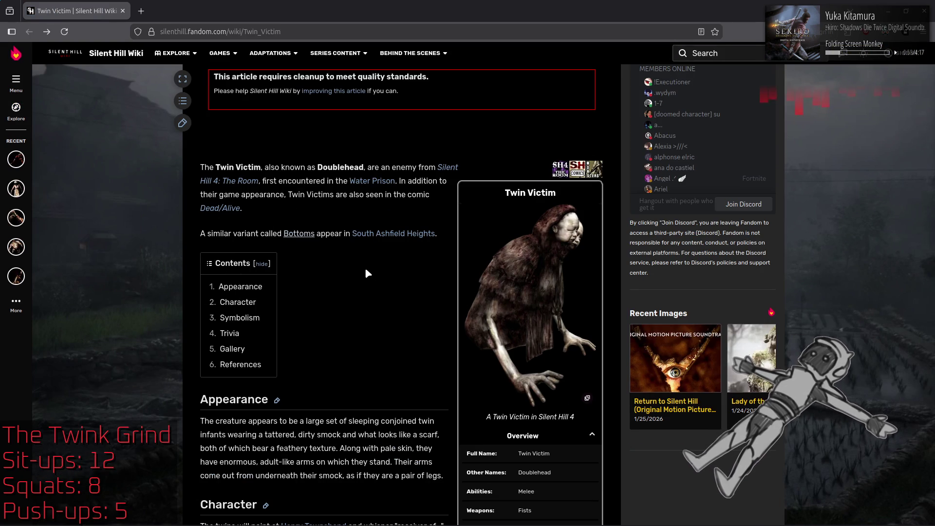
pyautogui.scroll(-3, 372, 291)
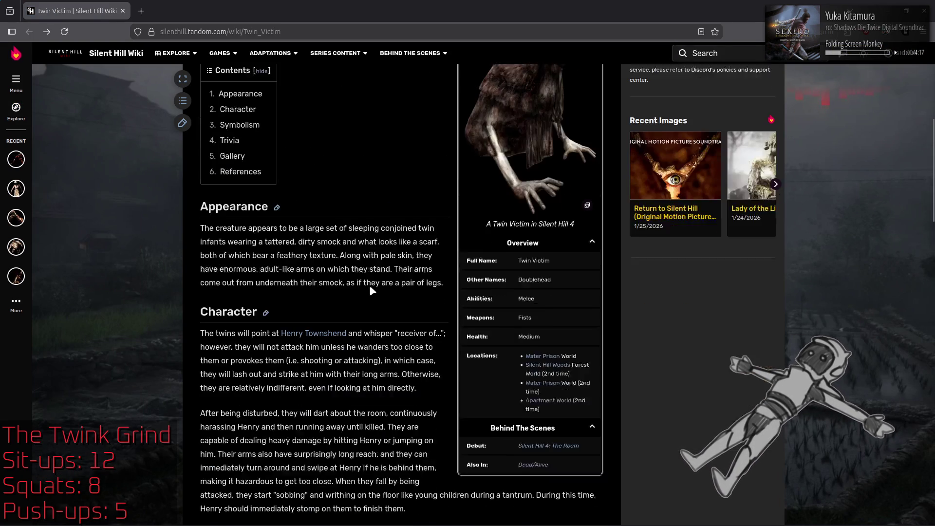
pyautogui.scroll(4, 404, 305)
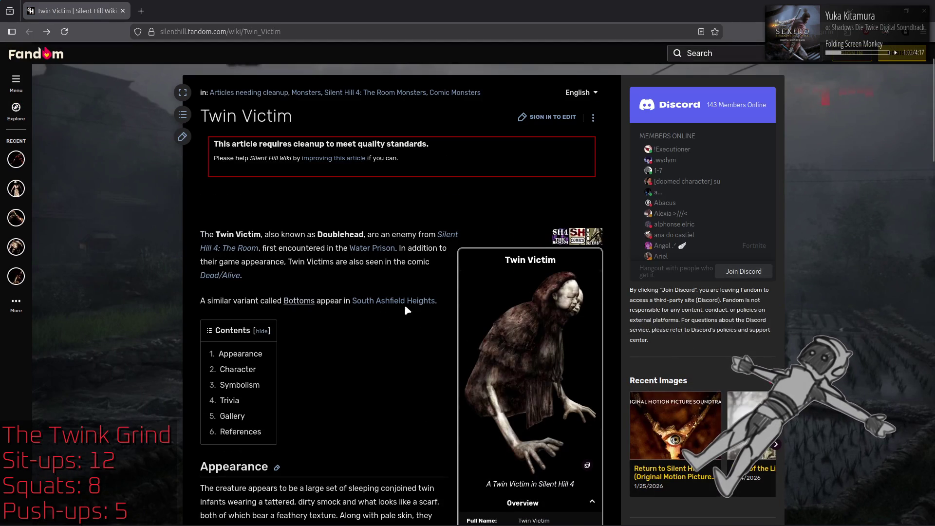
pyautogui.scroll(-4, 404, 318)
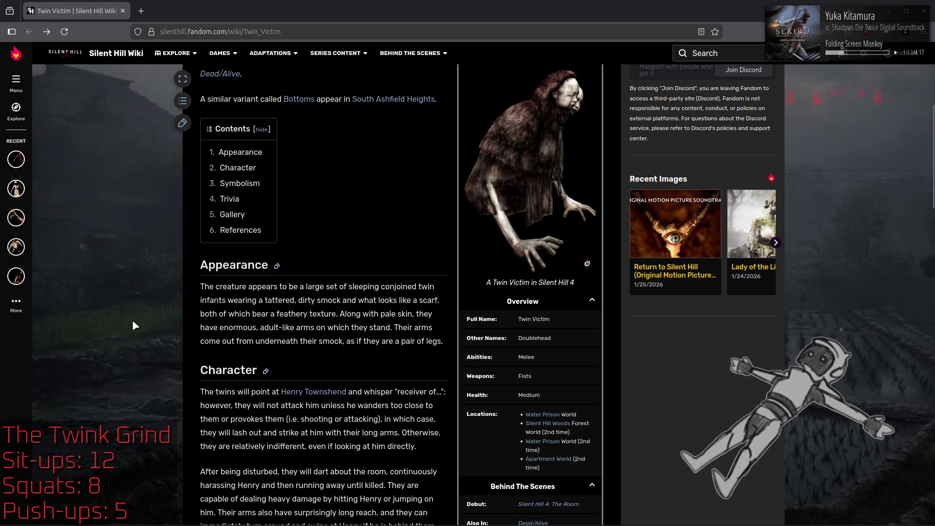
# Read down the Twin Victim article to the Gallery and open Billy Locane's page.
pyautogui.scroll(-3, 265, 287)
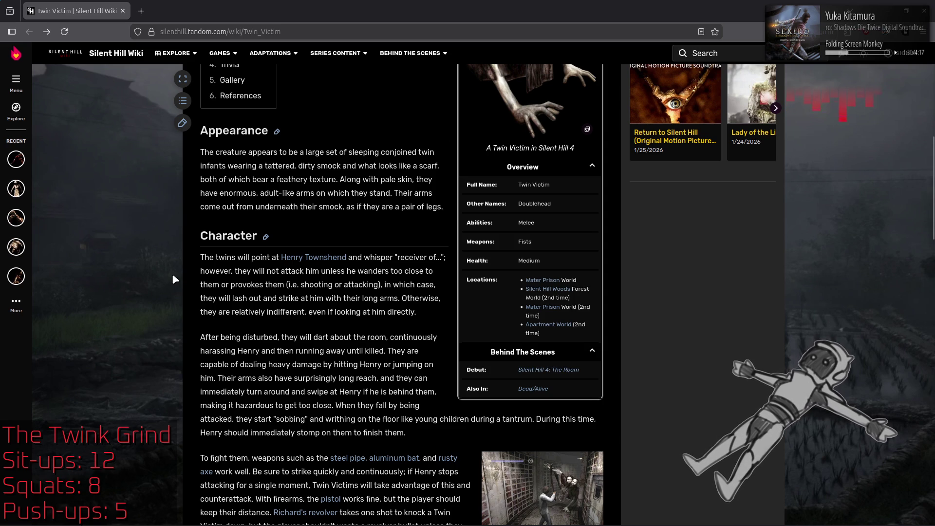
pyautogui.scroll(-3, 174, 275)
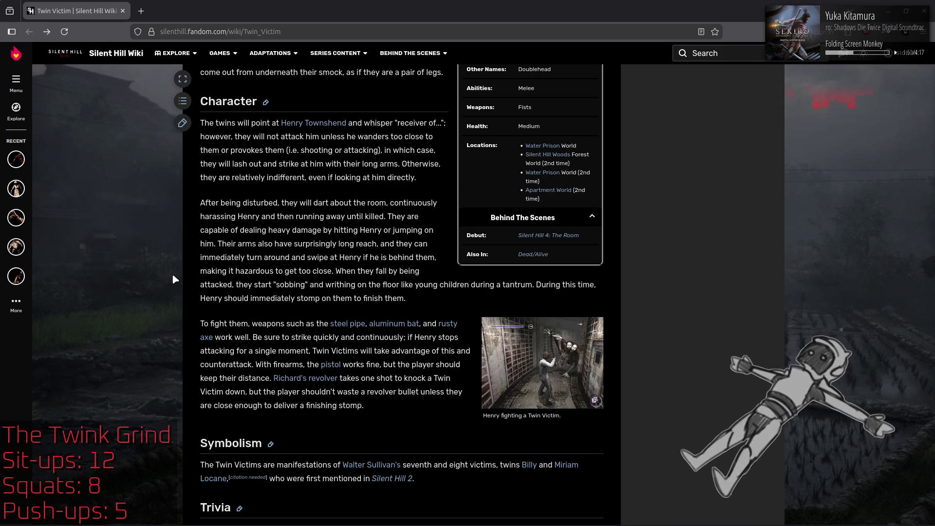
pyautogui.scroll(-4, 174, 278)
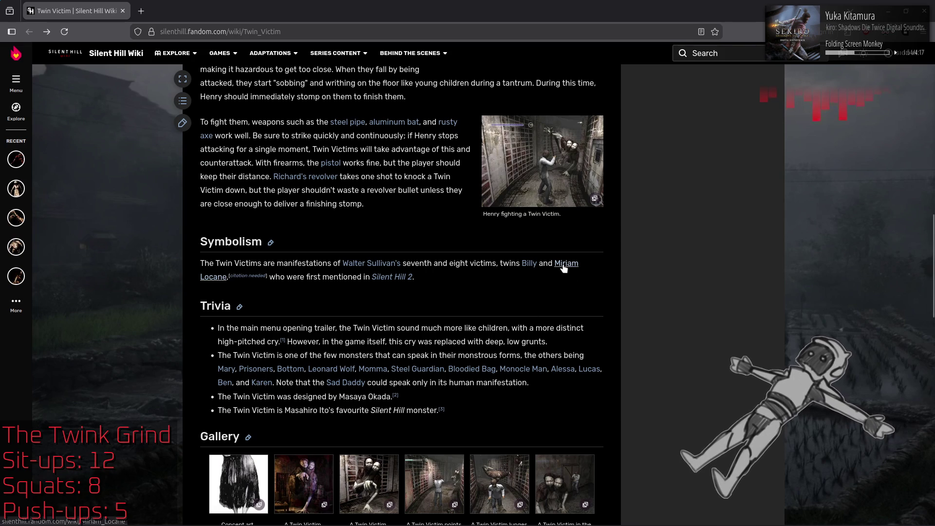
pyautogui.click(531, 263)
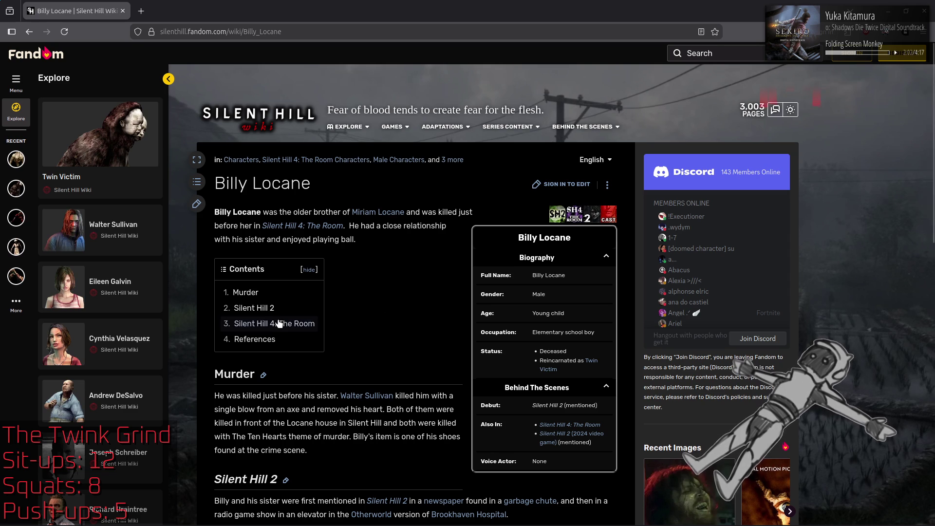
pyautogui.scroll(-3, 512, 393)
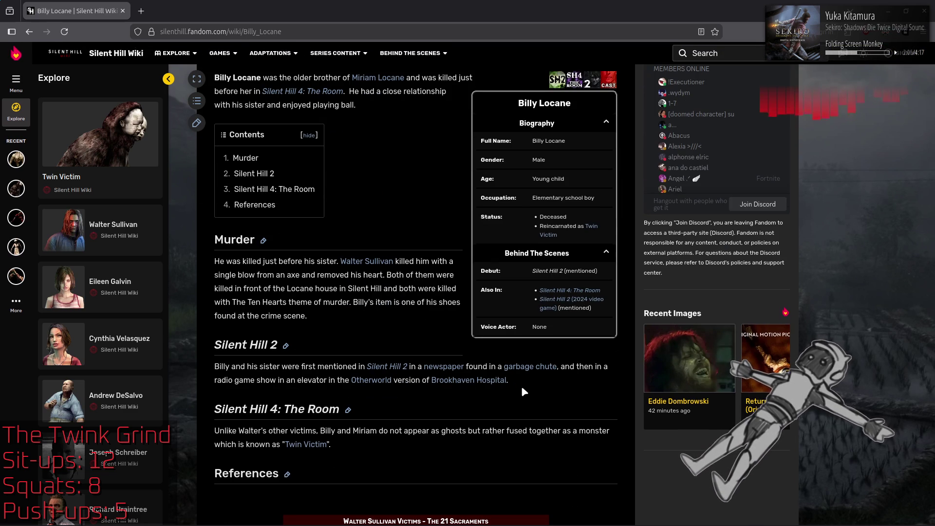
pyautogui.hotkey('alt', 'Left')
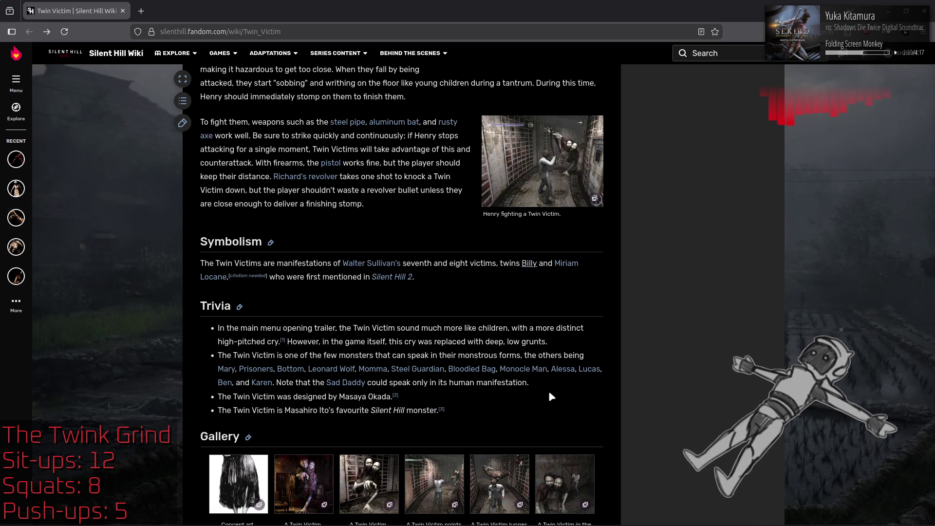
# Visit the Sad Daddy article, return, and select the Masahiro Ito trivia line.
pyautogui.click(346, 383)
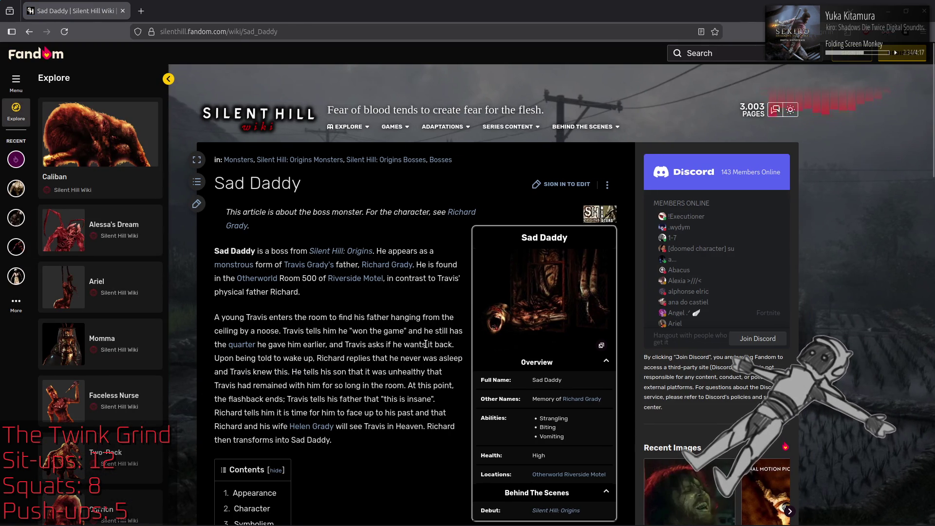
pyautogui.hotkey('alt', 'Left')
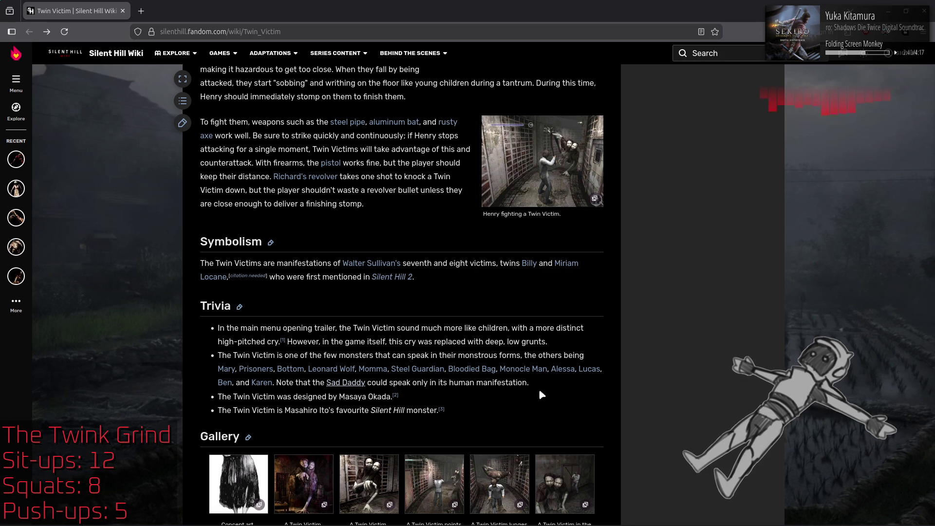
pyautogui.moveTo(222, 411); pyautogui.dragTo(509, 418)
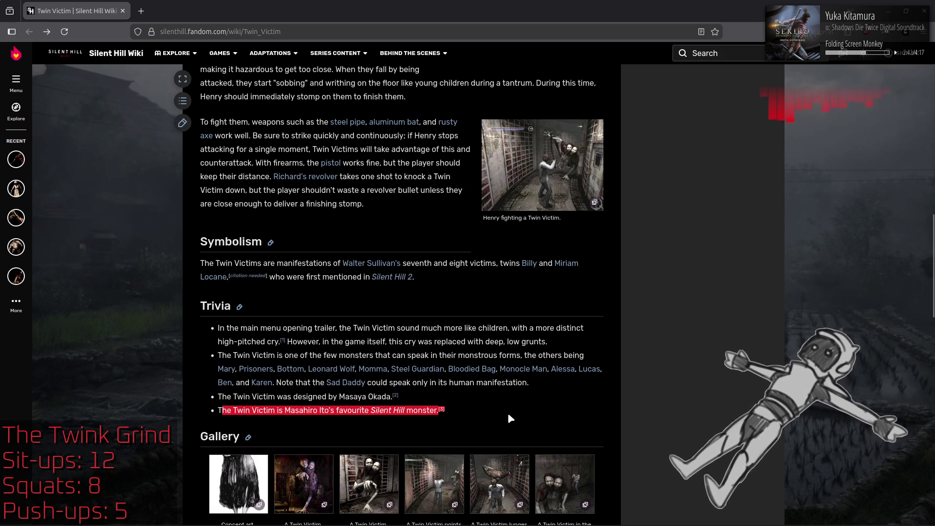
# Drag the Toadstool gallery link onto the tab bar to open it in a new tab.
pyautogui.click(583, 398)
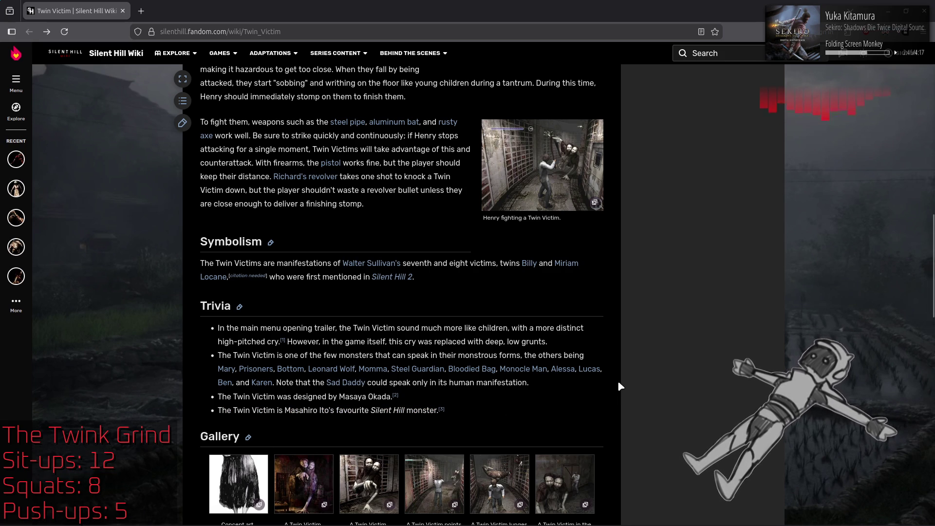
pyautogui.scroll(-5, 618, 381)
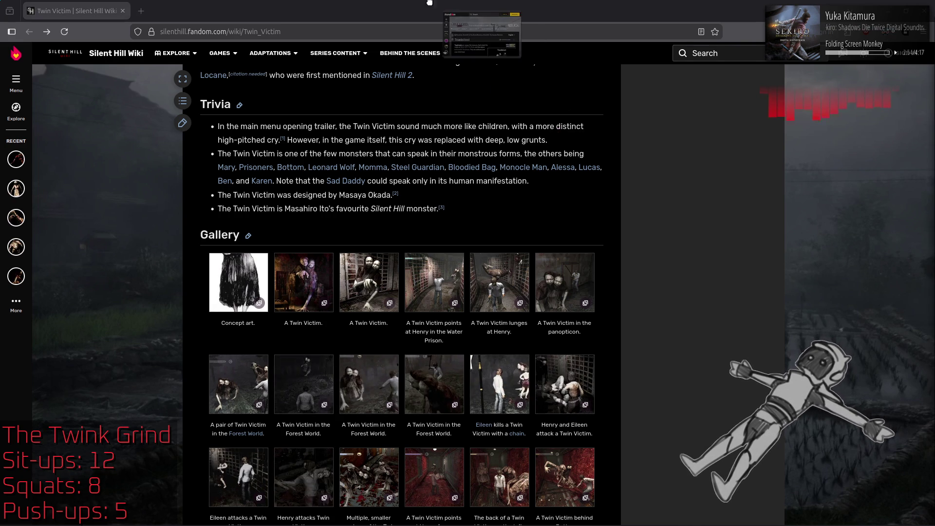
pyautogui.moveTo(429, 3); pyautogui.dragTo(429, 9)
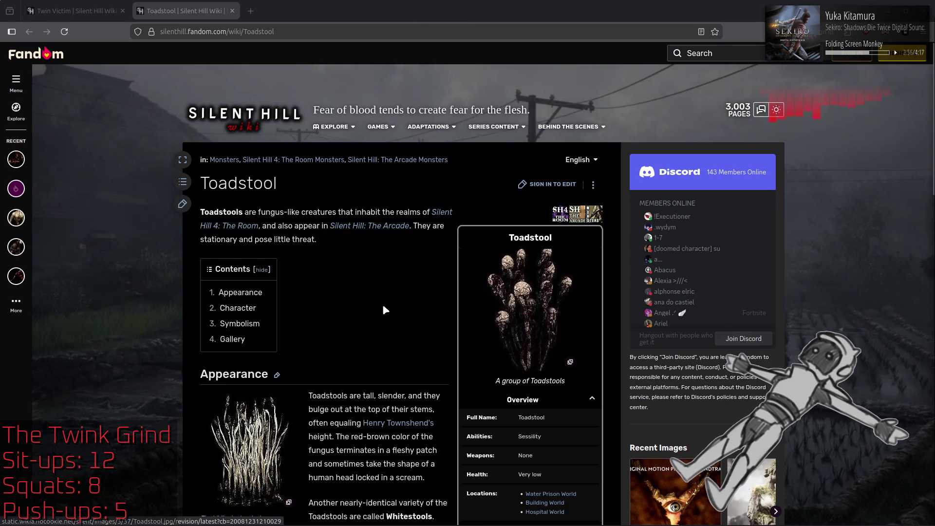
# Scroll the Toadstool article to its Character section and follow the Gum Heads link.
pyautogui.scroll(-2, 383, 306)
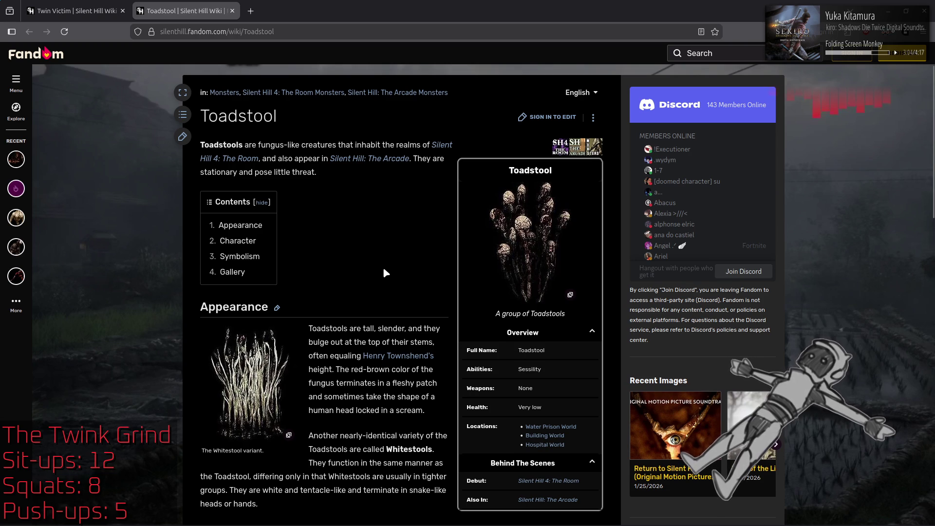
pyautogui.scroll(-3, 384, 270)
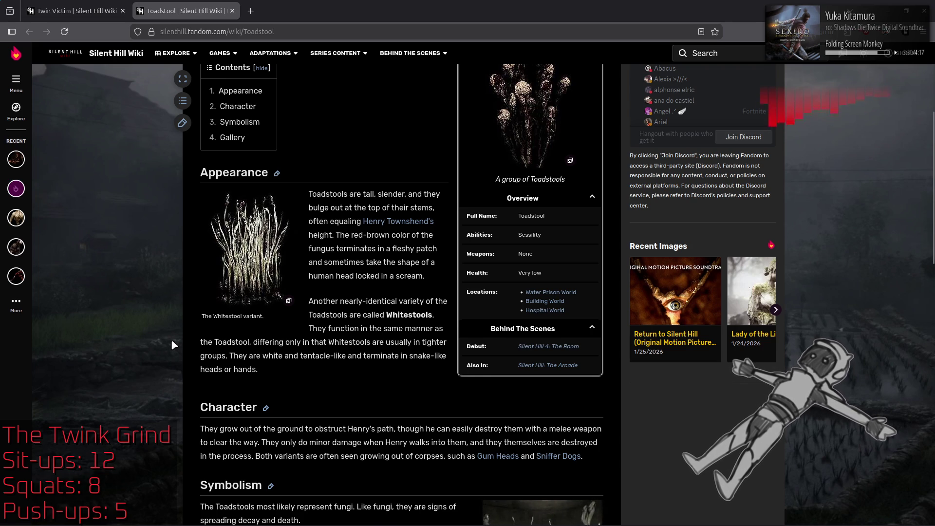
pyautogui.scroll(-4, 146, 344)
pyautogui.click(495, 256)
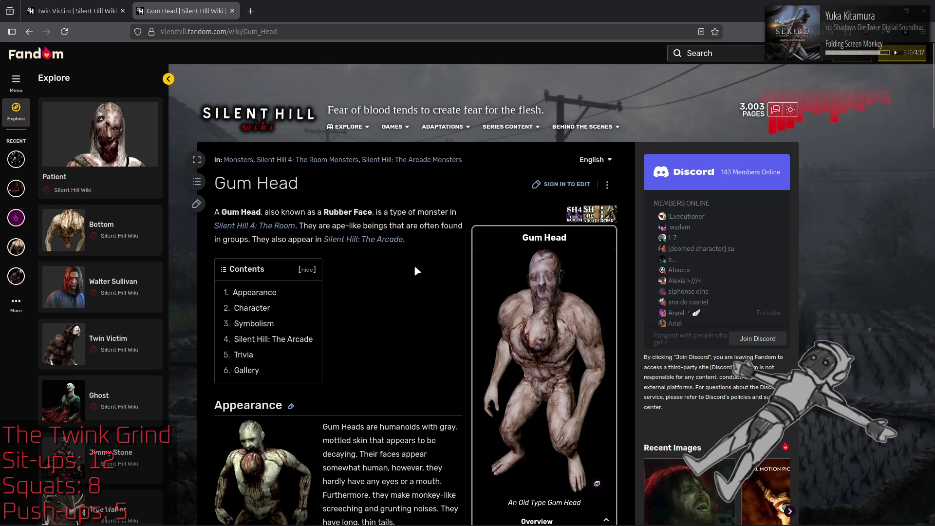
# Scroll through the Gum Head article's Contents and Appearance sections on Old and New Types.
pyautogui.scroll(-3, 417, 269)
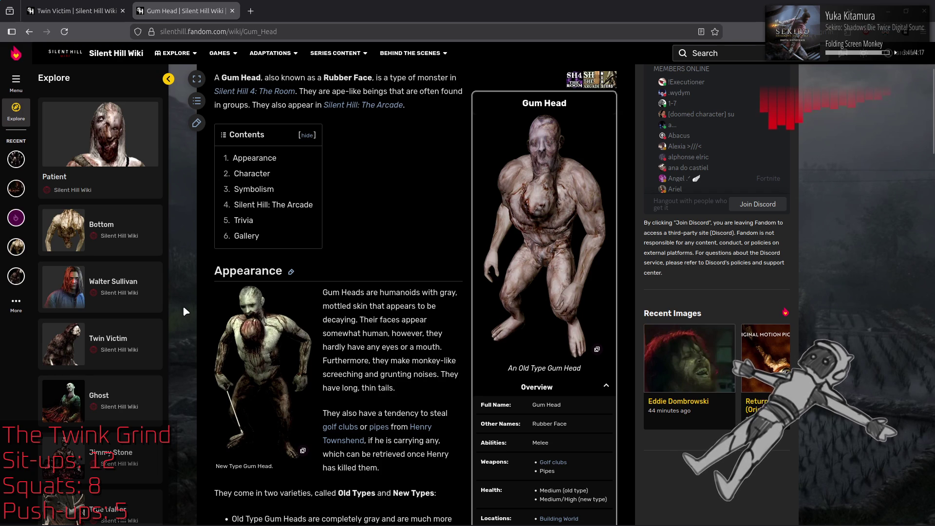
pyautogui.scroll(-2, 183, 311)
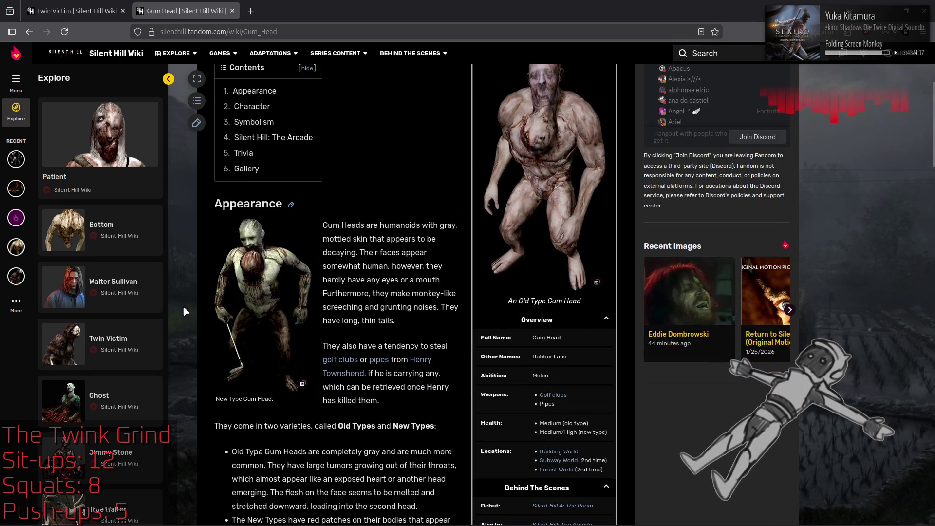
pyautogui.scroll(-2, 184, 311)
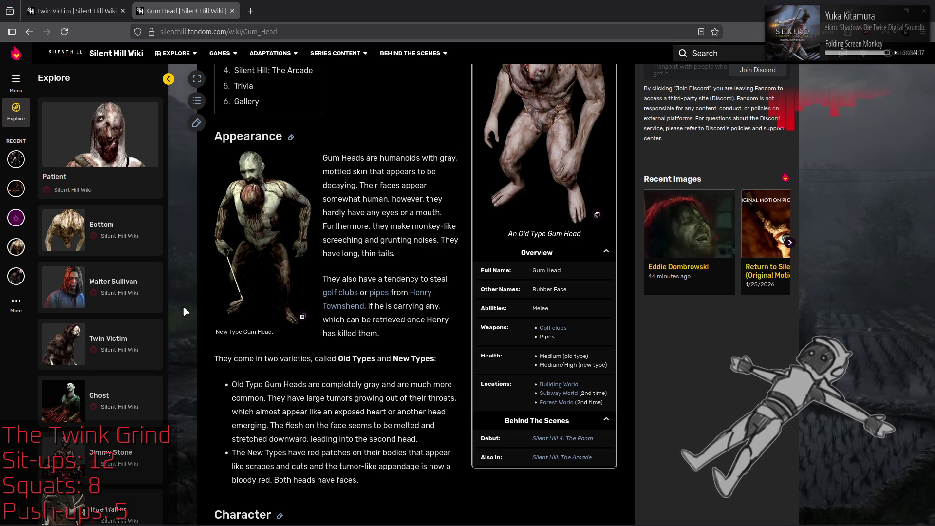
pyautogui.scroll(5, 184, 311)
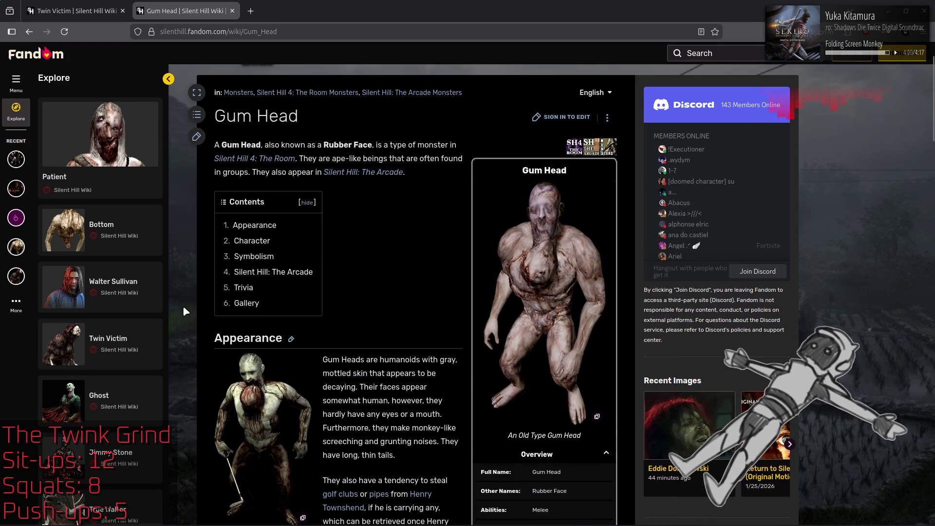
pyautogui.scroll(-4, 184, 311)
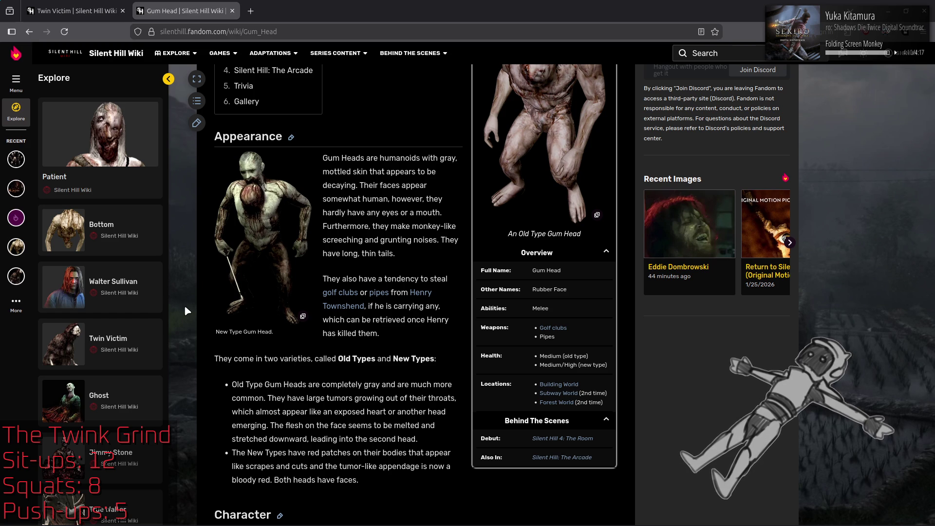
pyautogui.scroll(-5, 192, 334)
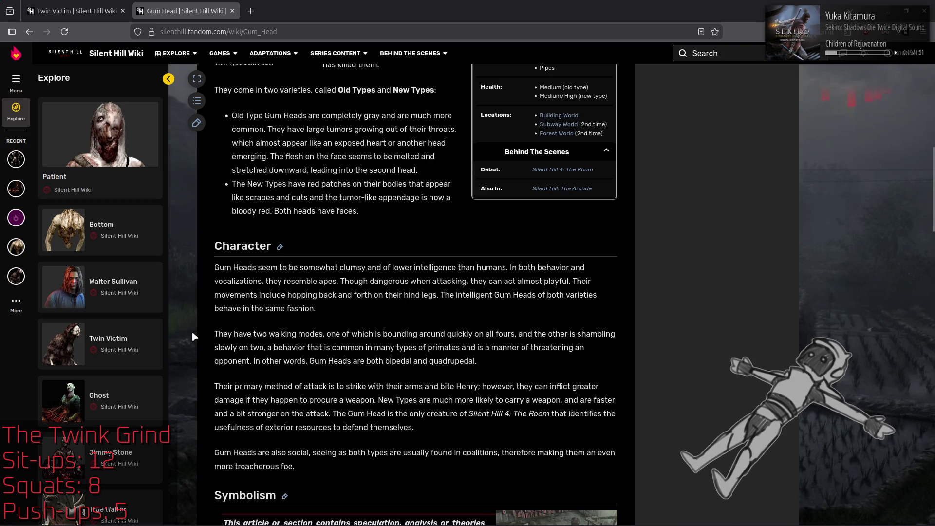
# Scroll down the Gum Head article to its Gallery of Old Type and New Type images.
pyautogui.scroll(-1, 194, 336)
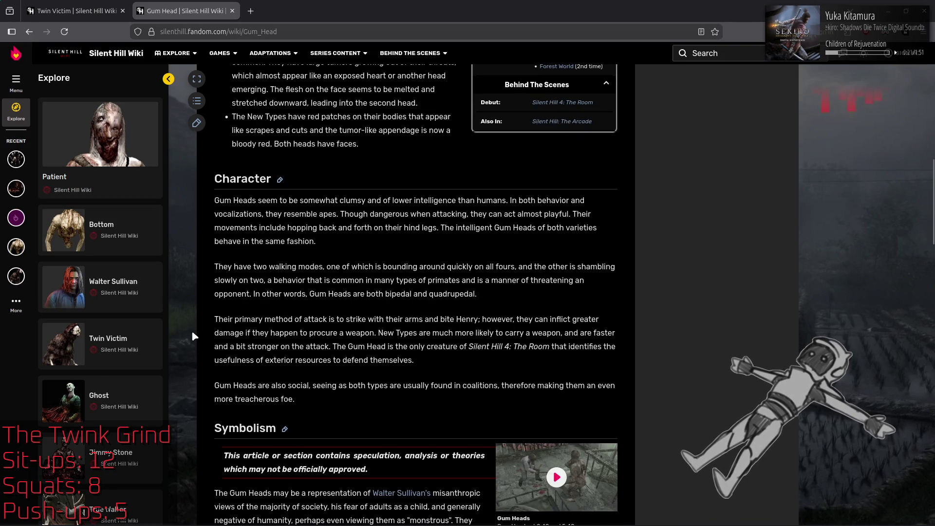
pyautogui.scroll(-1, 193, 334)
pyautogui.scroll(-2, 191, 331)
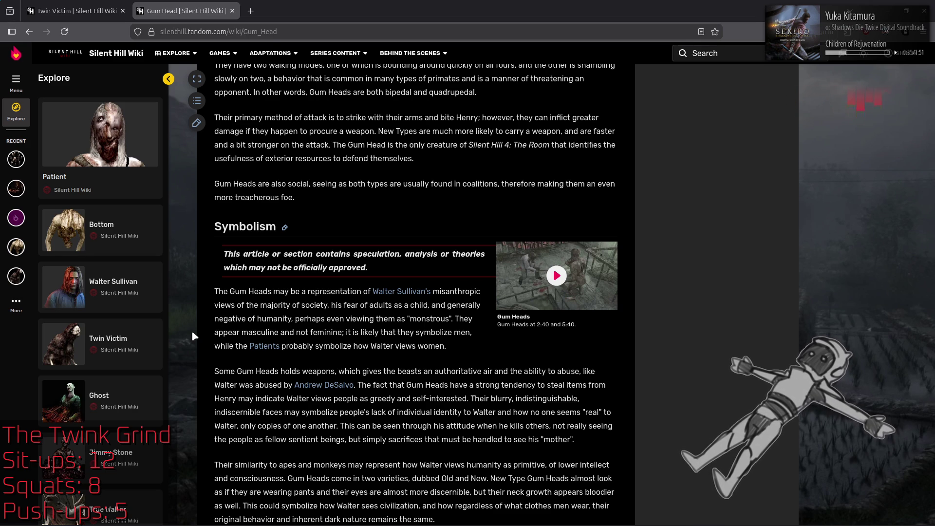
pyautogui.scroll(-3, 193, 335)
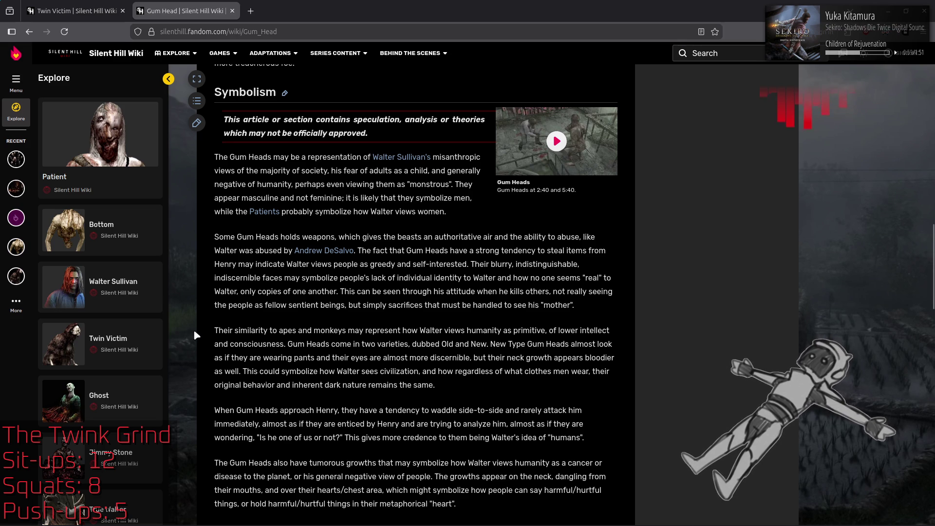
pyautogui.scroll(-3, 199, 335)
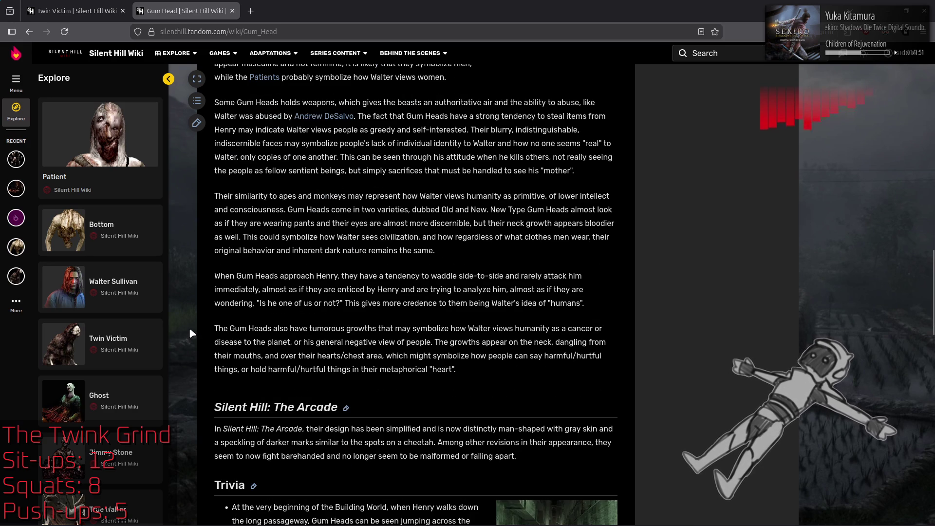
pyautogui.scroll(-3, 190, 331)
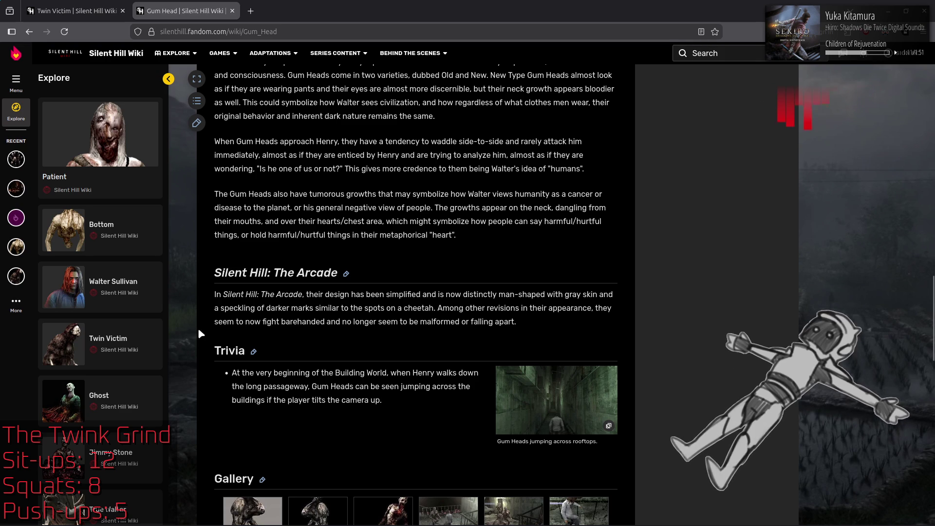
pyautogui.scroll(-3, 199, 332)
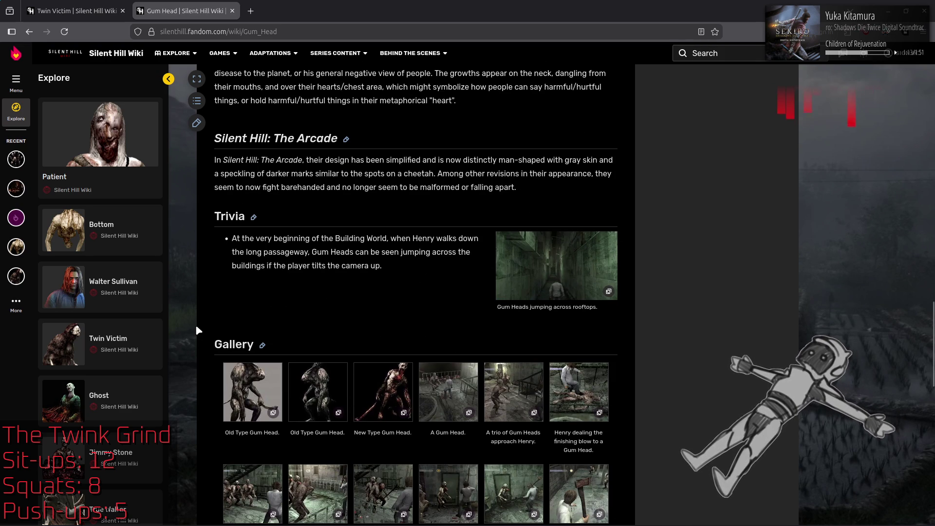
pyautogui.scroll(-2, 202, 329)
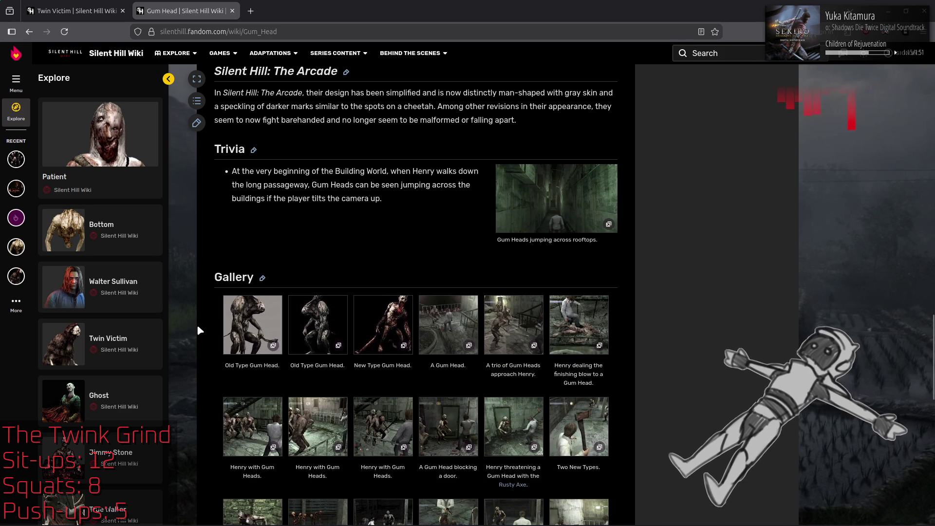
pyautogui.scroll(-2, 199, 328)
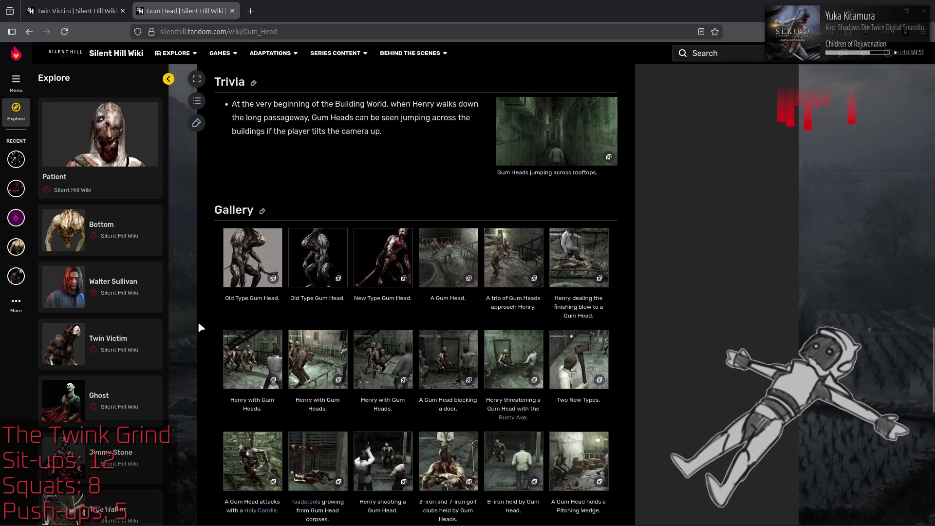
pyautogui.scroll(-2, 198, 331)
pyautogui.scroll(-2, 199, 331)
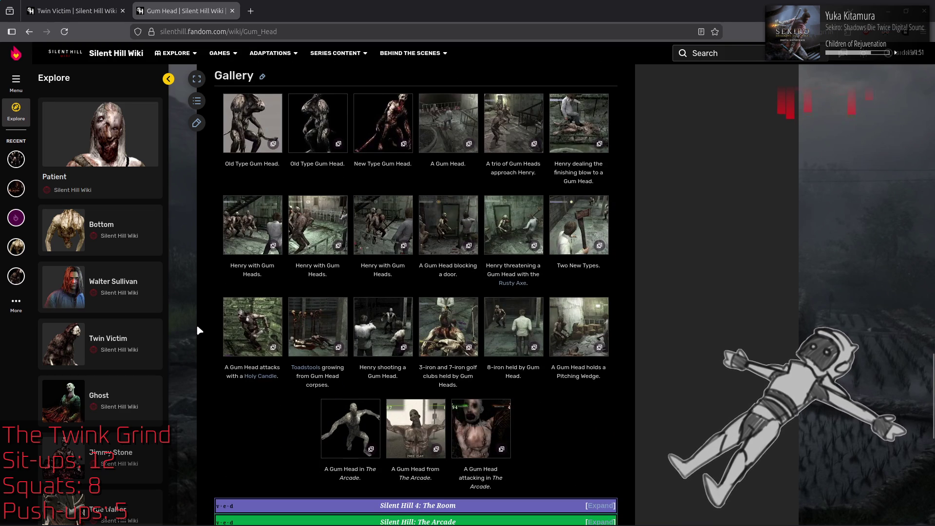
pyautogui.scroll(6, 199, 331)
pyautogui.scroll(6, 198, 330)
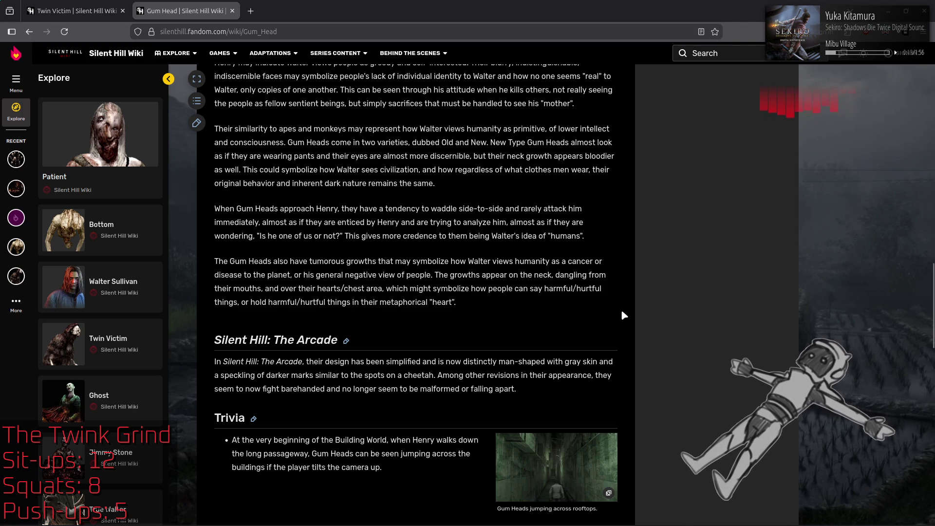
pyautogui.scroll(-3, 622, 313)
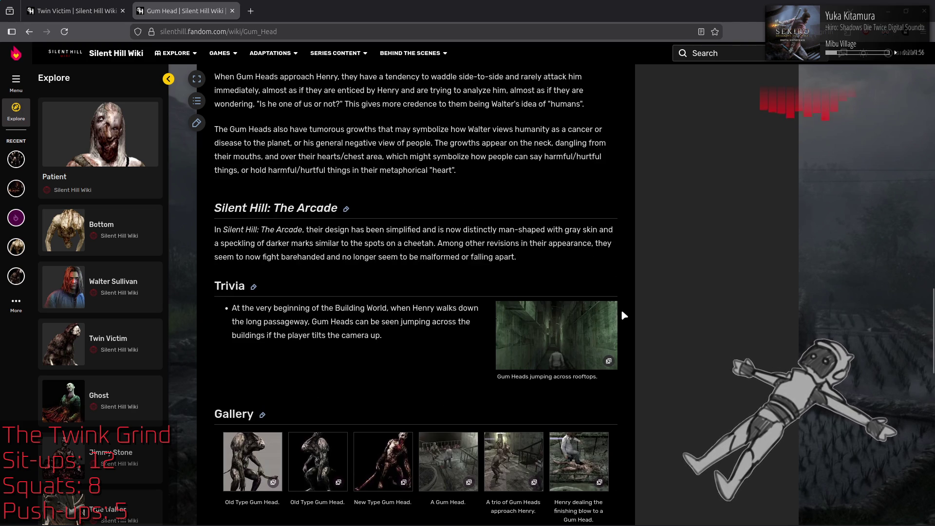
pyautogui.scroll(-1, 622, 312)
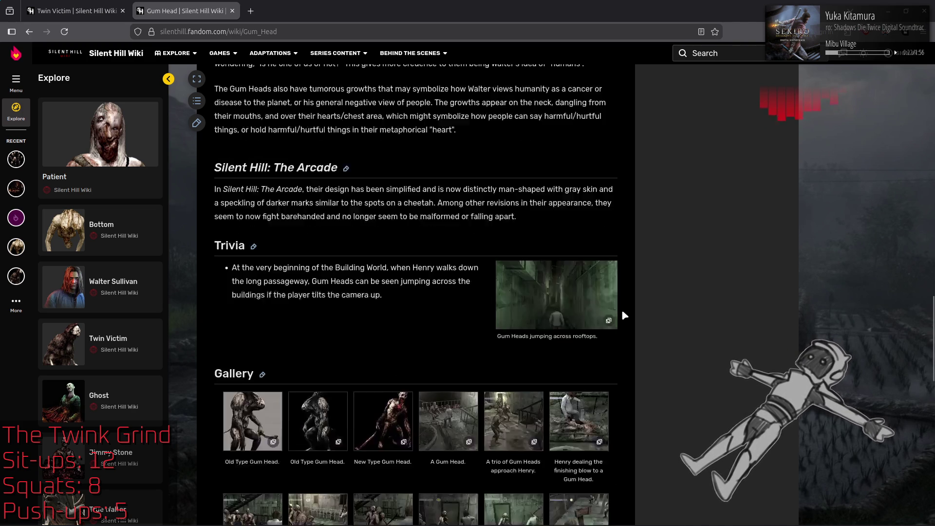
pyautogui.scroll(-7, 623, 313)
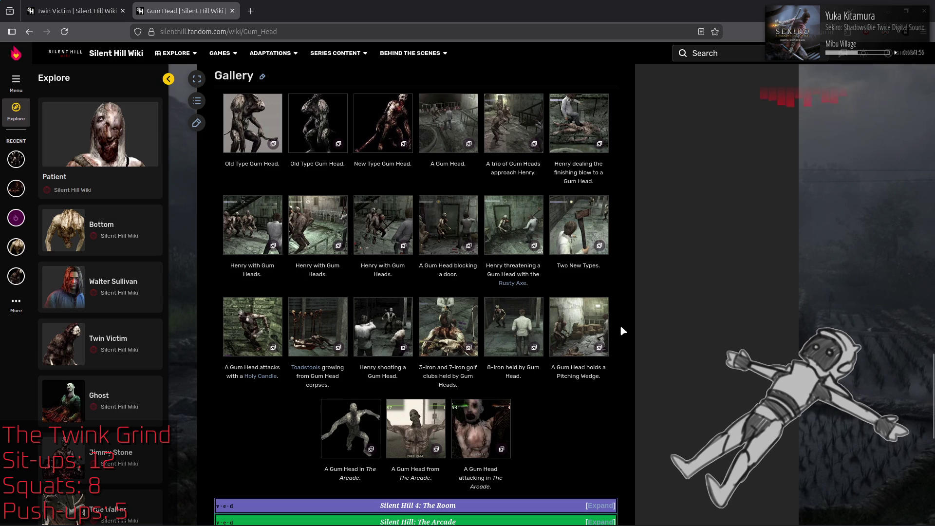
pyautogui.scroll(2, 621, 327)
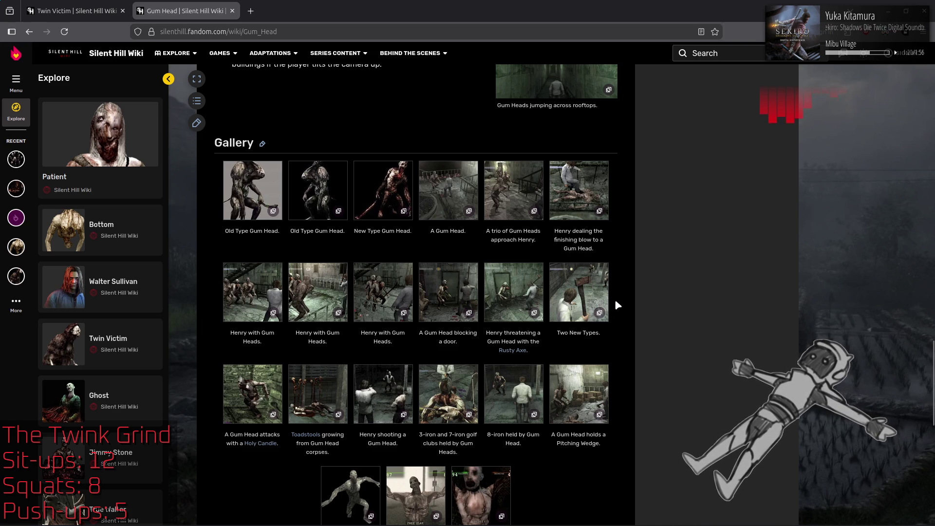
pyautogui.click(249, 193)
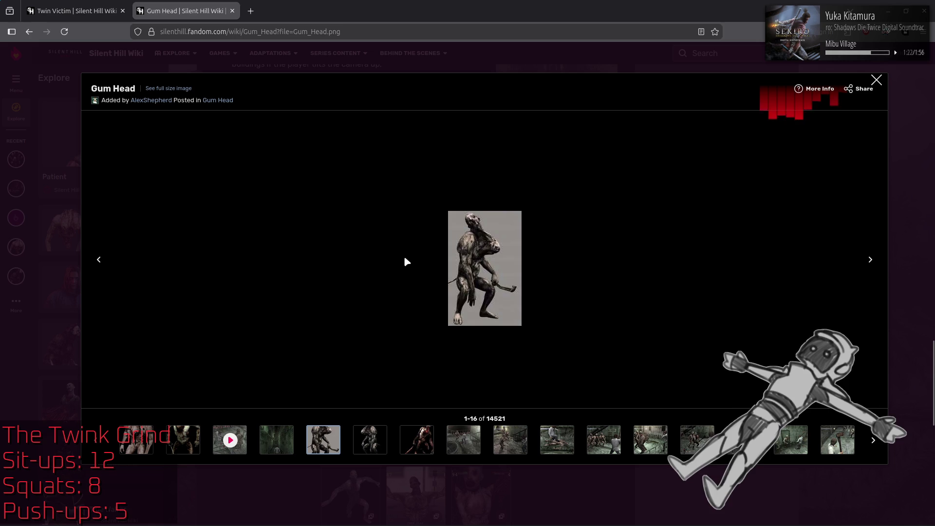
pyautogui.click(870, 261)
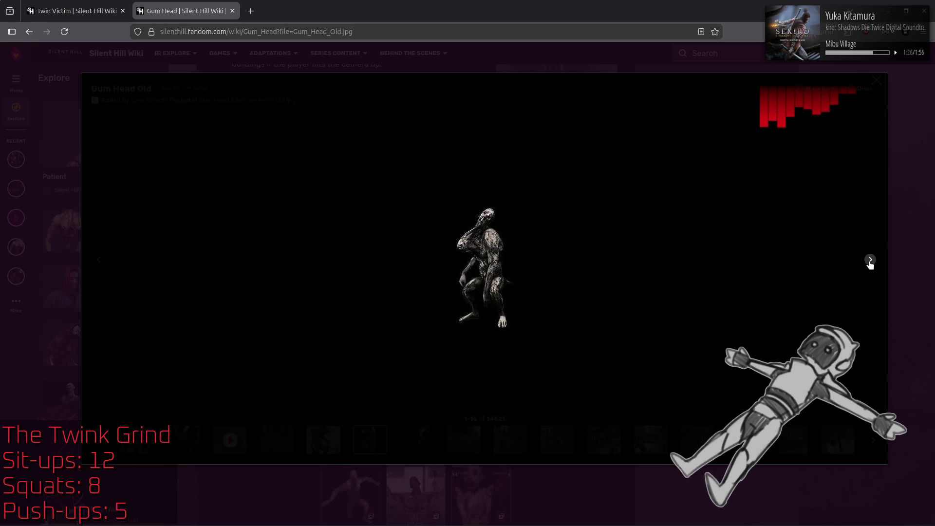
pyautogui.click(870, 262)
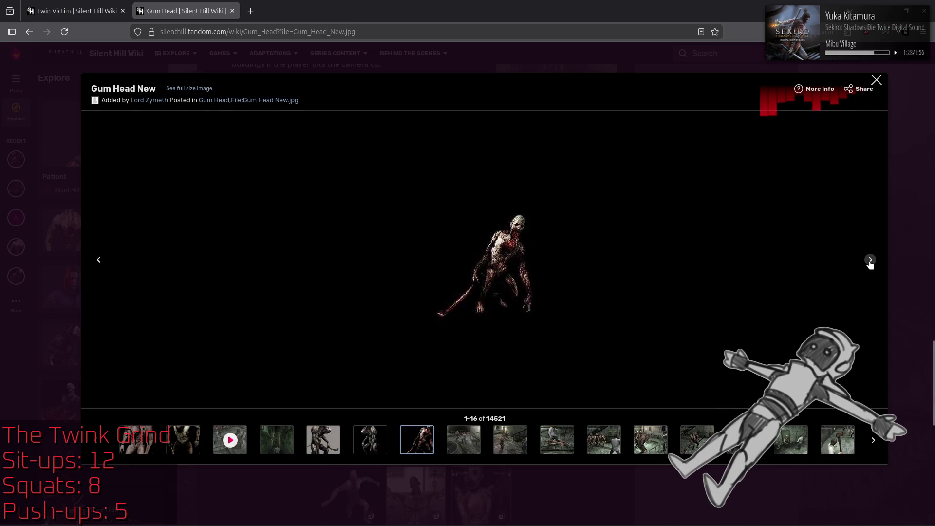
pyautogui.click(871, 261)
pyautogui.click(870, 261)
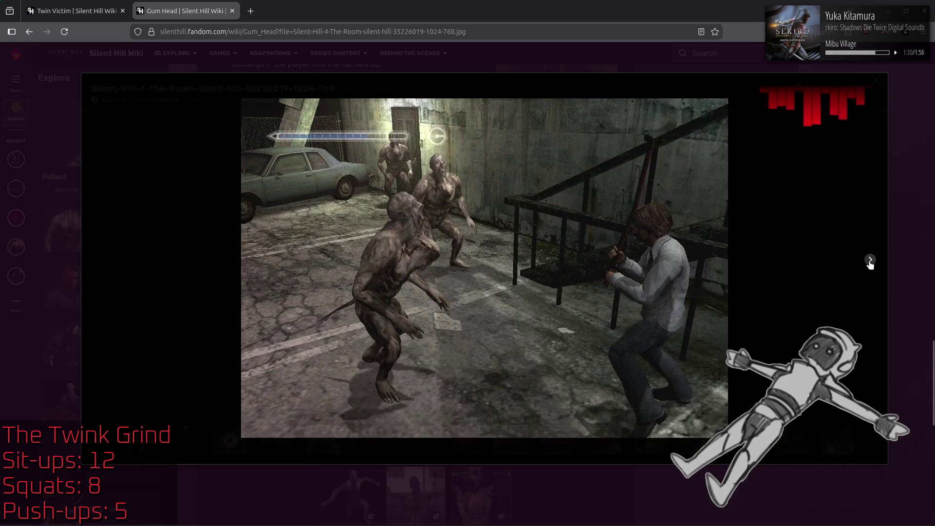
pyautogui.click(871, 262)
pyautogui.click(870, 261)
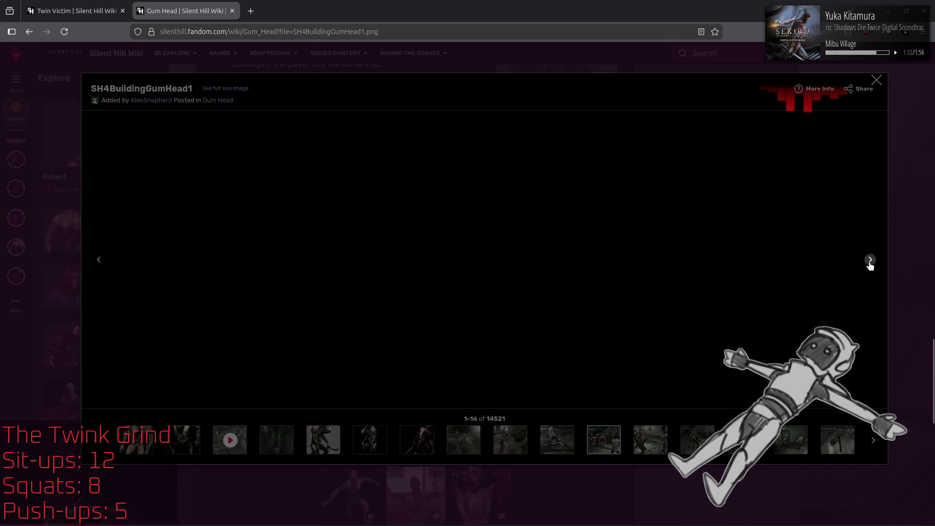
pyautogui.click(870, 262)
pyautogui.click(871, 261)
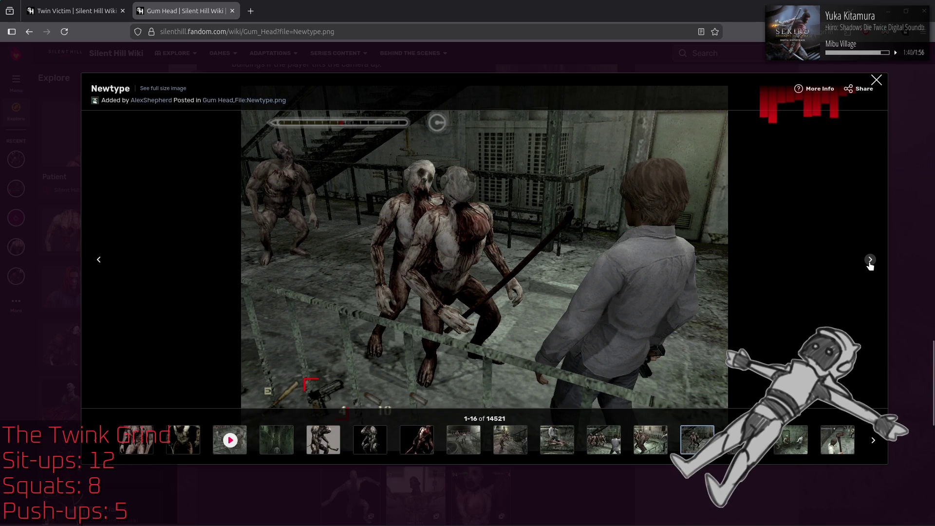
pyautogui.click(870, 261)
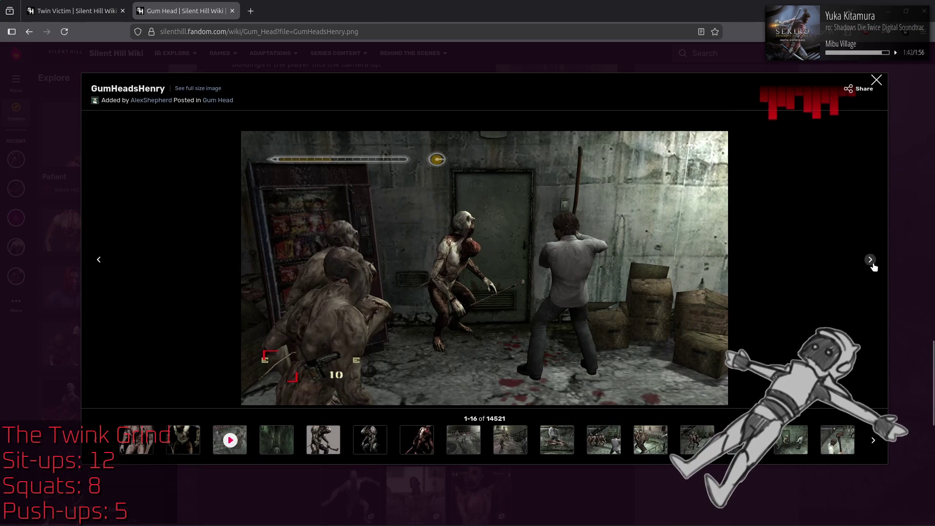
pyautogui.click(871, 261)
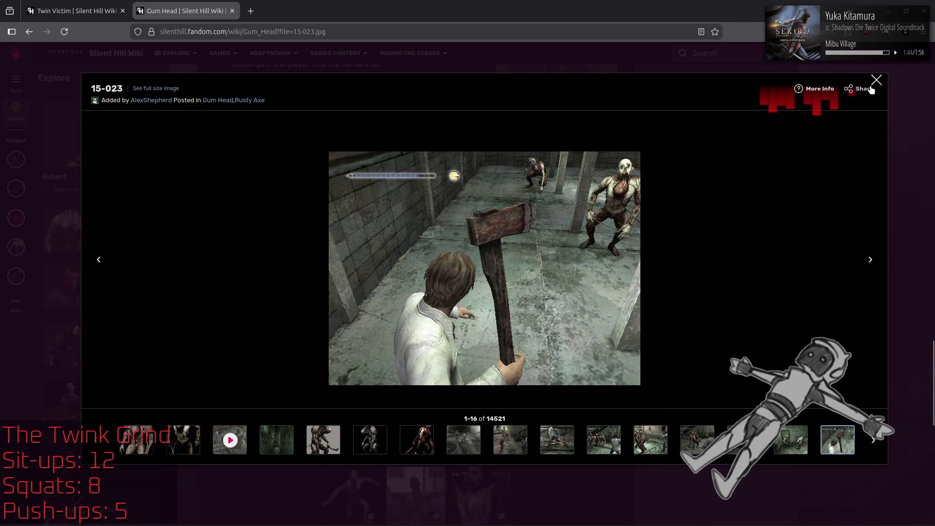
pyautogui.click(877, 81)
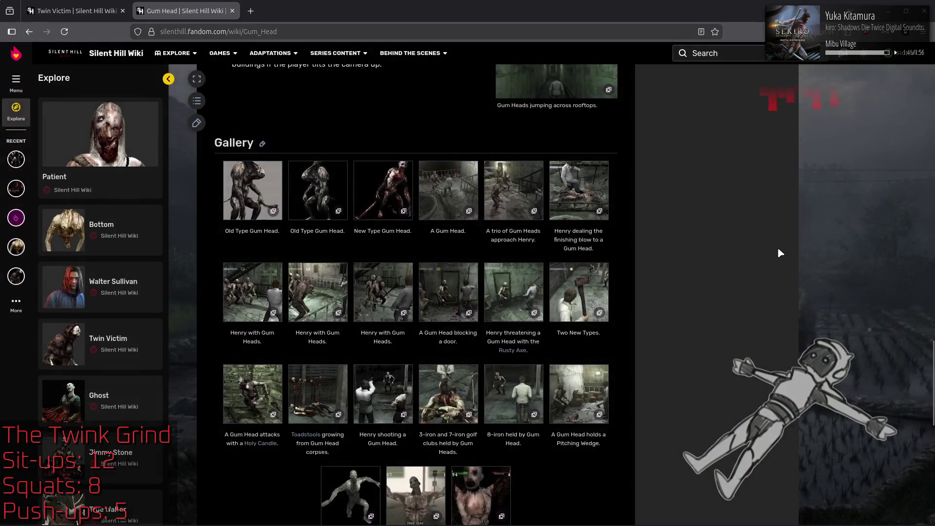
# Scroll up through the Gum Head Symbolism and Character sections to the title and Contents box.
pyautogui.scroll(-4, 770, 247)
pyautogui.scroll(7, 768, 246)
pyautogui.scroll(8, 769, 248)
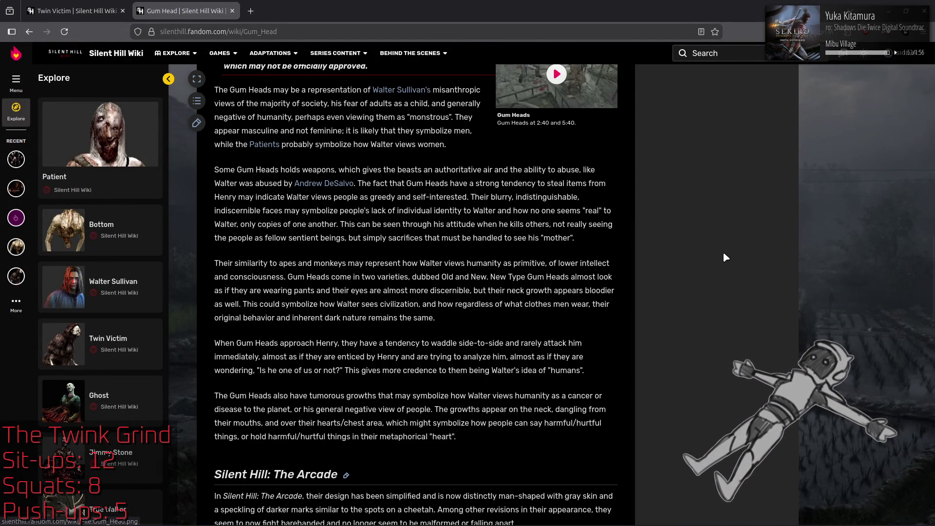
pyautogui.scroll(8, 724, 254)
pyautogui.scroll(2, 723, 252)
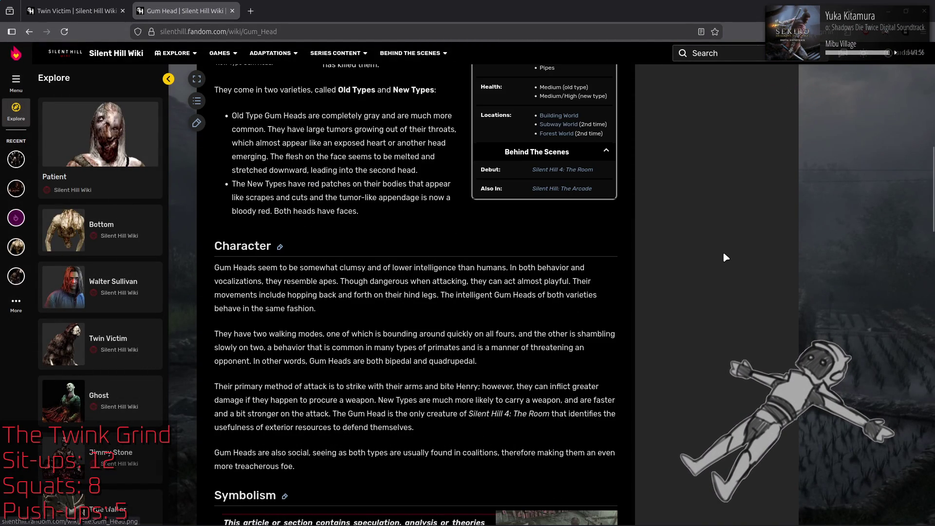
pyautogui.scroll(9, 723, 252)
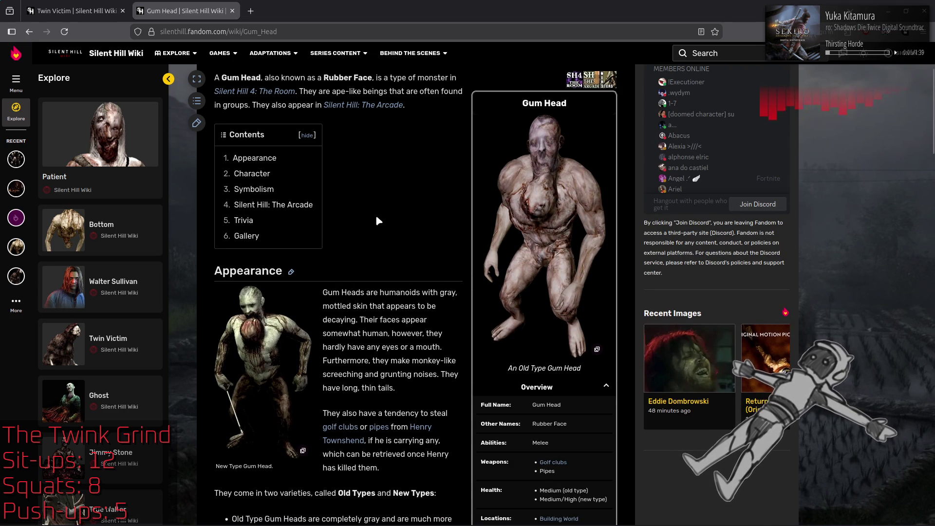
pyautogui.scroll(3, 375, 212)
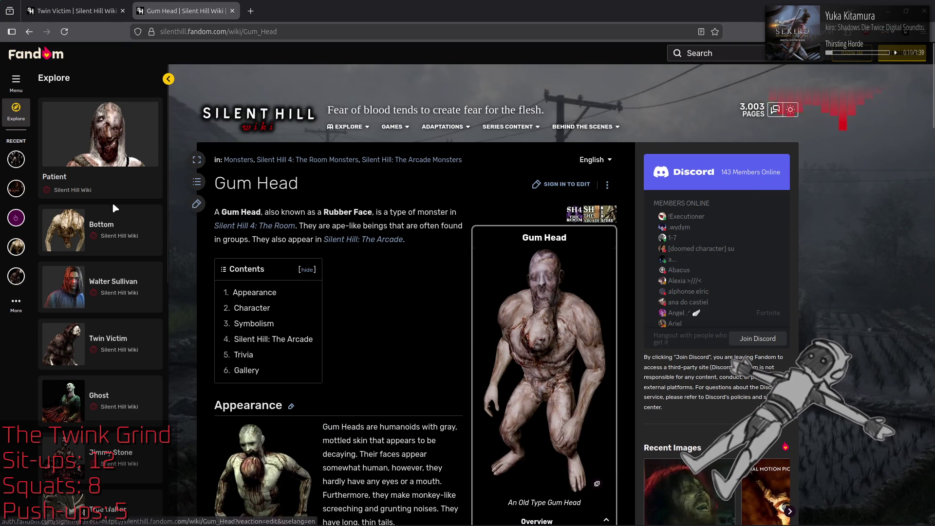
# Scroll the Explore sidebar list and open the Hummer article.
pyautogui.scroll(-3, 108, 214)
pyautogui.scroll(-2, 109, 214)
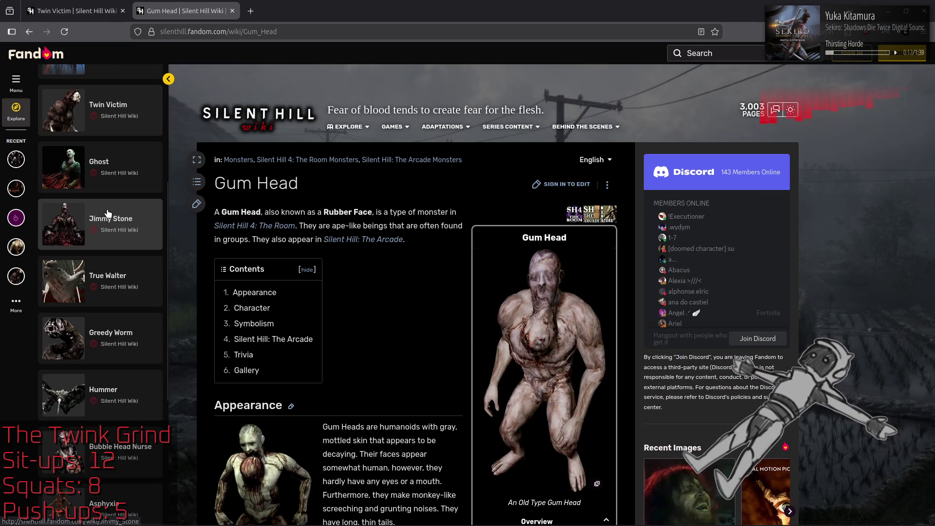
pyautogui.scroll(-2, 108, 214)
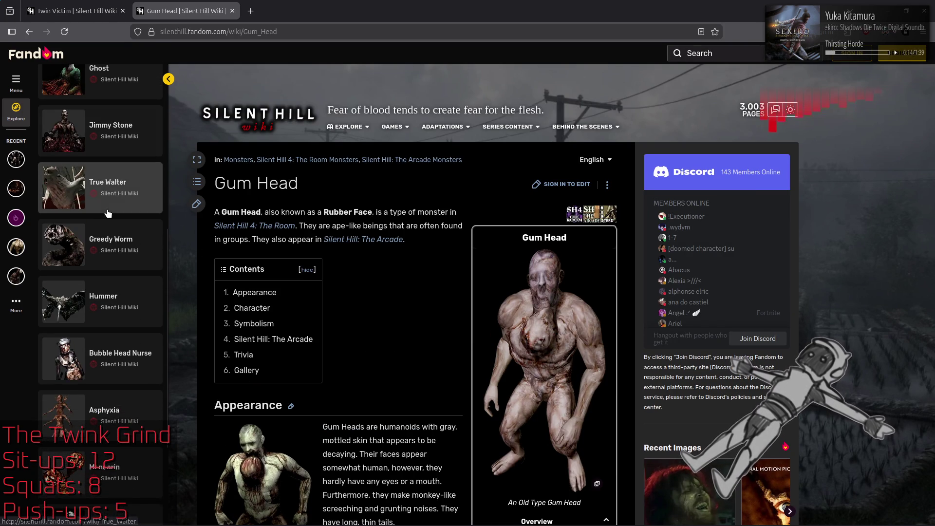
pyautogui.scroll(-1, 108, 213)
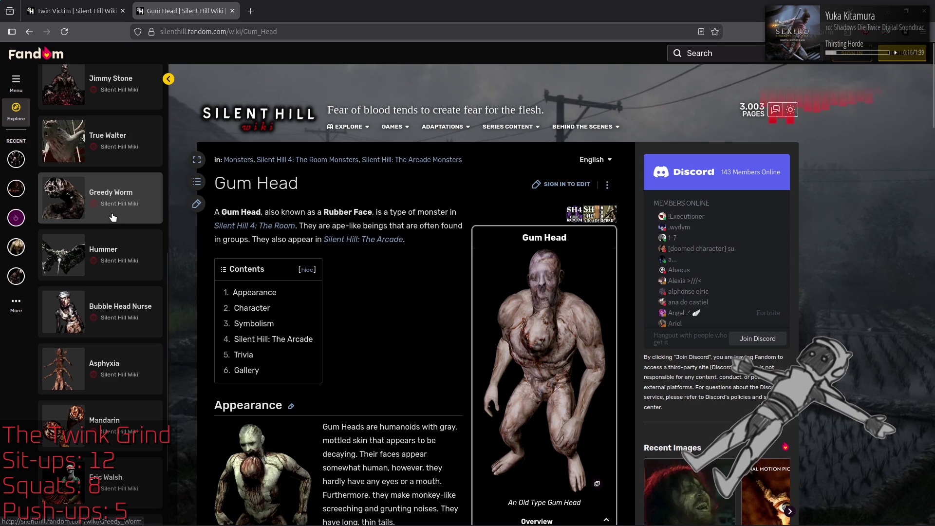
pyautogui.click(120, 248)
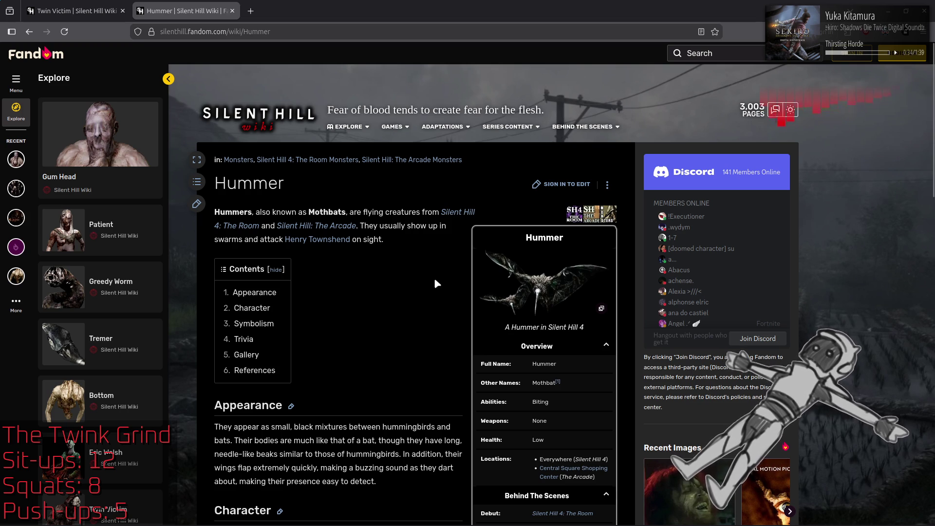
# View the Hummer infobox pictures enlarged, stepping through to the CoffinMoths image, then close the viewer.
pyautogui.click(562, 283)
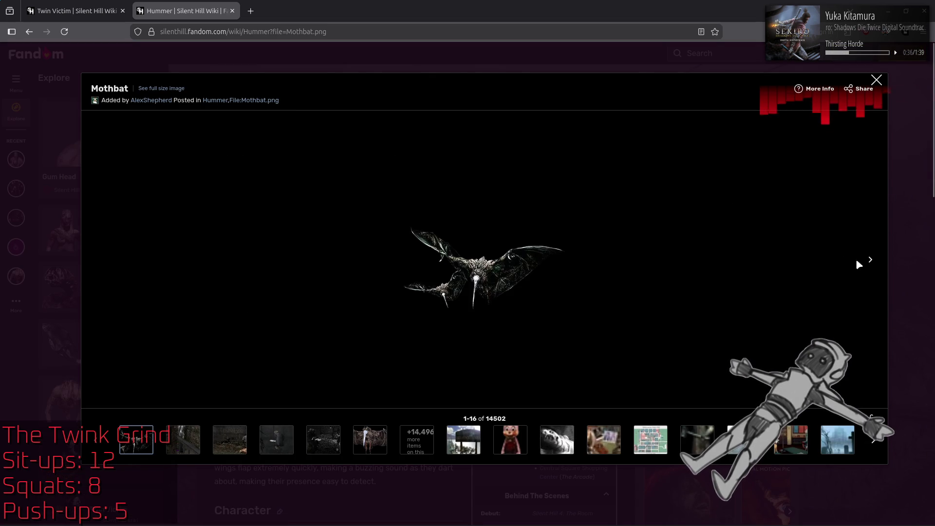
pyautogui.click(871, 260)
pyautogui.click(871, 260)
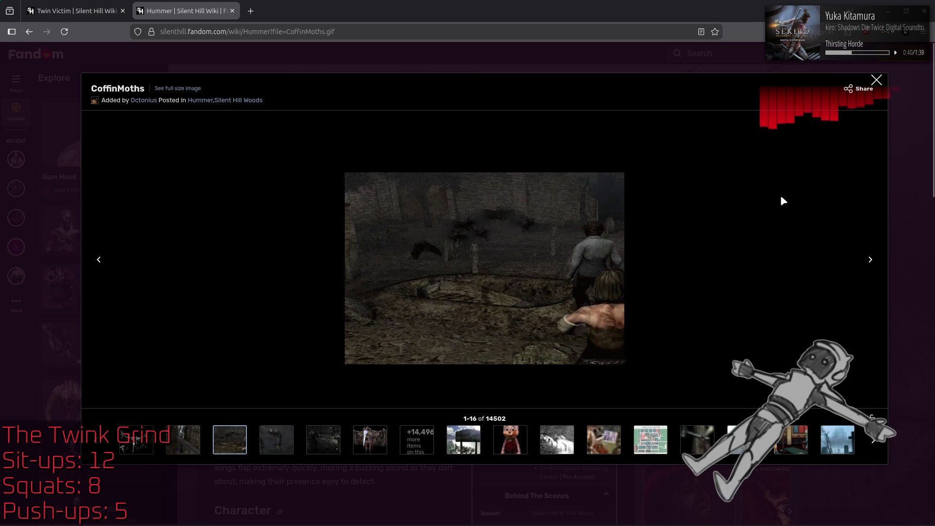
pyautogui.click(877, 80)
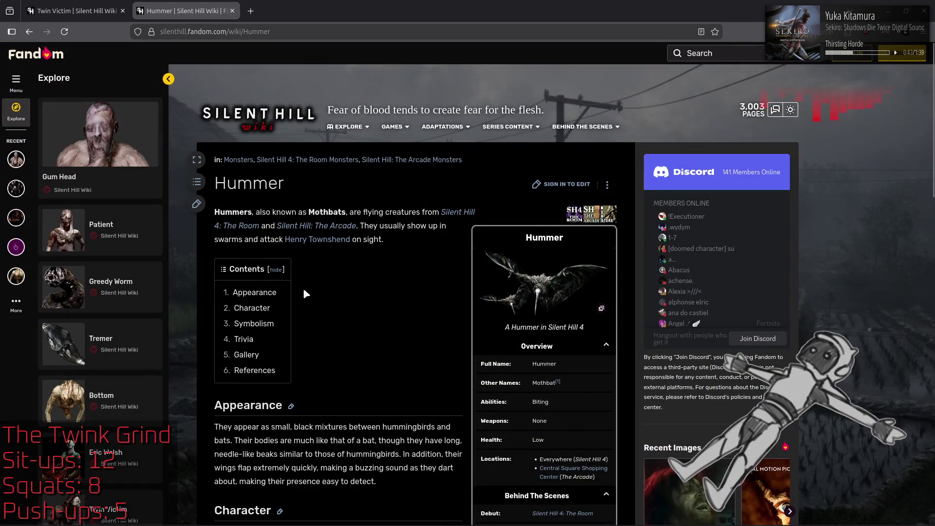
# Read down the Hummer article to its Gallery and enlarge the Moth model image.
pyautogui.scroll(-2, 315, 283)
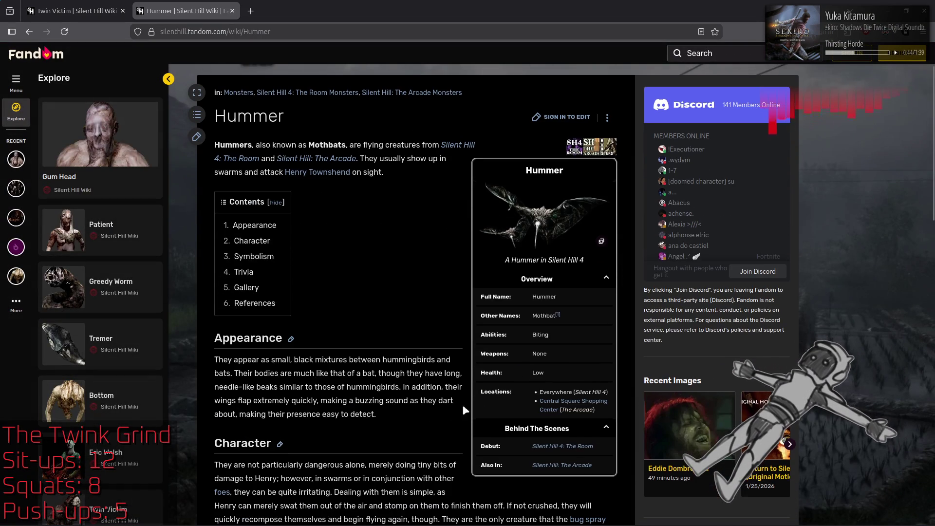
pyautogui.moveTo(485, 392)
pyautogui.mouseDown()
pyautogui.moveTo(620, 396)
pyautogui.moveTo(404, 335)
pyautogui.moveTo(367, 289)
pyautogui.mouseUp()
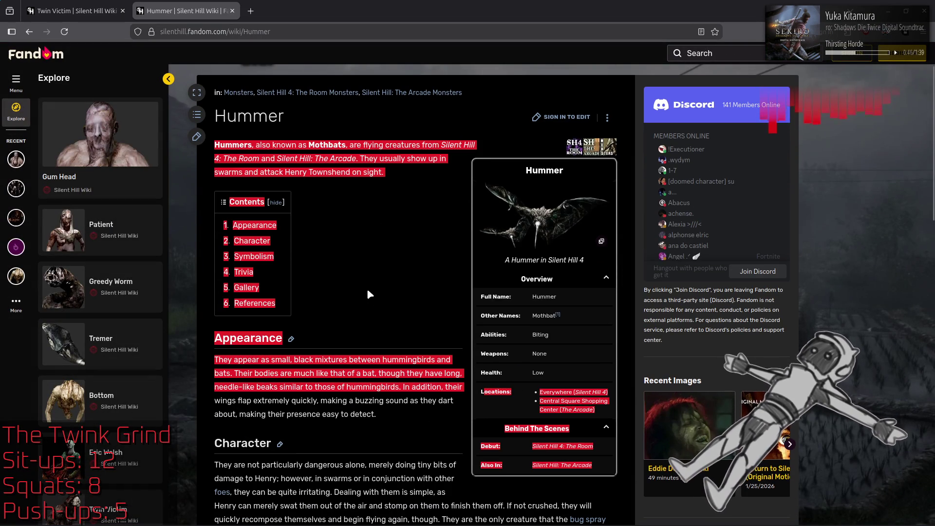
pyautogui.click(367, 288)
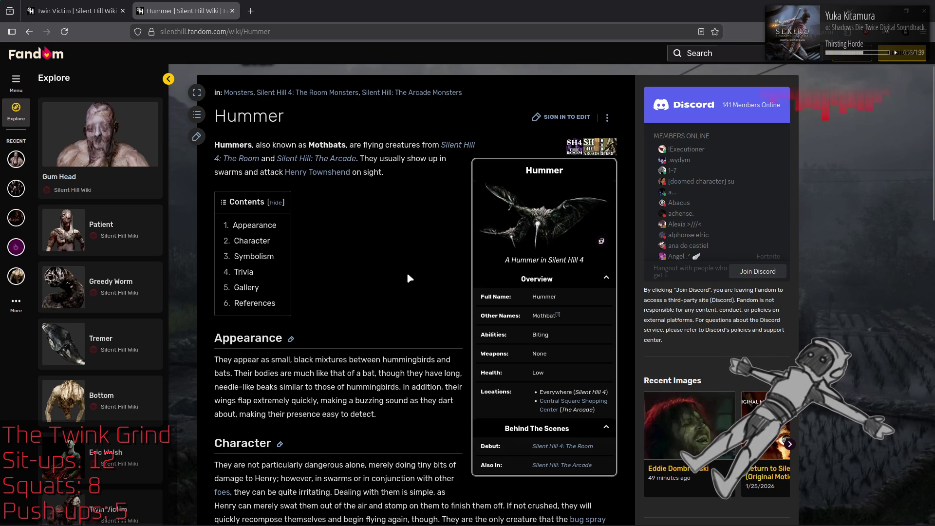
pyautogui.scroll(-5, 407, 278)
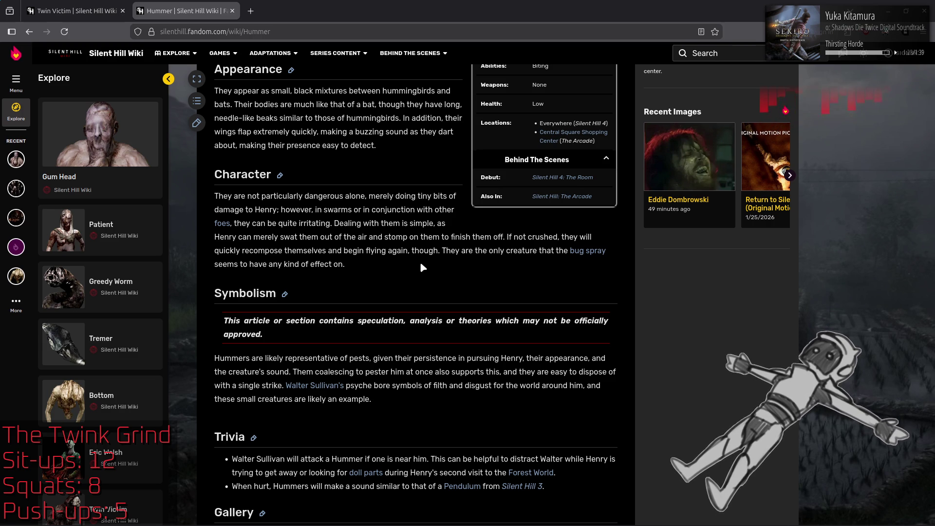
pyautogui.scroll(-3, 421, 265)
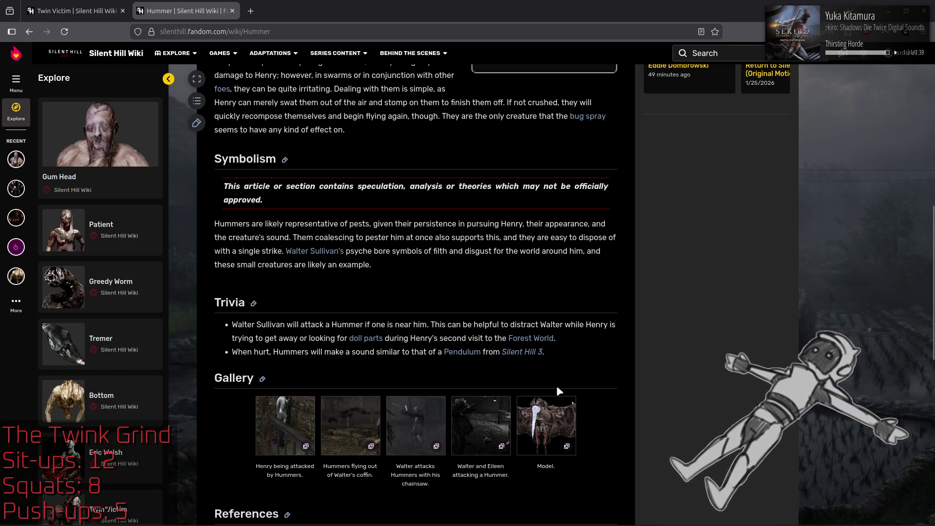
pyautogui.click(551, 421)
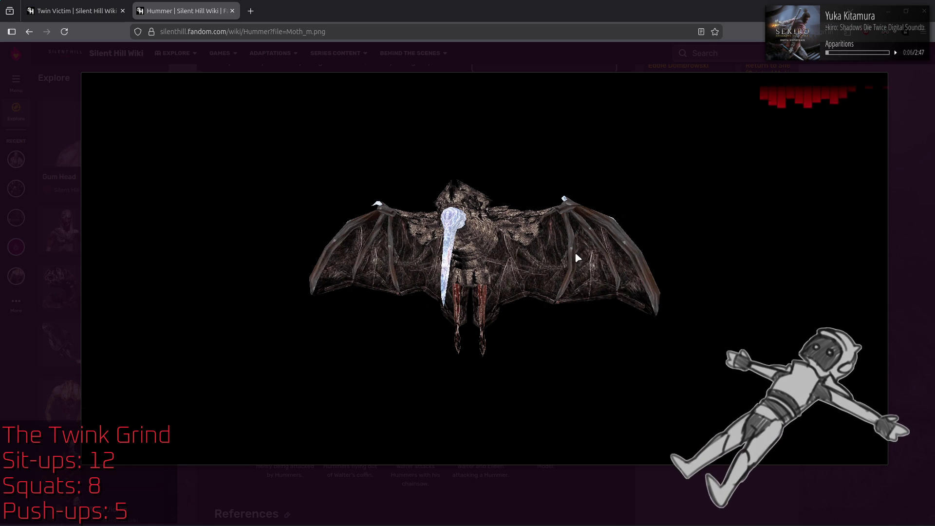
pyautogui.moveTo(589, 246)
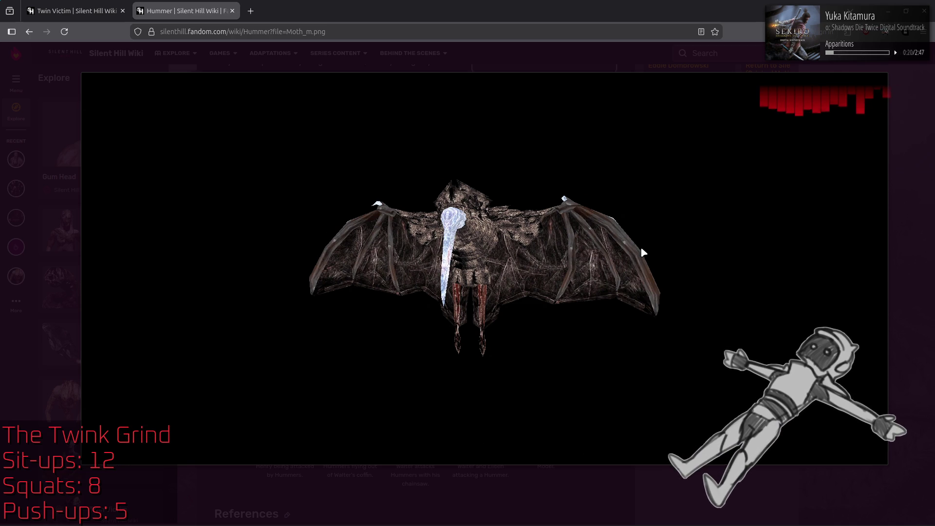
pyautogui.moveTo(653, 242)
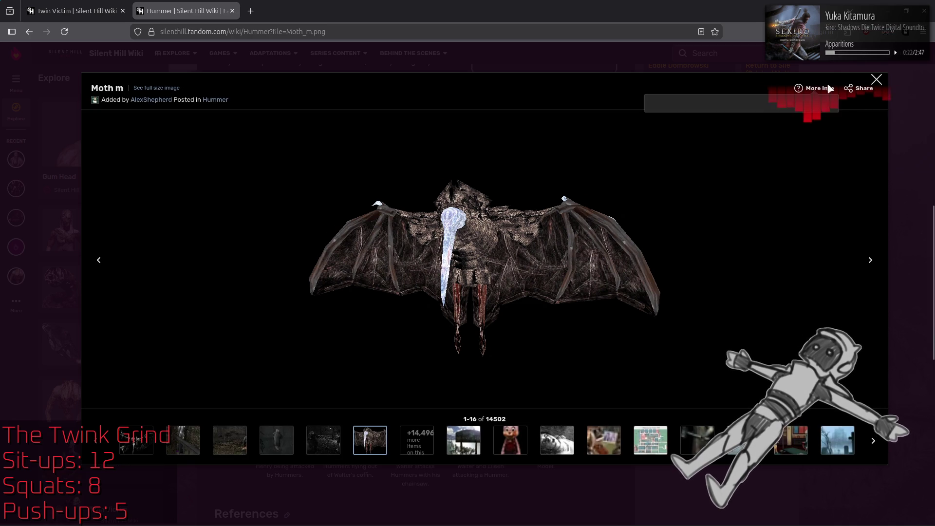
pyautogui.click(877, 80)
pyautogui.scroll(-3, 634, 238)
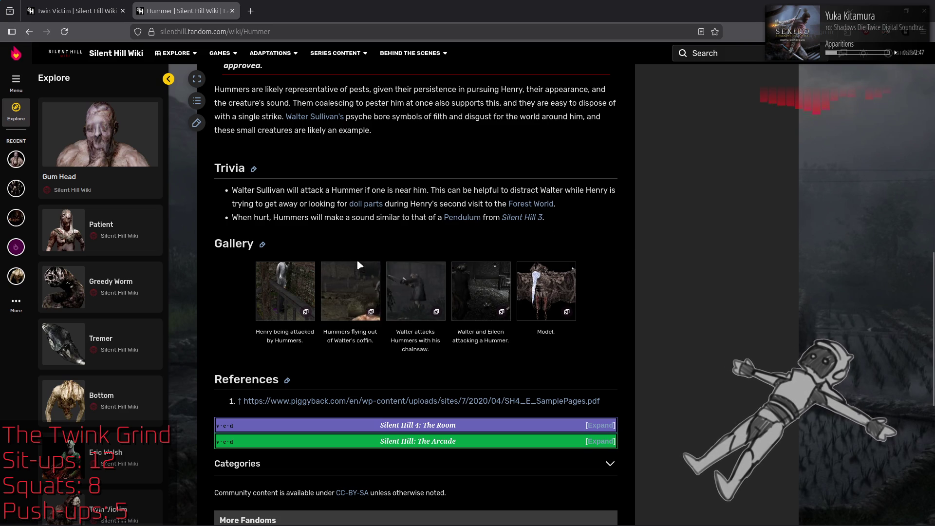
pyautogui.scroll(-5, 117, 292)
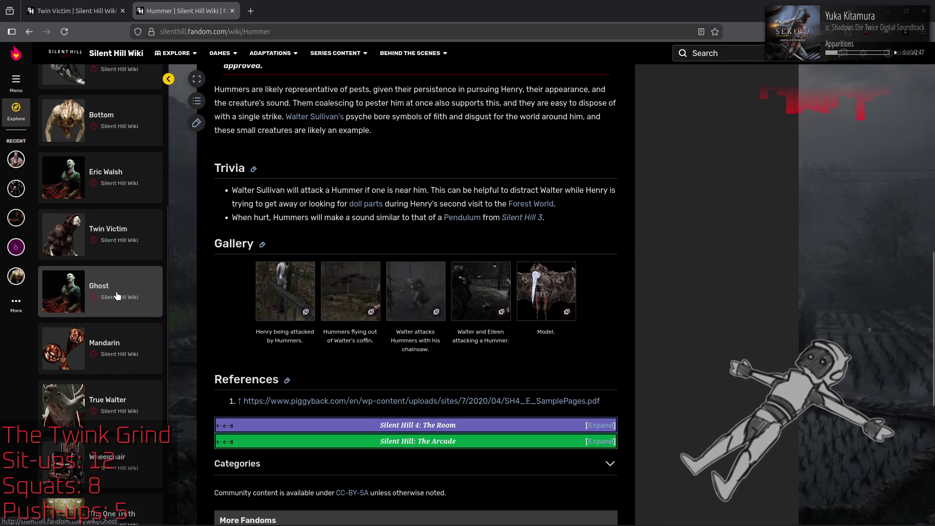
pyautogui.scroll(-4, 117, 296)
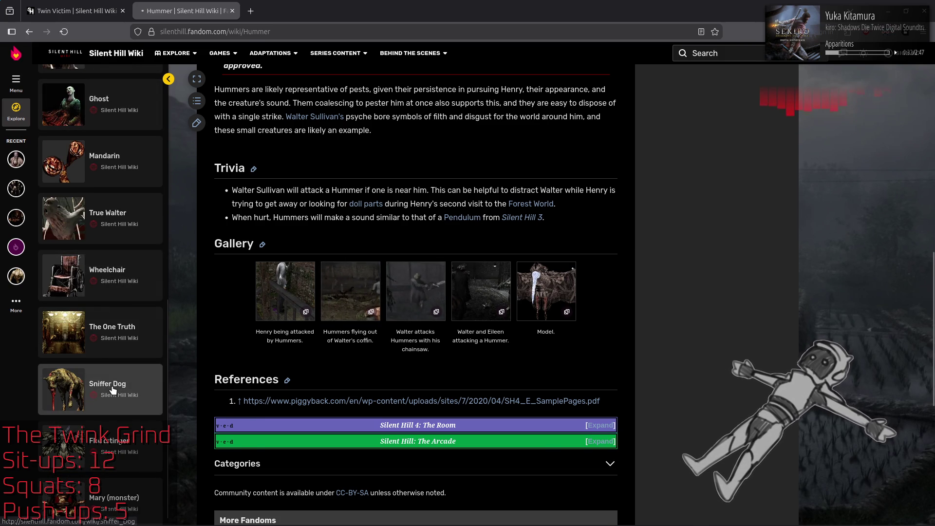
# Open the Sniffer Dog article from the Recent sidebar and read down its opening sections.
pyautogui.click(115, 388)
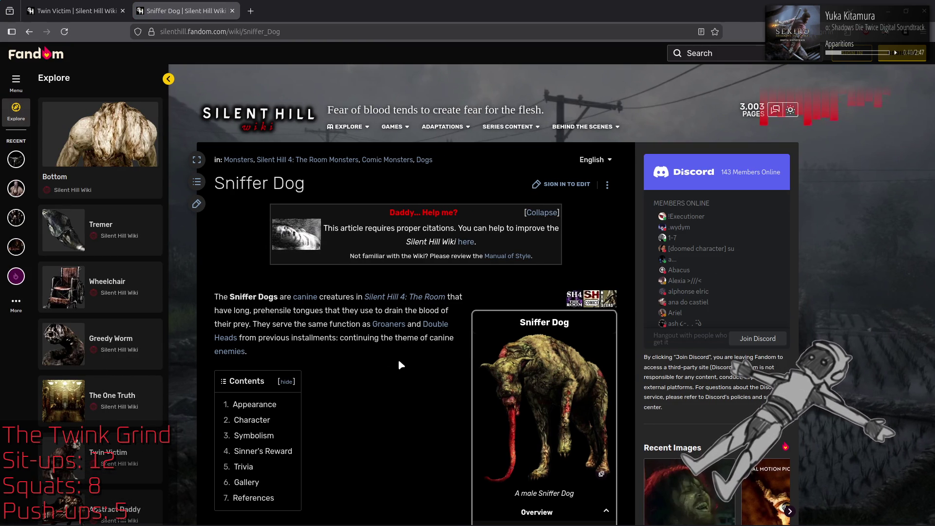
pyautogui.scroll(-4, 399, 362)
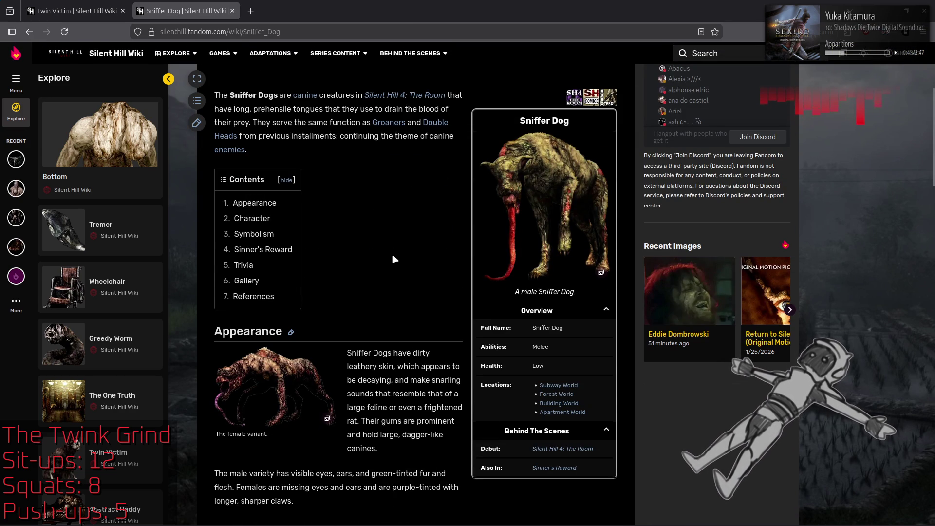
pyautogui.scroll(-2, 398, 257)
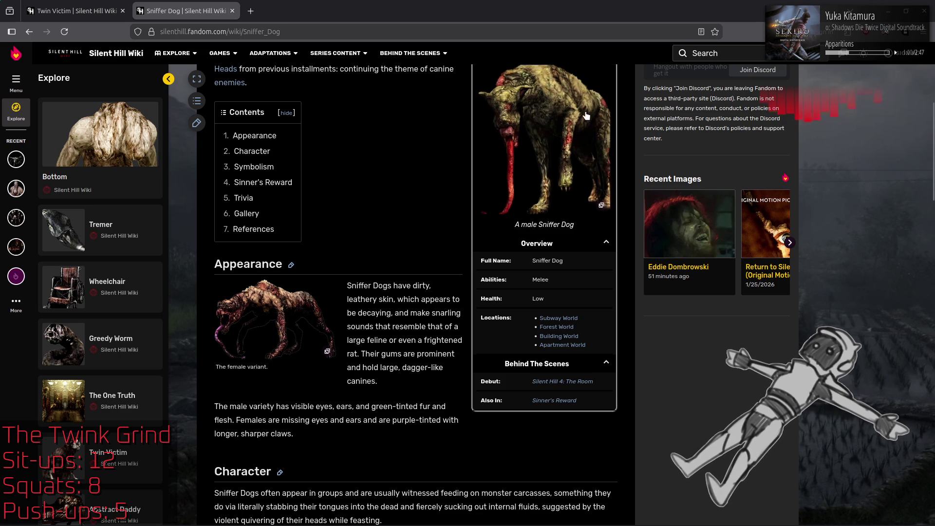
# View the male and female Sniffer Dog images full size, closing each one afterwards.
pyautogui.click(577, 132)
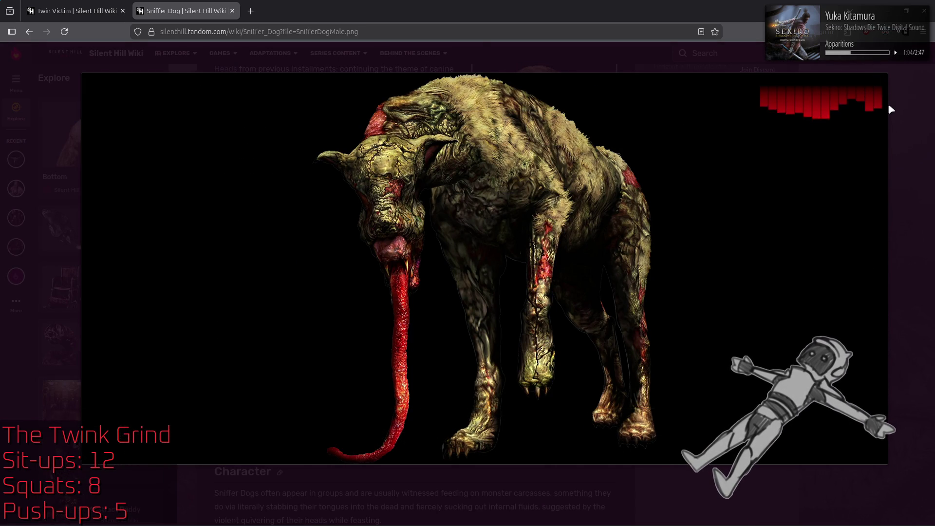
pyautogui.moveTo(340, 122)
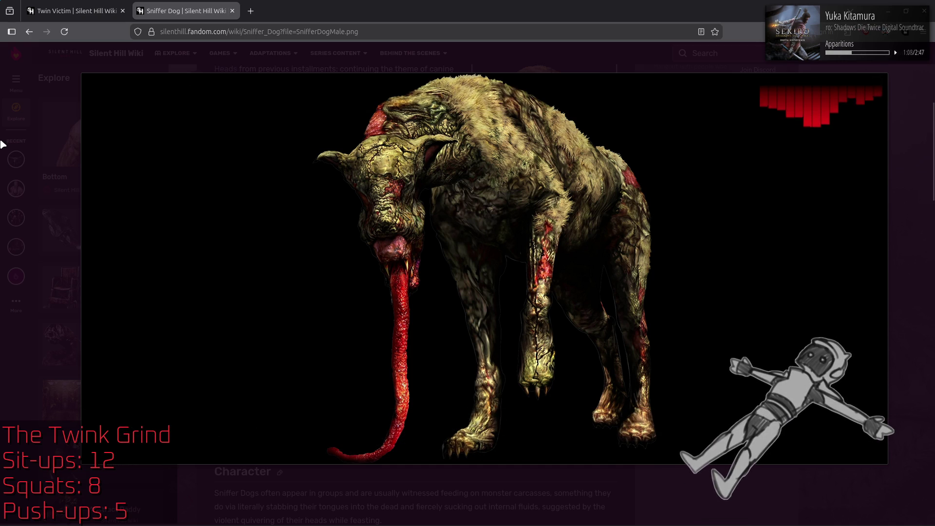
pyautogui.moveTo(419, 146)
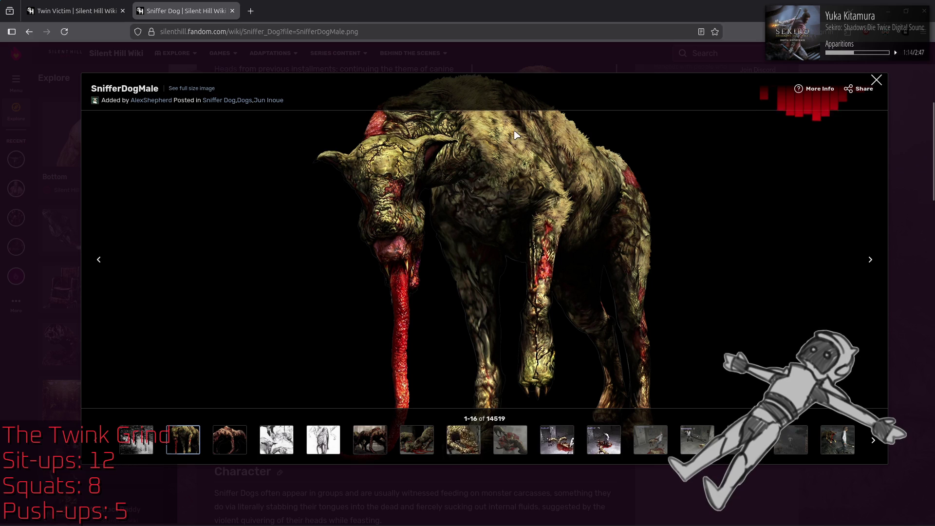
pyautogui.click(877, 81)
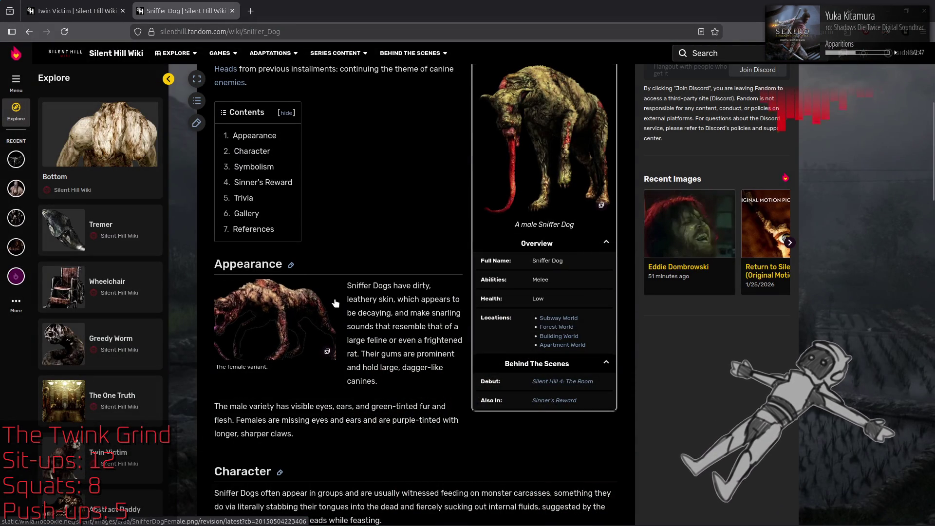
pyautogui.click(270, 299)
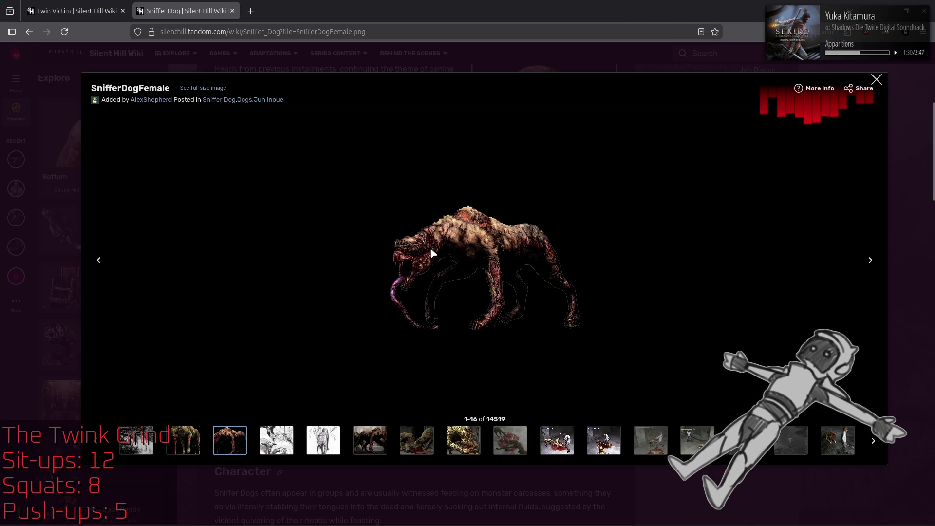
pyautogui.click(877, 80)
pyautogui.scroll(-8, 720, 346)
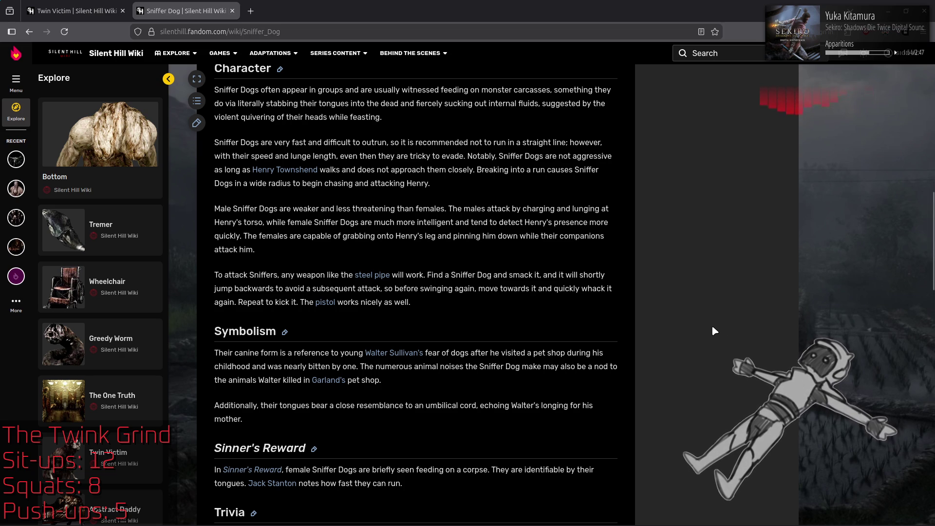
# Read the Trivia designer credit and a Symbolism passage, selecting then clearing the text.
pyautogui.scroll(-3, 726, 331)
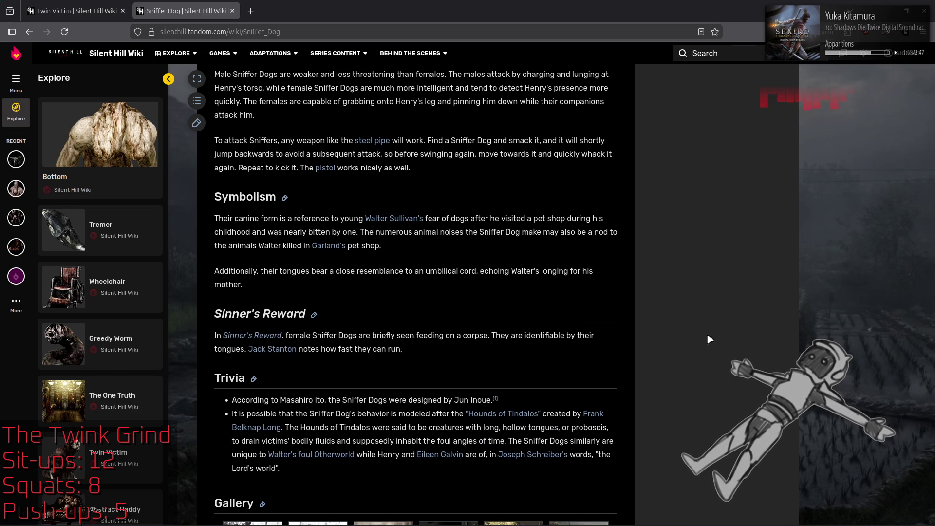
pyautogui.moveTo(448, 400); pyautogui.dragTo(521, 404)
pyautogui.click(657, 356)
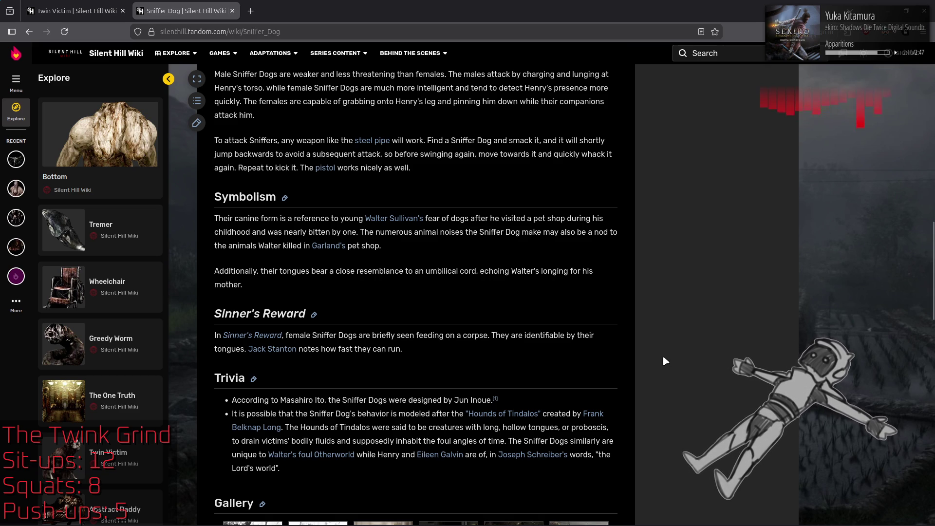
pyautogui.scroll(3, 664, 361)
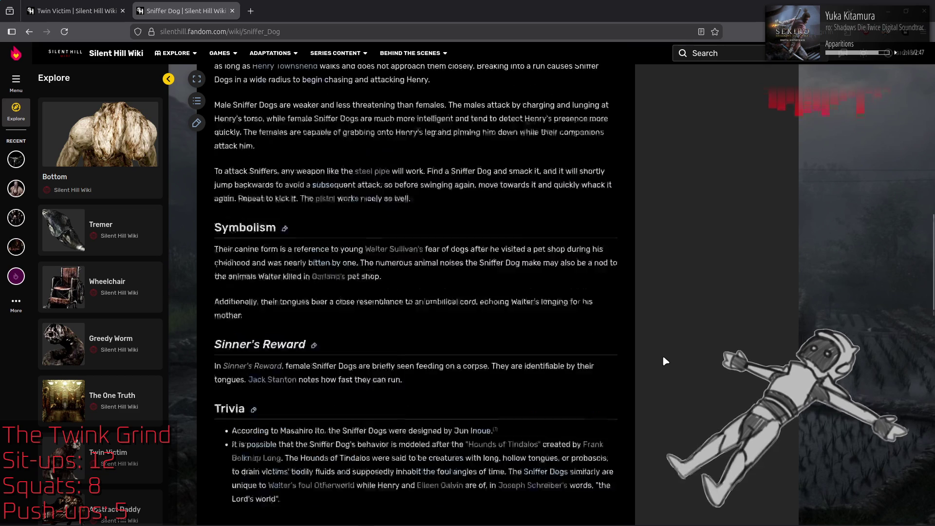
pyautogui.moveTo(327, 351)
pyautogui.mouseDown()
pyautogui.moveTo(512, 366)
pyautogui.moveTo(488, 353)
pyautogui.mouseUp()
pyautogui.click(712, 366)
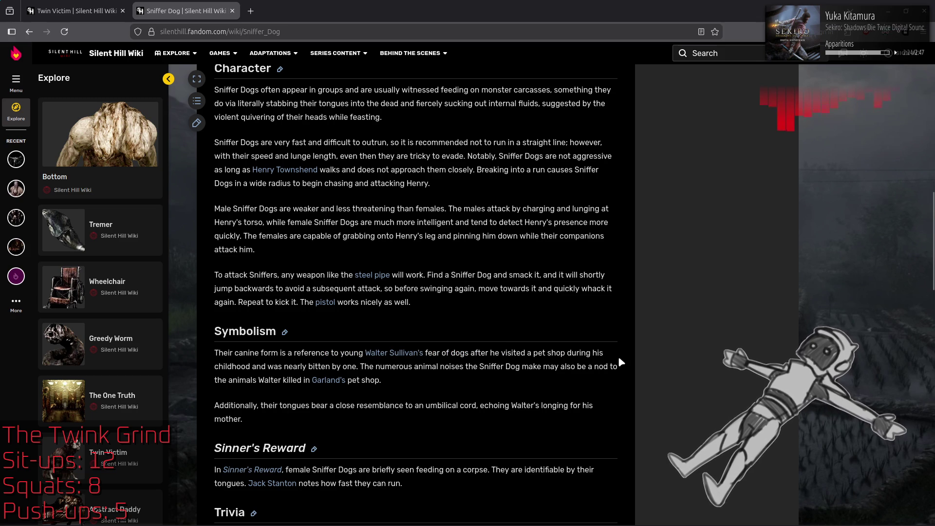
# Scroll back to Trivia and follow the Hounds of Tindalos link to Wikipedia.
pyautogui.scroll(-3, 618, 354)
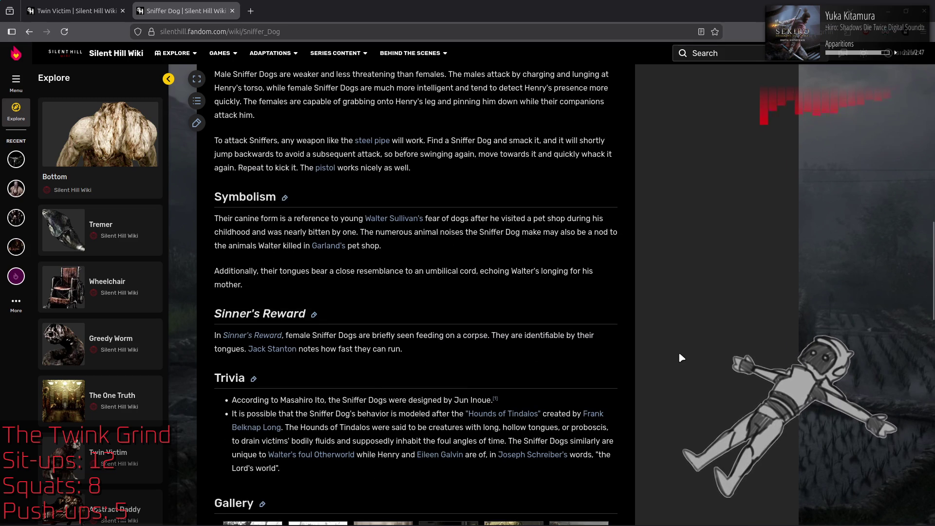
pyautogui.scroll(-2, 681, 354)
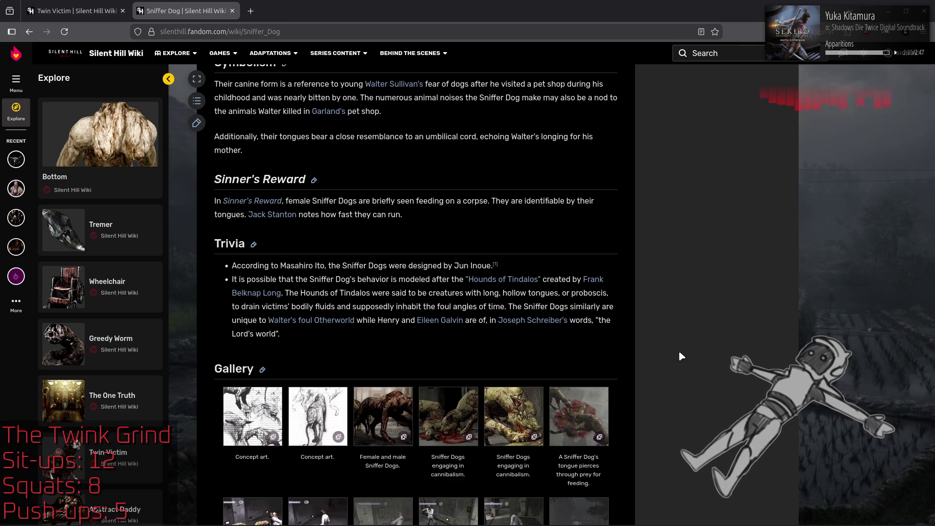
pyautogui.click(505, 280)
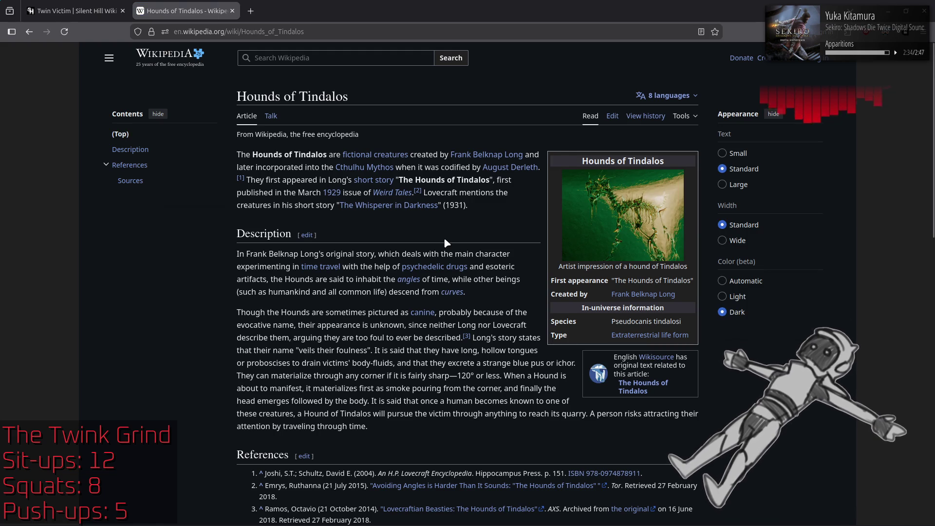
pyautogui.click(623, 215)
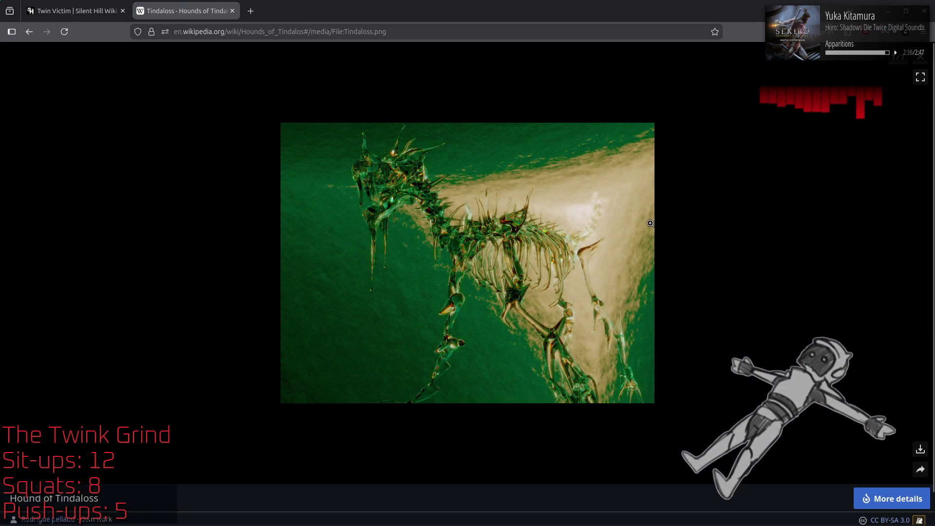
pyautogui.press('Escape')
pyautogui.scroll(-3, 476, 241)
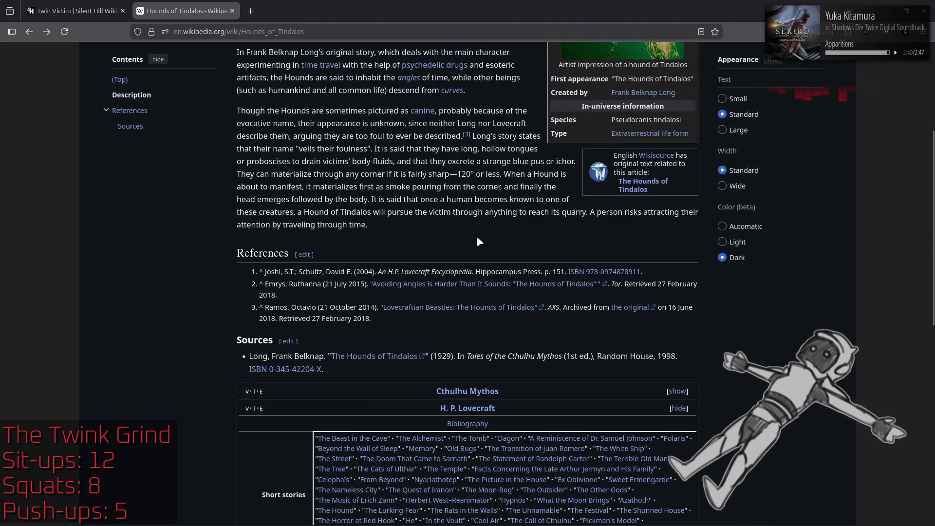
pyautogui.scroll(3, 476, 241)
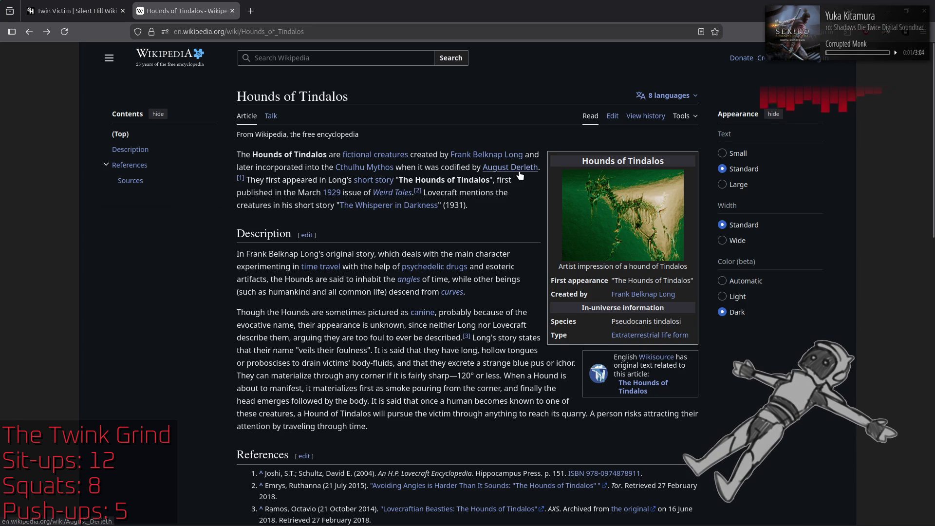
pyautogui.moveTo(519, 174)
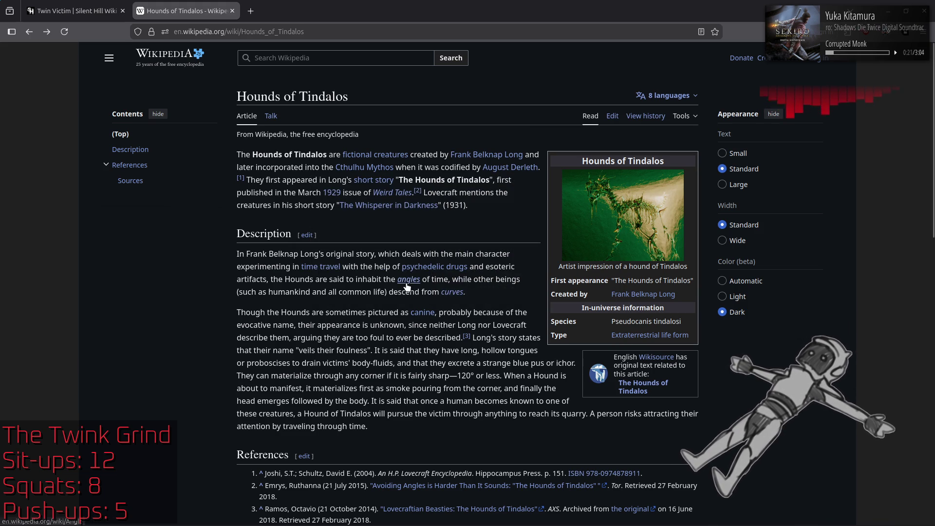
pyautogui.moveTo(406, 286)
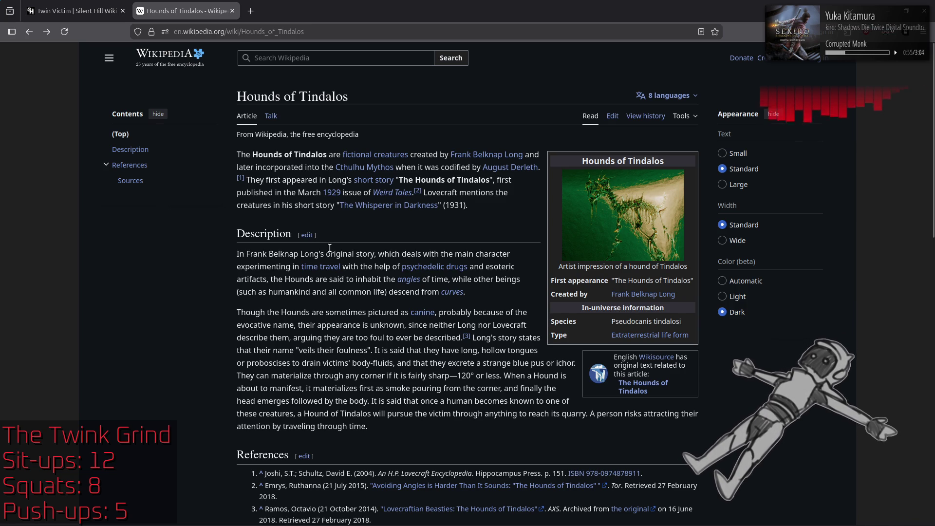
pyautogui.click(583, 198)
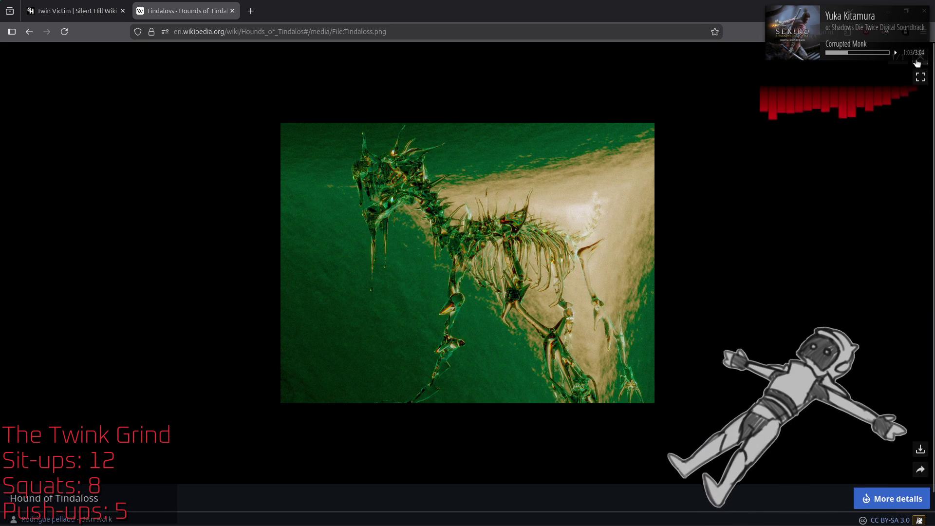
# Close the full-size infobox image, scroll to the article top, and go back to Sniffer Dog.
pyautogui.press('Escape')
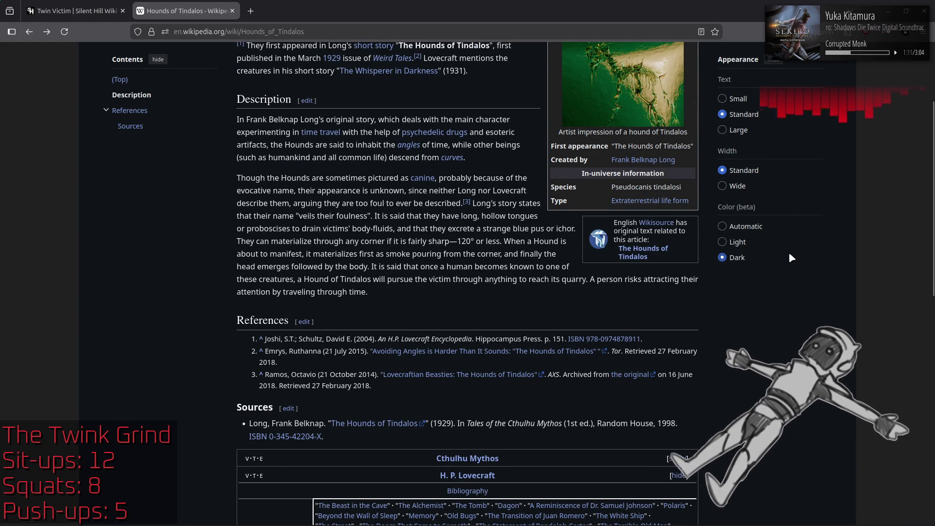
pyautogui.scroll(3, 790, 255)
pyautogui.scroll(2, 789, 257)
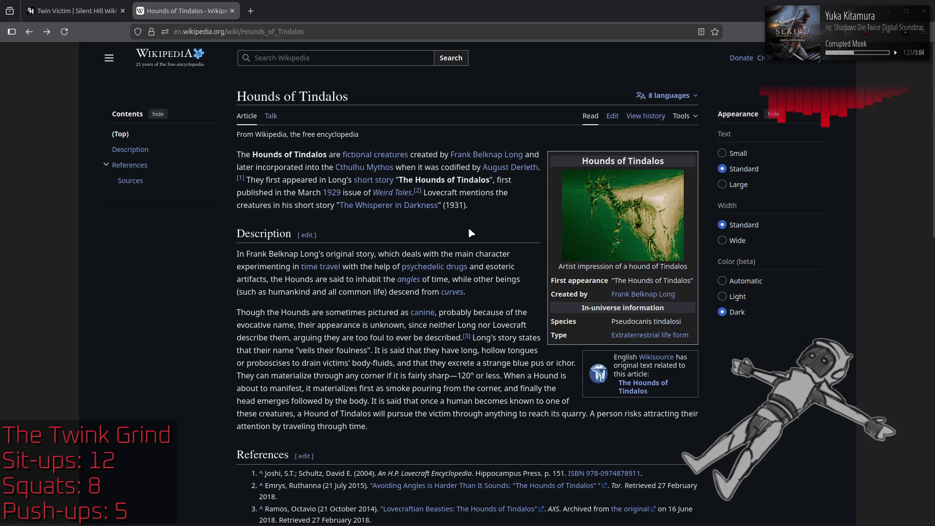
pyautogui.hotkey('alt', 'Left')
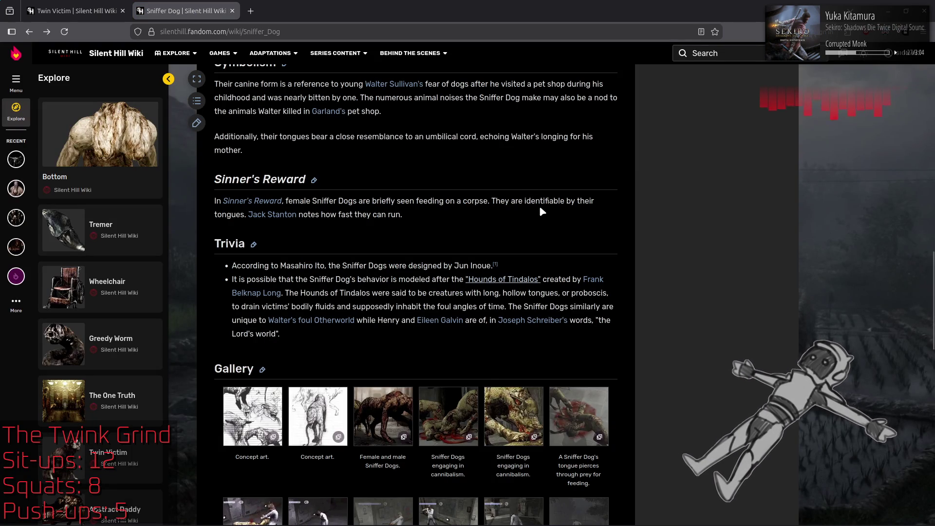
# Scroll to the Sinner's Reward gallery and view its first two images enlarged.
pyautogui.scroll(-1, 540, 208)
pyautogui.scroll(-3, 541, 208)
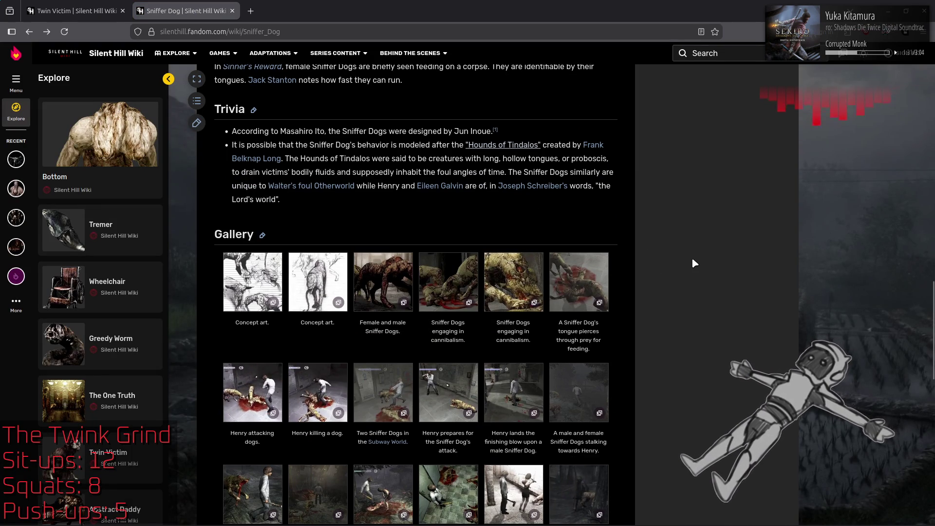
pyautogui.scroll(-2, 694, 264)
pyautogui.scroll(-2, 694, 259)
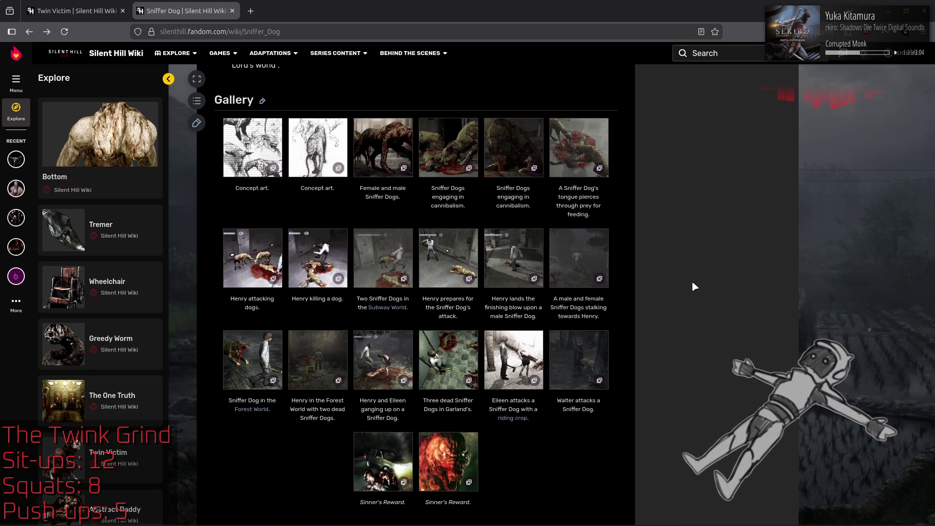
pyautogui.click(388, 457)
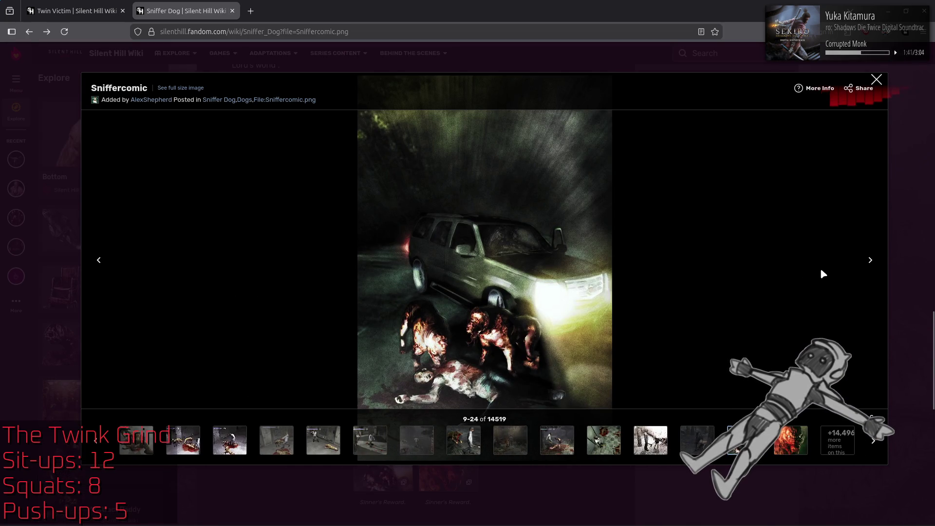
pyautogui.click(872, 261)
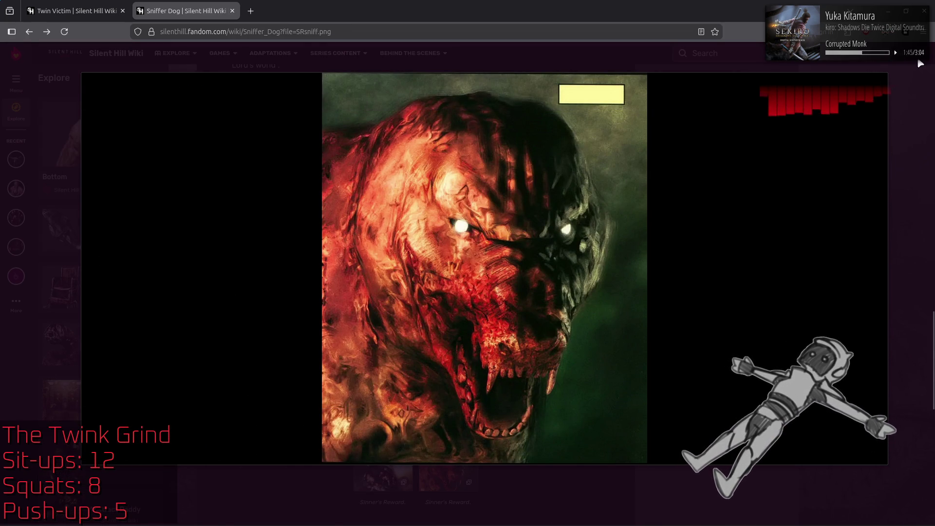
pyautogui.click(872, 94)
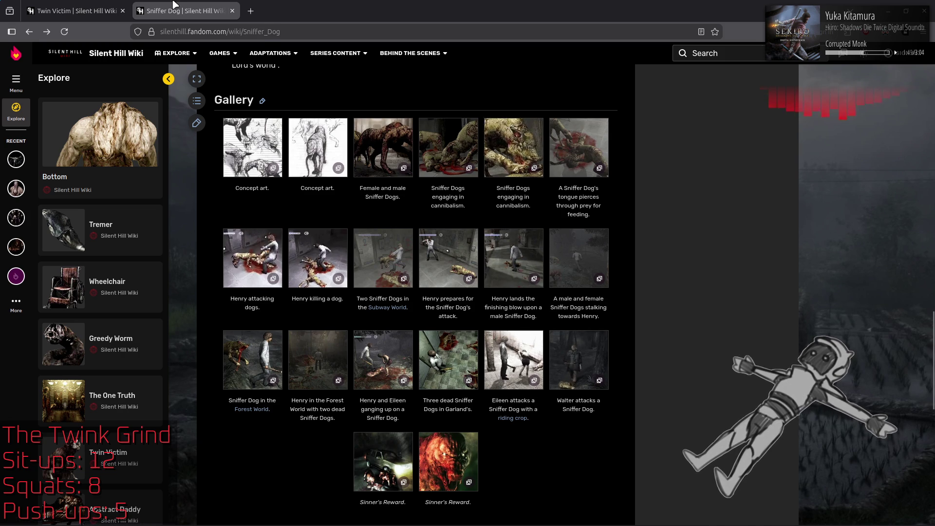
# View the Female and male Sniffer Dogs image, step back to the sketch, then close the tab.
pyautogui.click(379, 142)
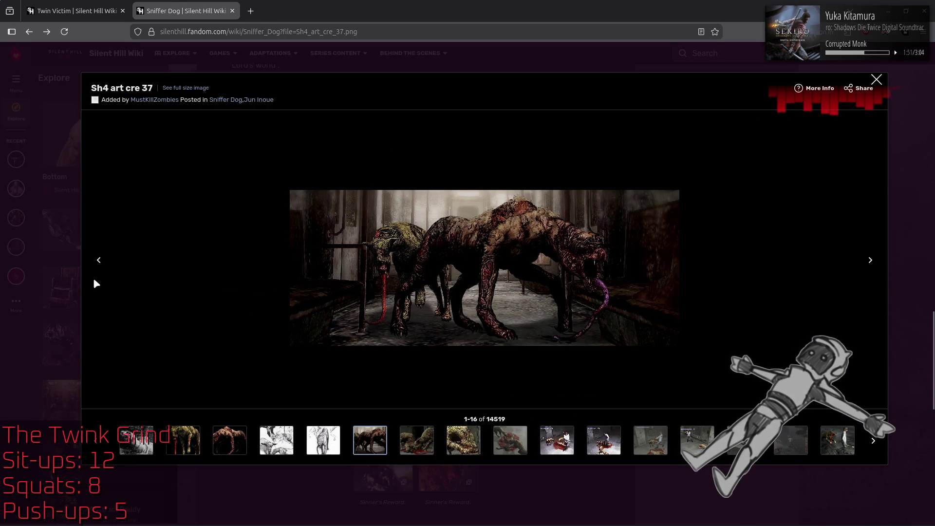
pyautogui.click(96, 261)
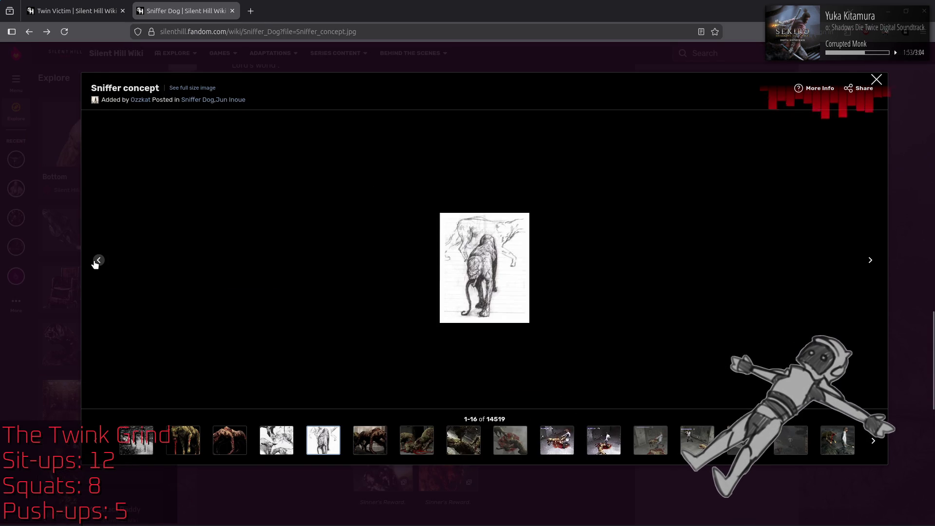
pyautogui.click(96, 261)
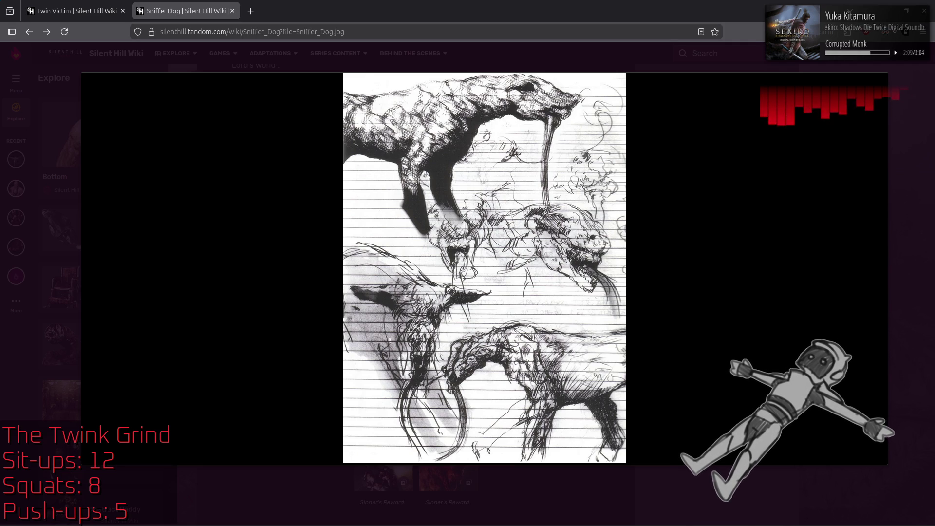
pyautogui.moveTo(805, 118)
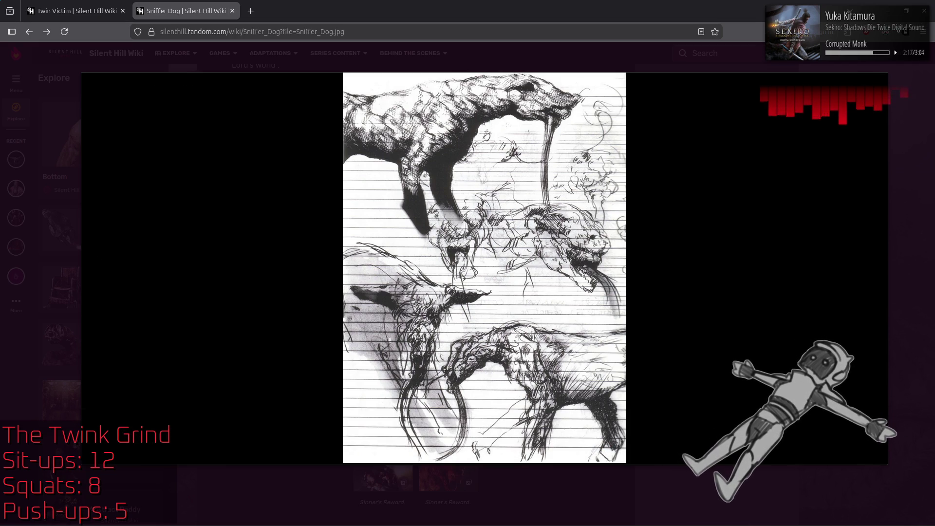
pyautogui.middleClick(202, 5)
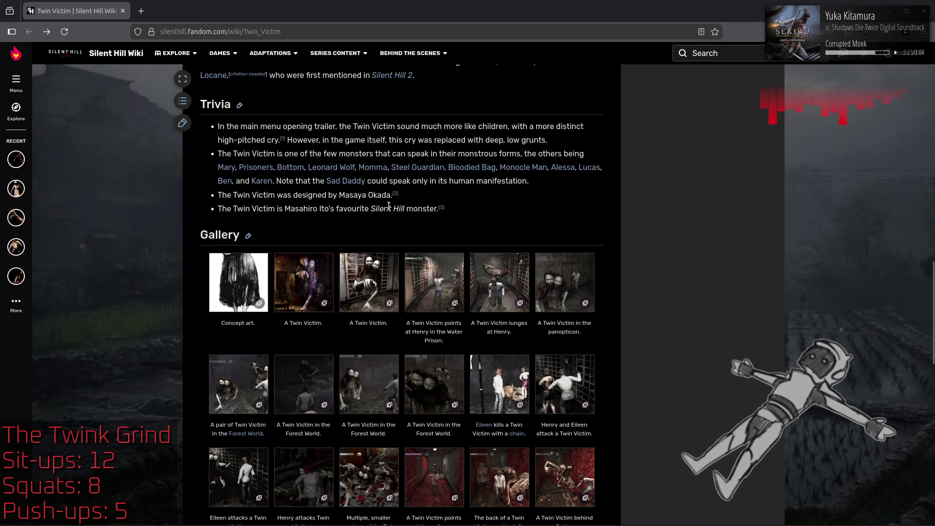
pyautogui.scroll(-5, 591, 215)
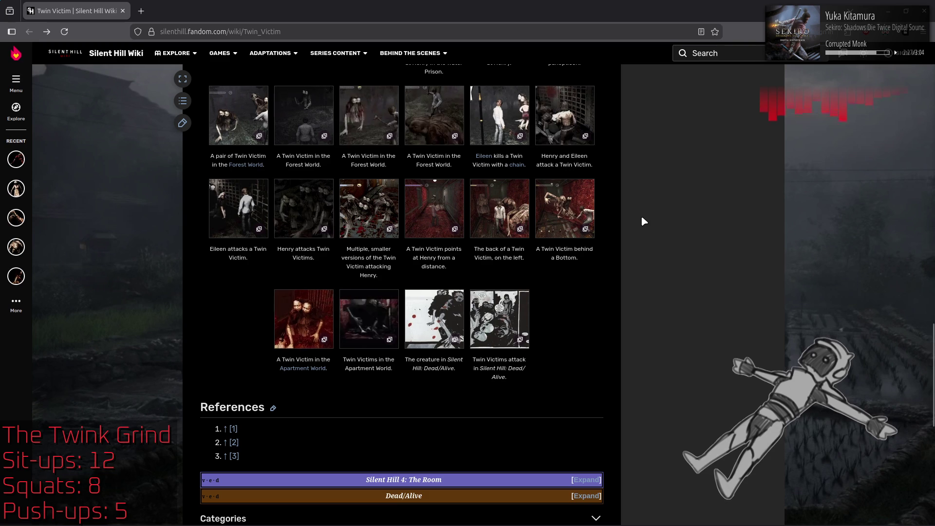
pyautogui.scroll(3, 291, 183)
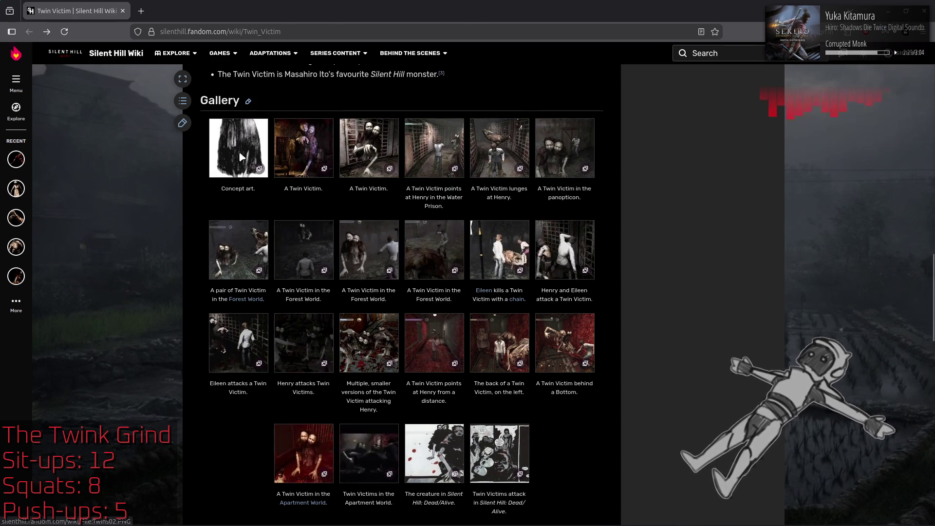
pyautogui.click(239, 148)
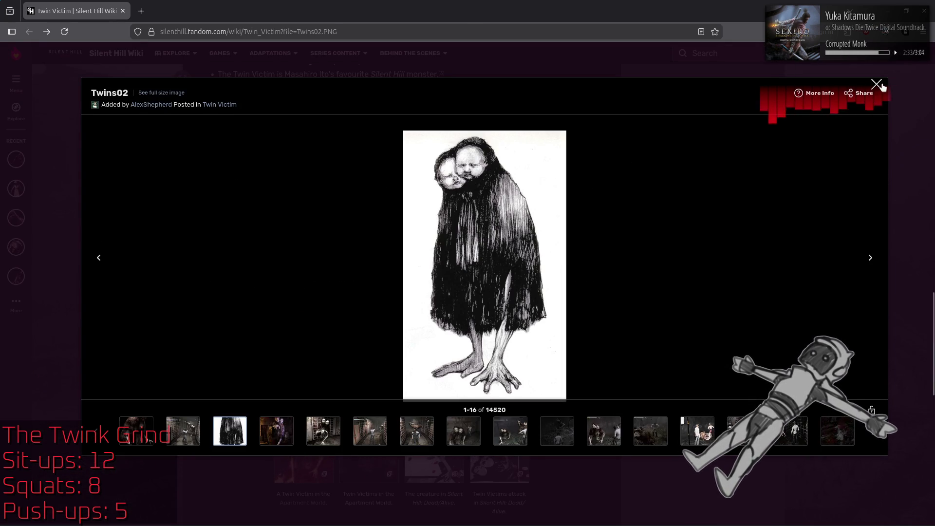
pyautogui.click(876, 86)
pyautogui.click(435, 462)
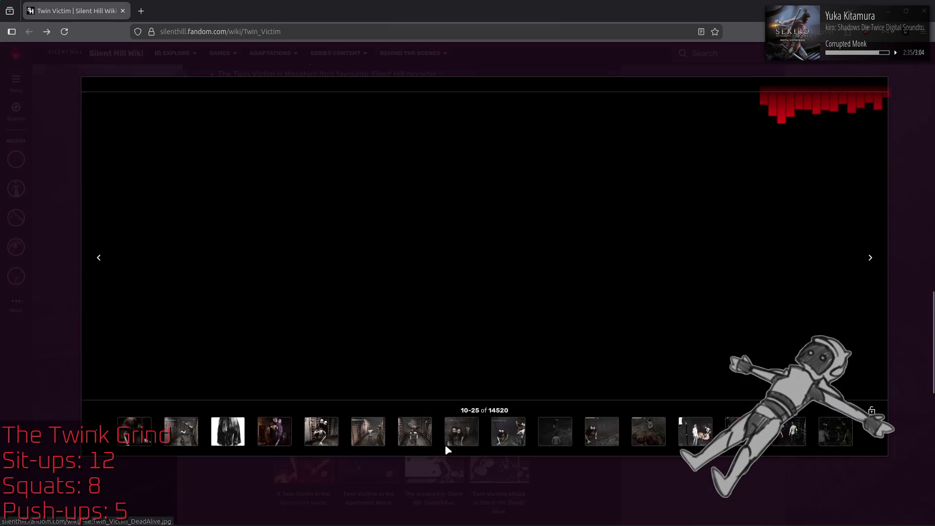
pyautogui.click(871, 258)
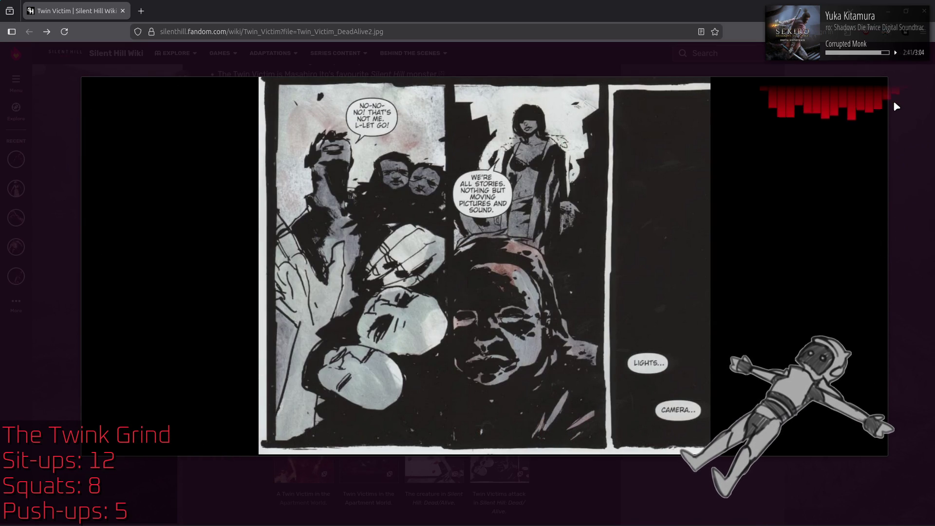
pyautogui.moveTo(887, 104)
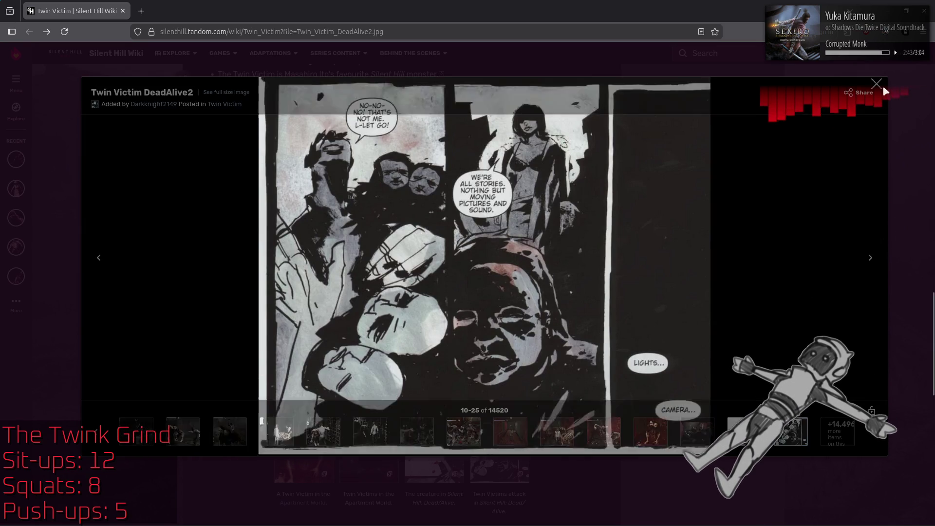
pyautogui.click(876, 84)
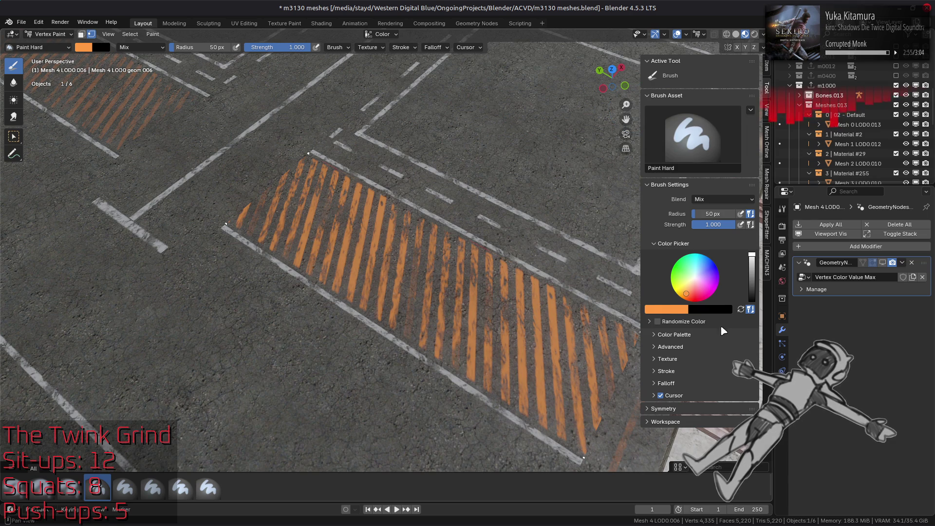
# Set the brush colour hue to 0.1 and refill the stripes with Shift+K.
pyautogui.click(657, 309)
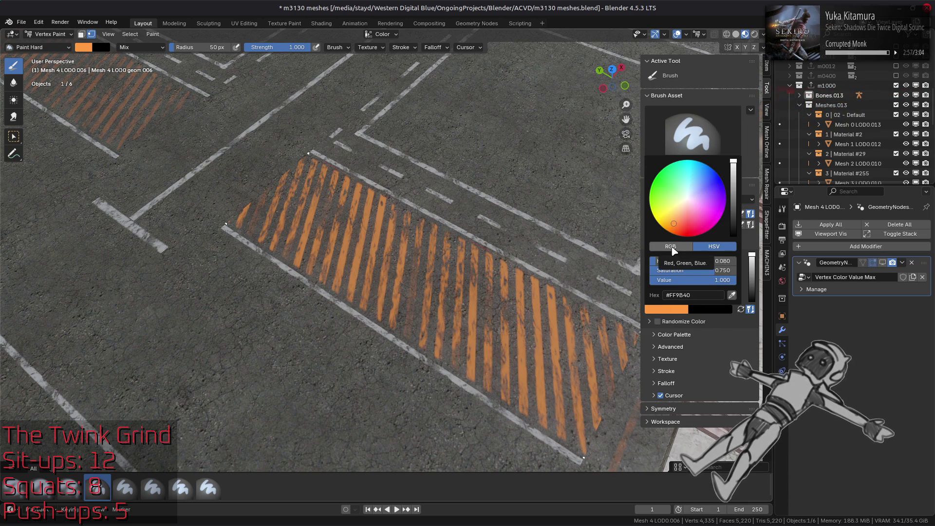
pyautogui.click(715, 263)
pyautogui.write('0.1')
pyautogui.press('Return')
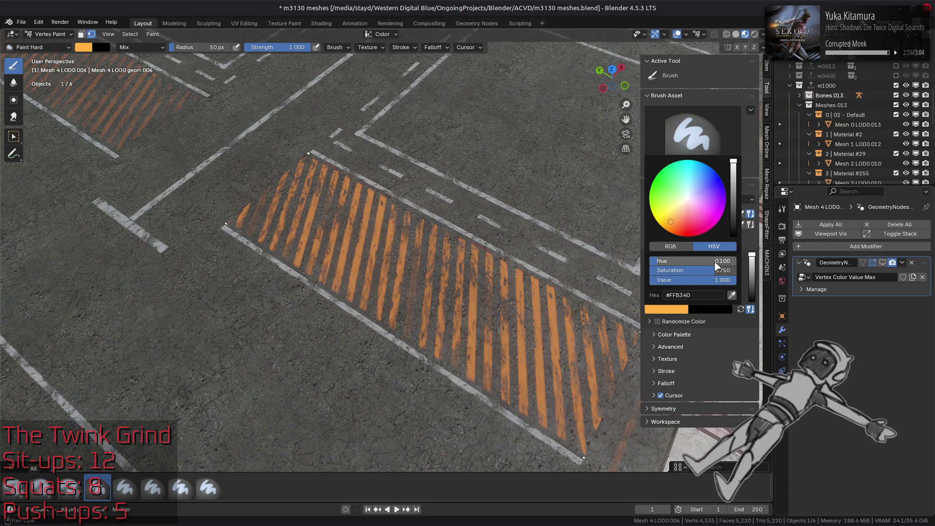
pyautogui.hotkey('shift', 'k')
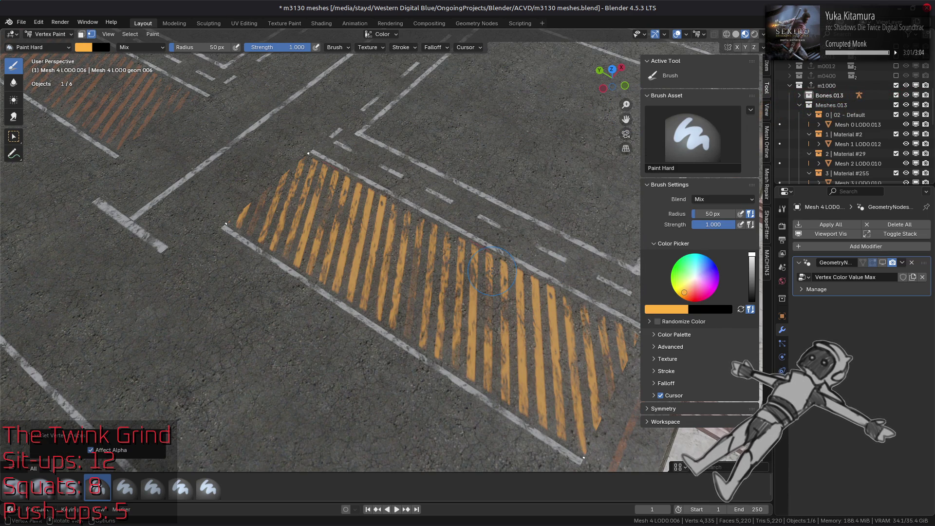
# Check the brush colour as RGB, then set its saturation to 2/3.
pyautogui.click(681, 311)
pyautogui.click(686, 246)
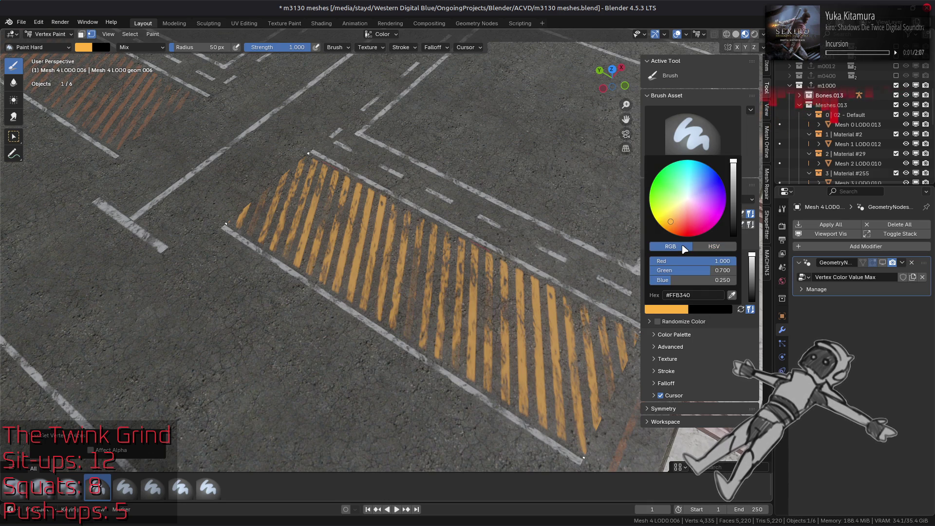
pyautogui.click(715, 246)
pyautogui.doubleClick(713, 267)
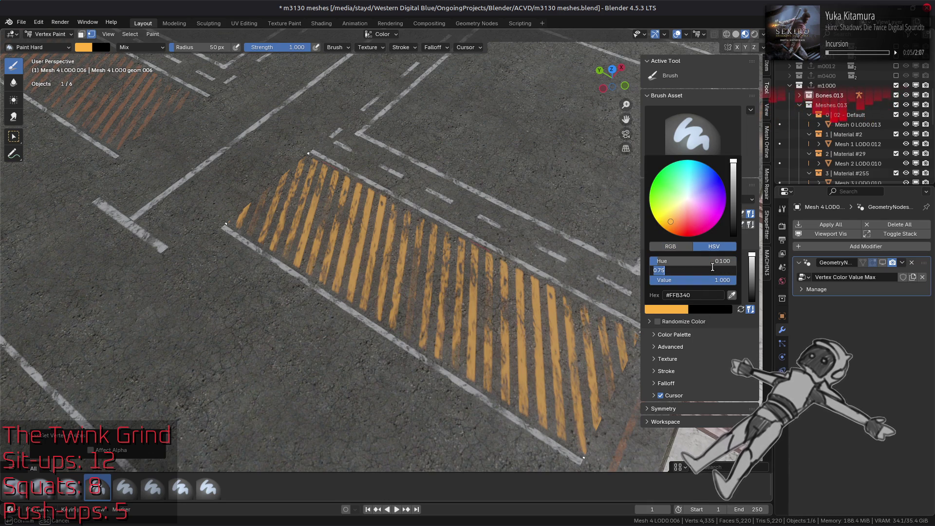
pyautogui.write('2/3')
pyautogui.press('Return')
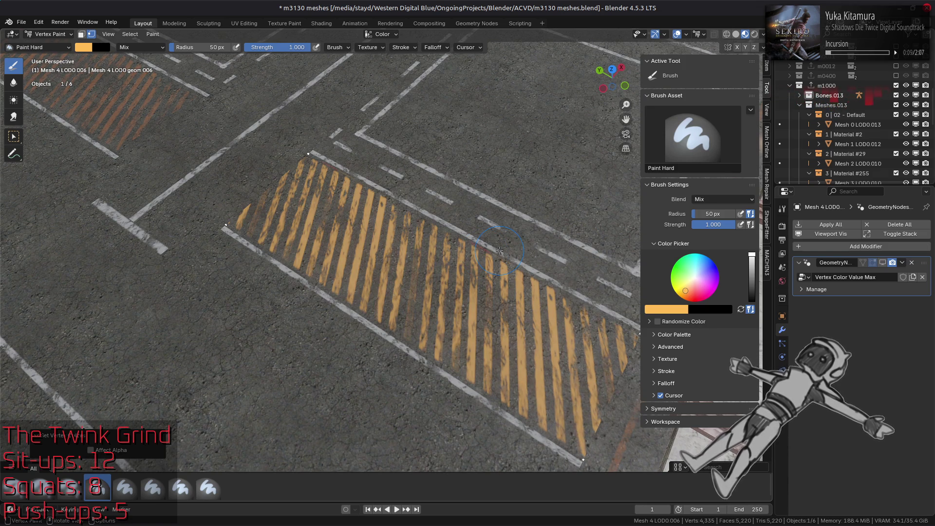
# Try brush saturations of 0.75 and then 0.6875 on the striped crossing.
pyautogui.moveTo(500, 251); pyautogui.dragTo(639, 295, button='middle')
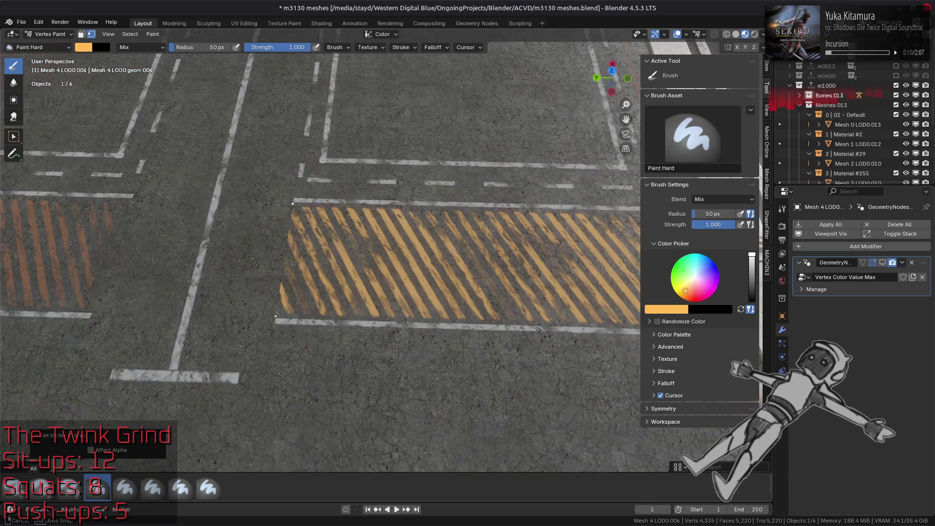
pyautogui.click(680, 310)
pyautogui.click(702, 271)
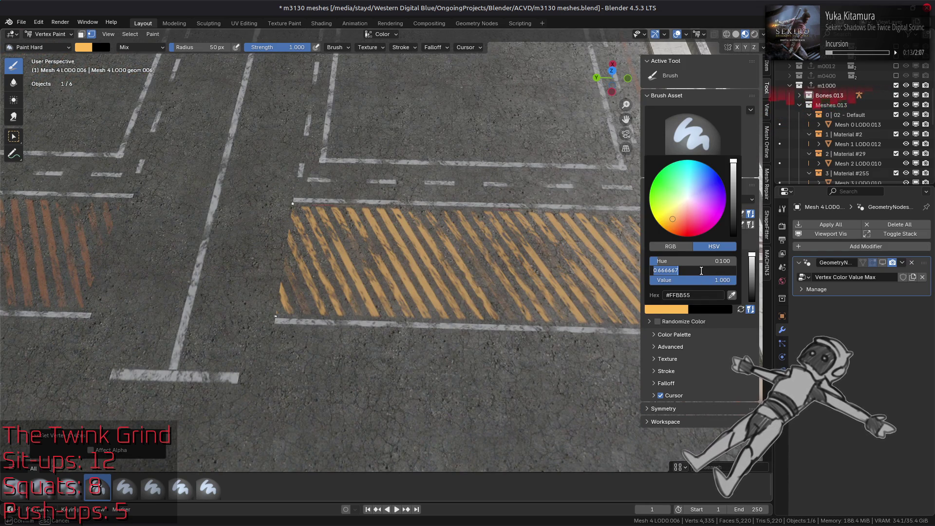
pyautogui.press('Return')
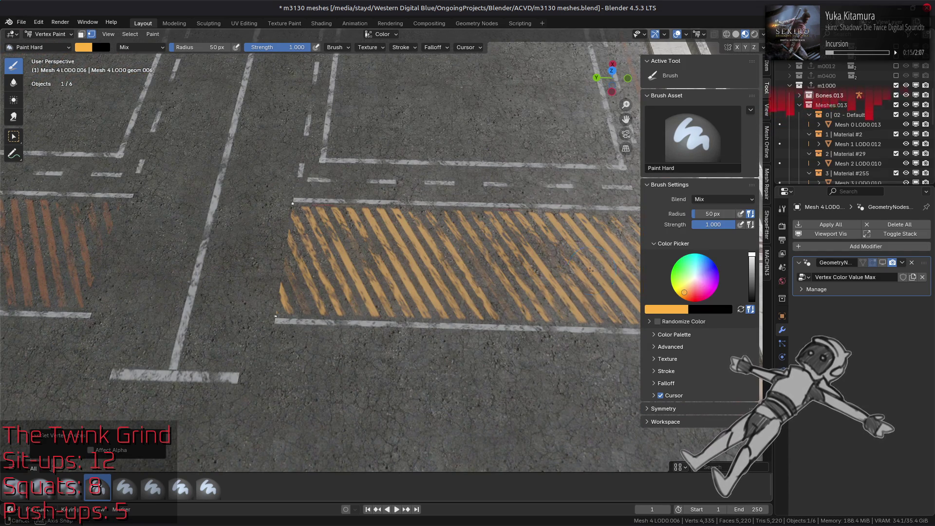
pyautogui.moveTo(577, 263); pyautogui.dragTo(590, 269, button='middle')
pyautogui.click(675, 309)
pyautogui.click(712, 271)
pyautogui.write('687')
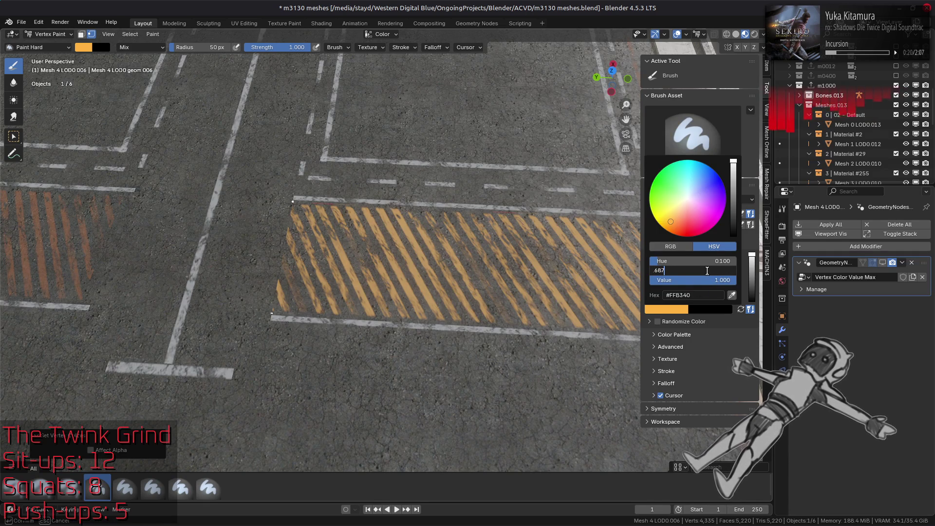
pyautogui.write('5')
pyautogui.press('Return')
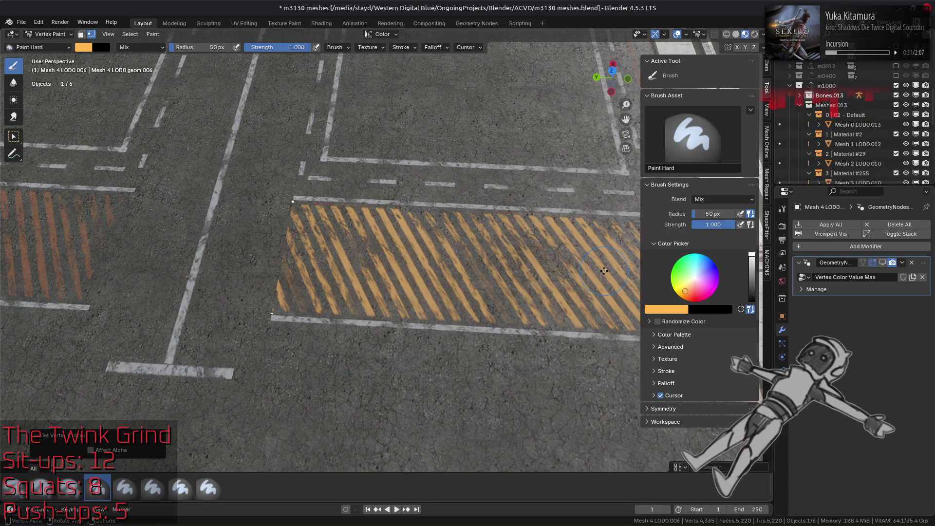
# Settle the brush saturation at 0.75, giving the orange #FFB340.
pyautogui.moveTo(574, 284); pyautogui.dragTo(547, 281, button='middle')
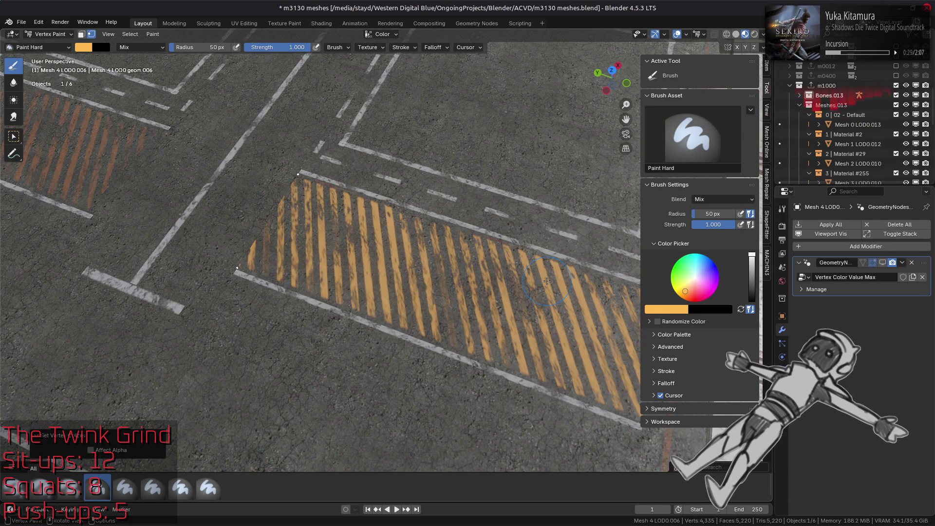
pyautogui.click(680, 312)
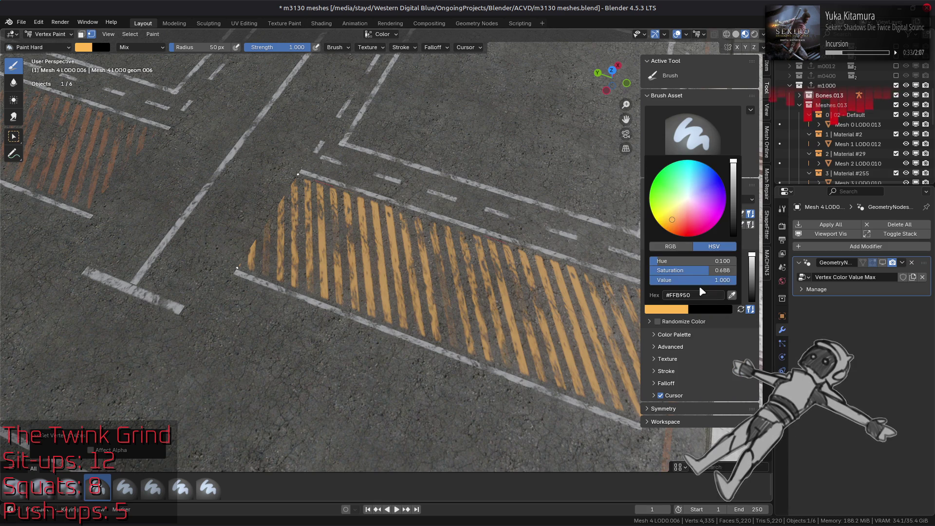
pyautogui.click(709, 271)
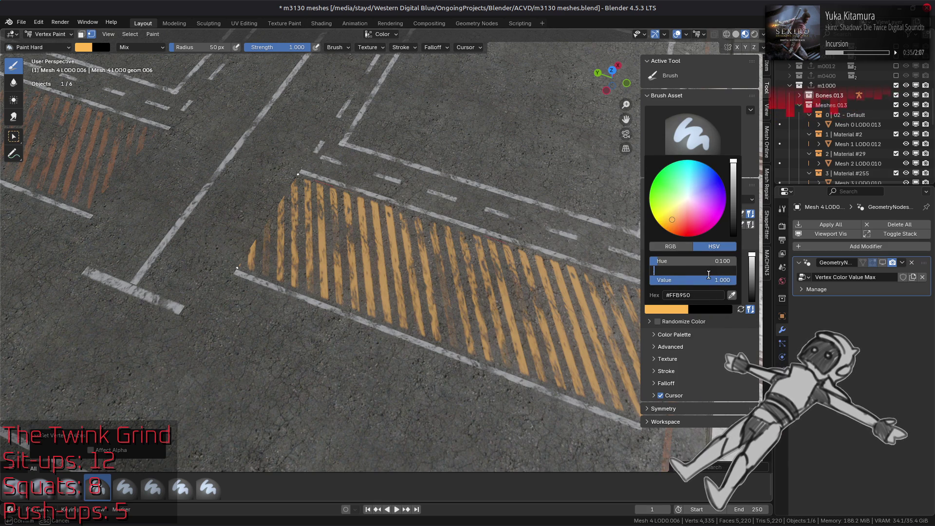
pyautogui.write('75')
pyautogui.press('Return')
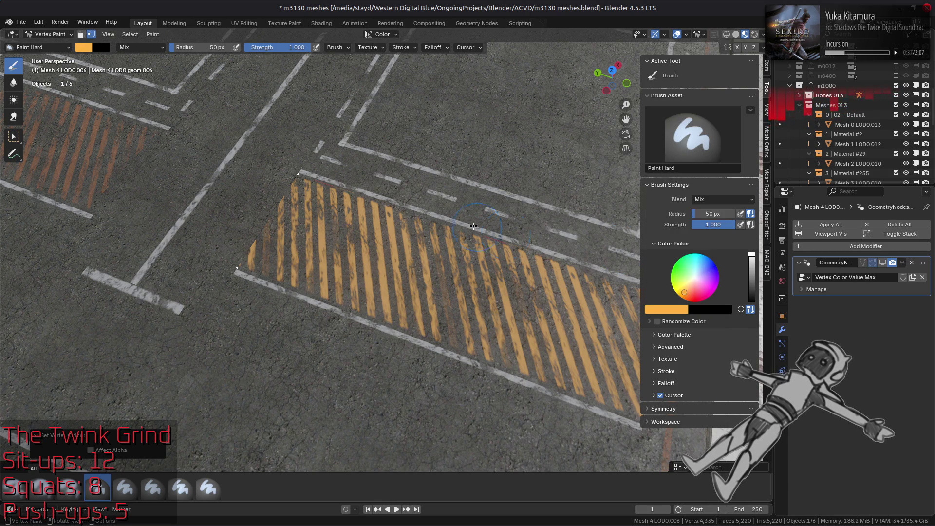
# Switch to Object Mode and save m3130 meshes.blend.
pyautogui.click(73, 35)
pyautogui.click(46, 42)
pyautogui.hotkey('ctrl', 's')
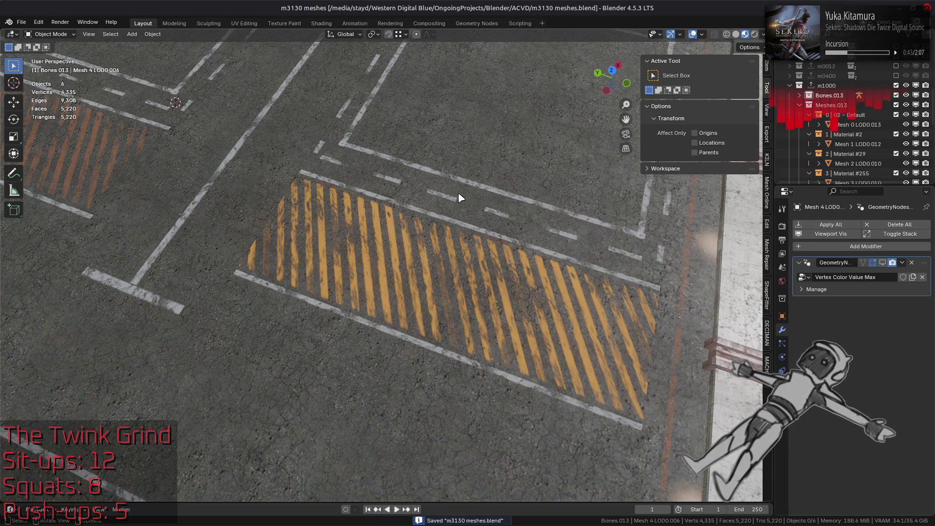
# Toggle the GeometryNodes modifier's viewport display on, off and on, then go to the RGB/xy converter window.
pyautogui.click(884, 264)
pyautogui.scroll(-2, 616, 268)
pyautogui.moveTo(603, 272); pyautogui.dragTo(646, 269, button='middle')
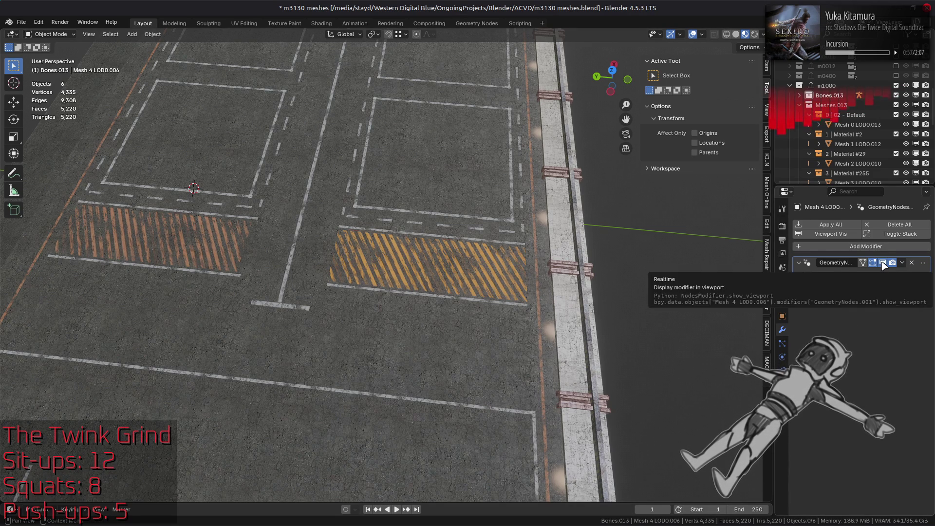
pyautogui.click(883, 262)
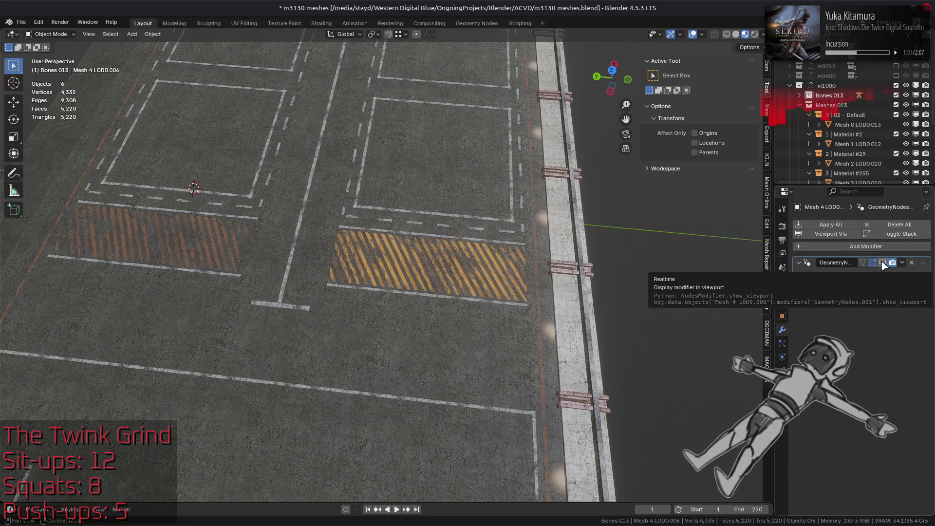
pyautogui.click(883, 262)
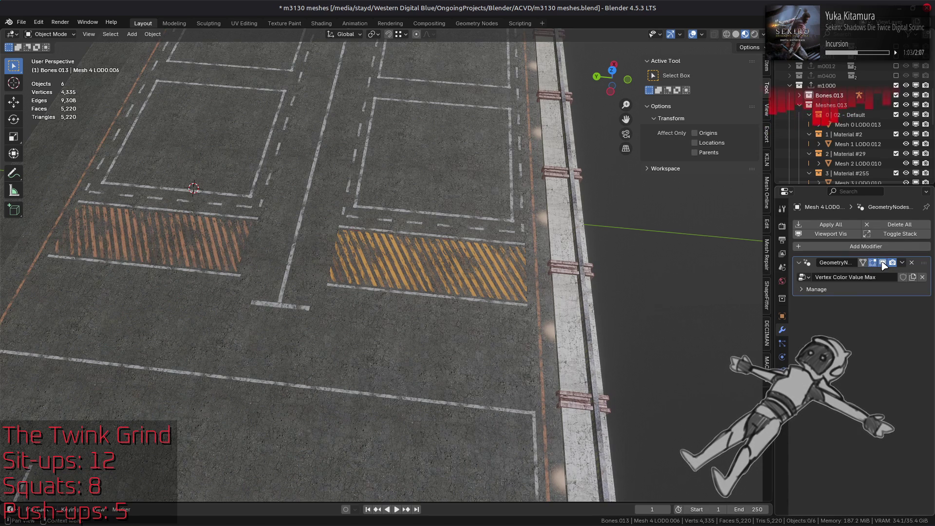
pyautogui.hotkey('alt', 'Tab')
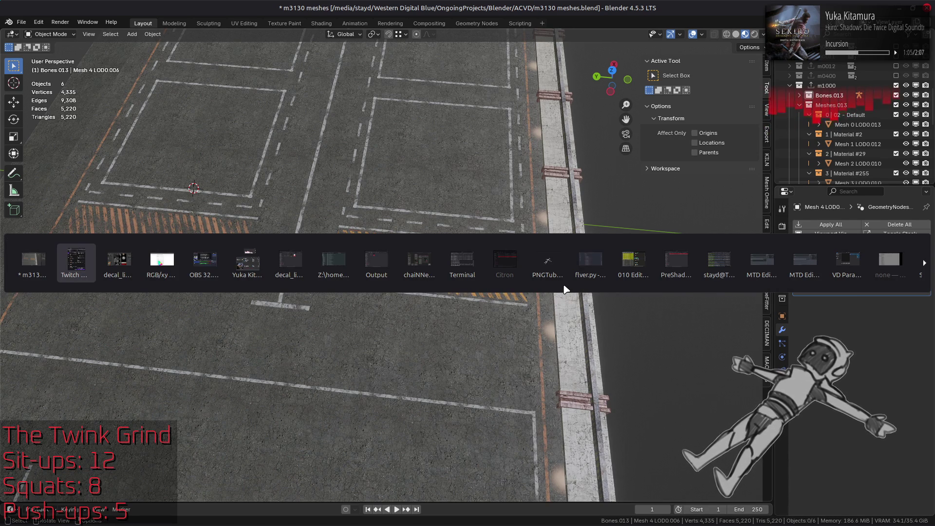
pyautogui.hotkey('alt', 'Tab')
pyautogui.hotkey('alt', 'Tab')
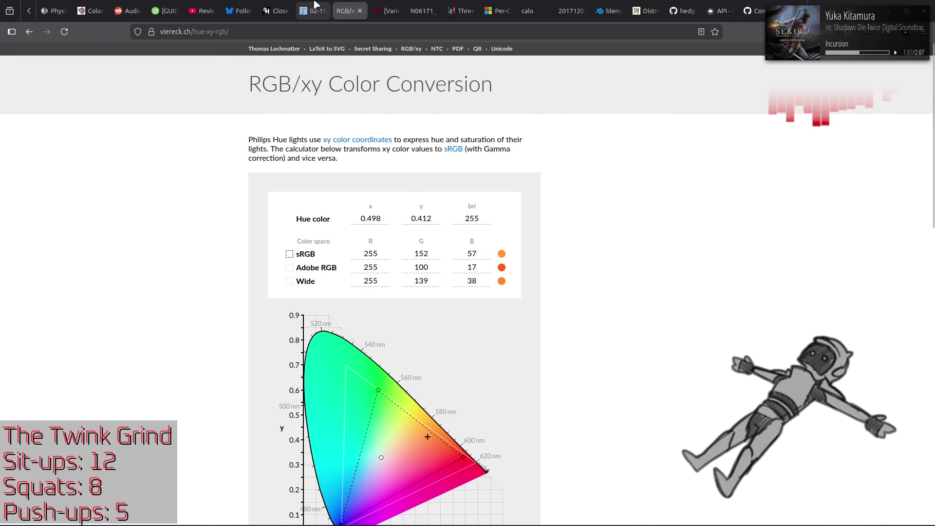
# Copy the Orange x 0.558, y 0.352 values from the govinfo PDF into the converter.
pyautogui.click(315, 5)
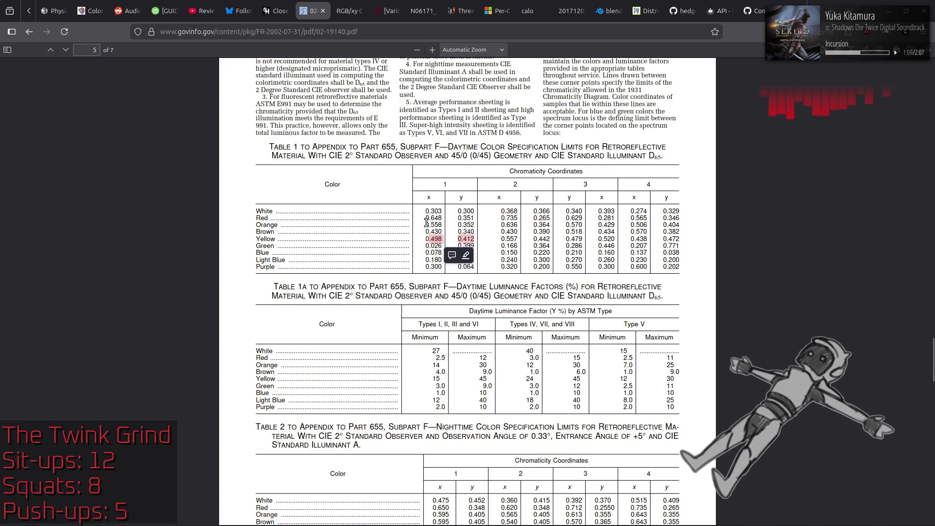
pyautogui.hotkey('ctrl', 'Tab')
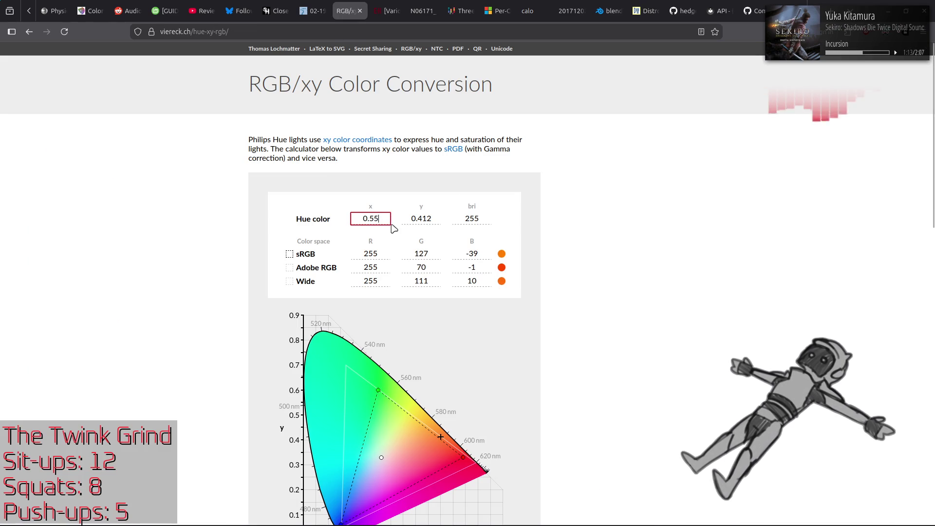
pyautogui.click(315, 5)
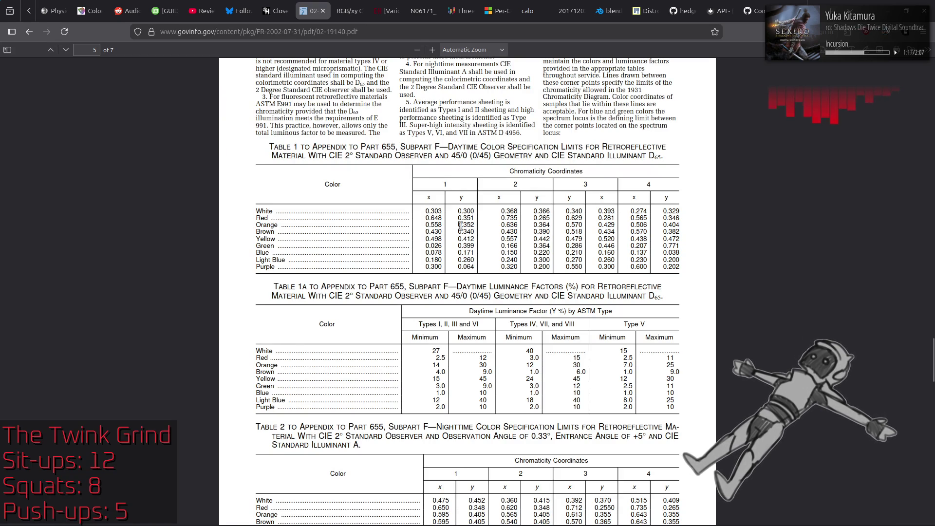
pyautogui.click(342, 4)
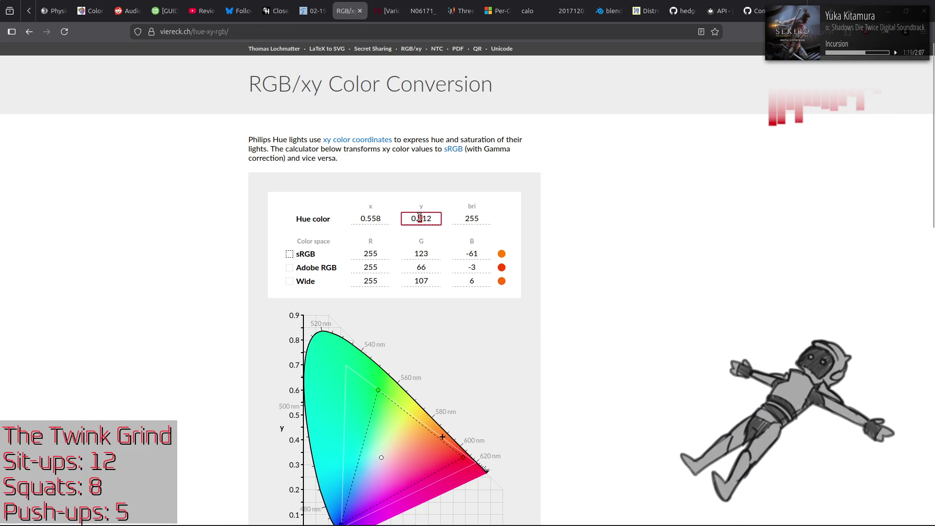
pyautogui.write('35')
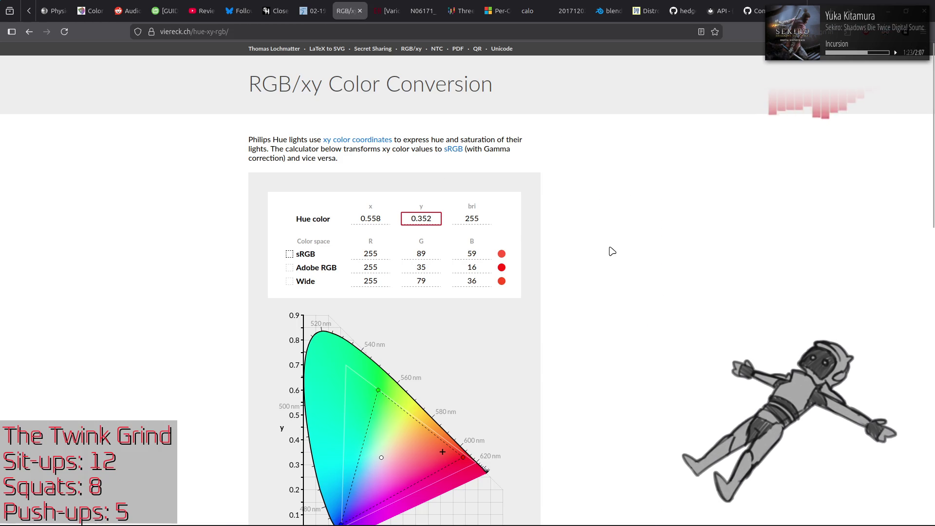
# Show the Adobe RGB and Wide gamut triangles on the chart.
pyautogui.tripleClick(312, 271)
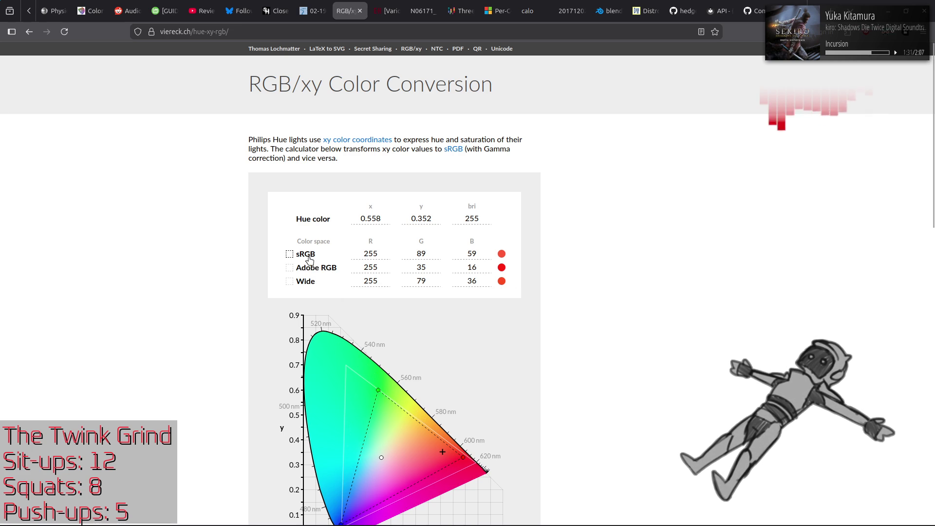
pyautogui.moveTo(310, 274)
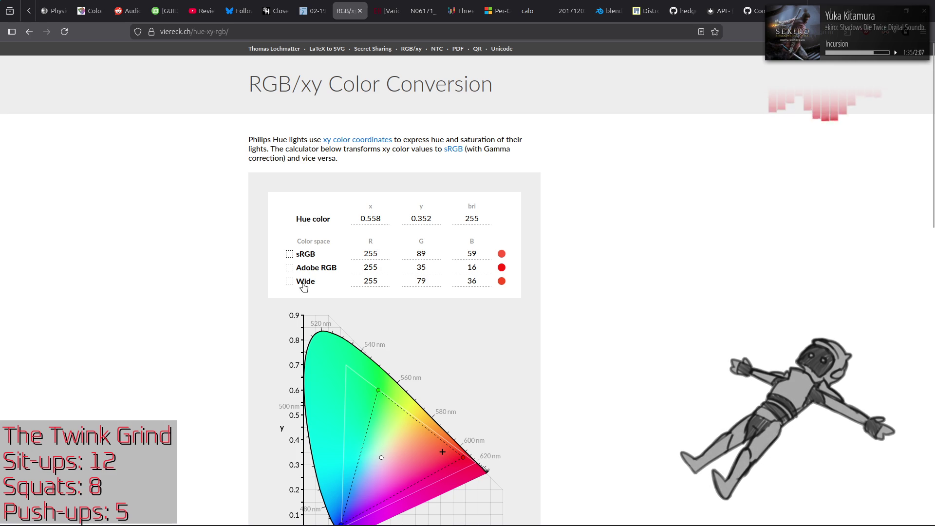
pyautogui.click(309, 287)
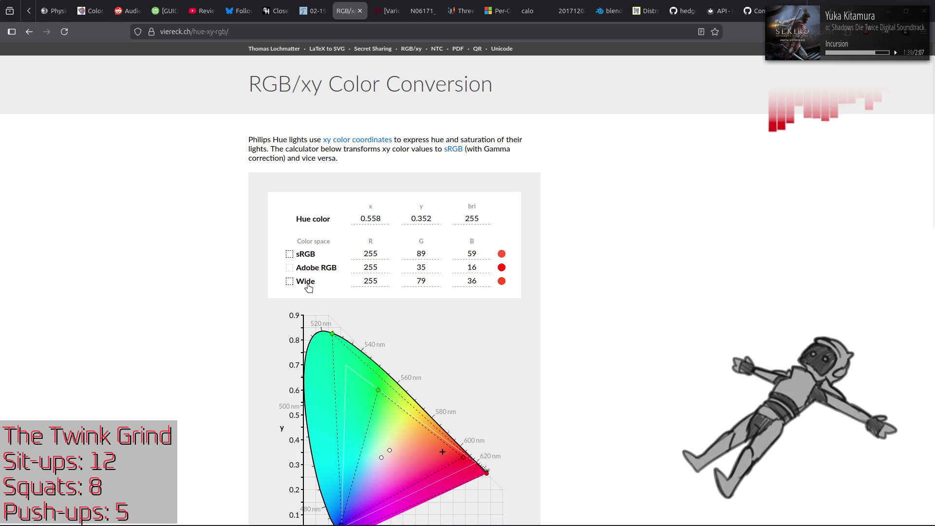
# Toggle the Wide gamut triangle on and off around the orange point, leaving it hidden.
pyautogui.scroll(-3, 267, 261)
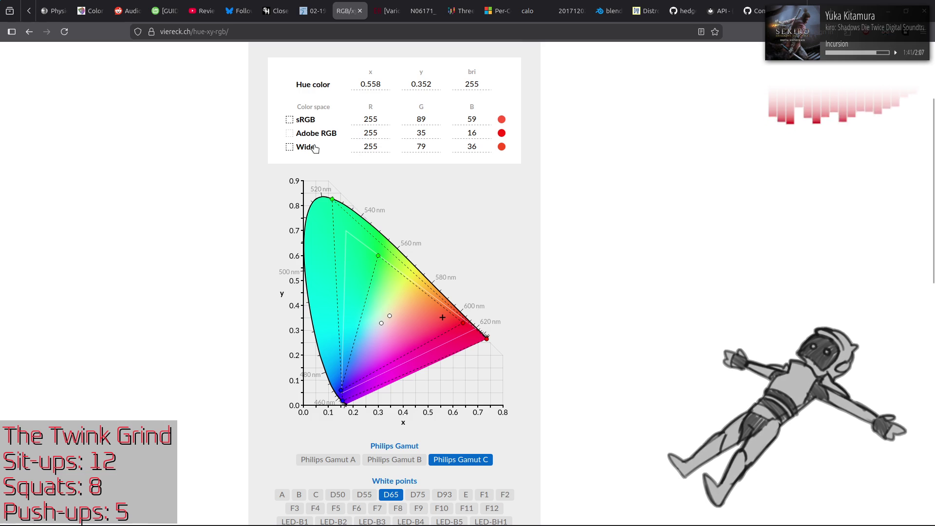
pyautogui.doubleClick(302, 151)
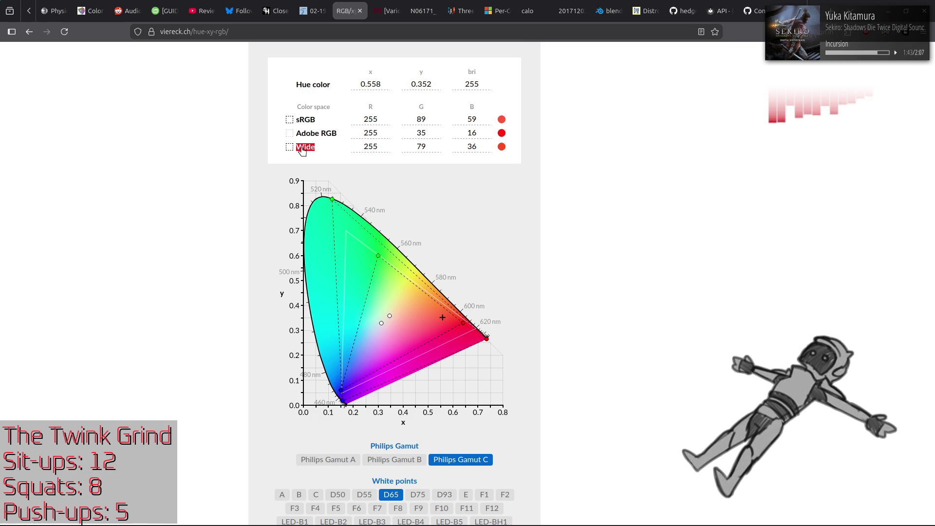
pyautogui.click(302, 151)
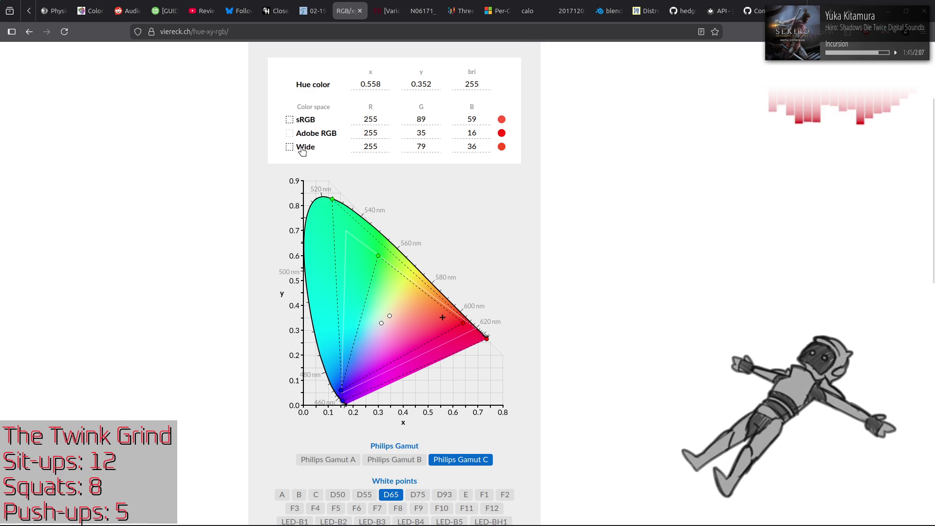
pyautogui.doubleClick(302, 150)
pyautogui.click(302, 151)
pyautogui.click(302, 151)
pyautogui.click(302, 150)
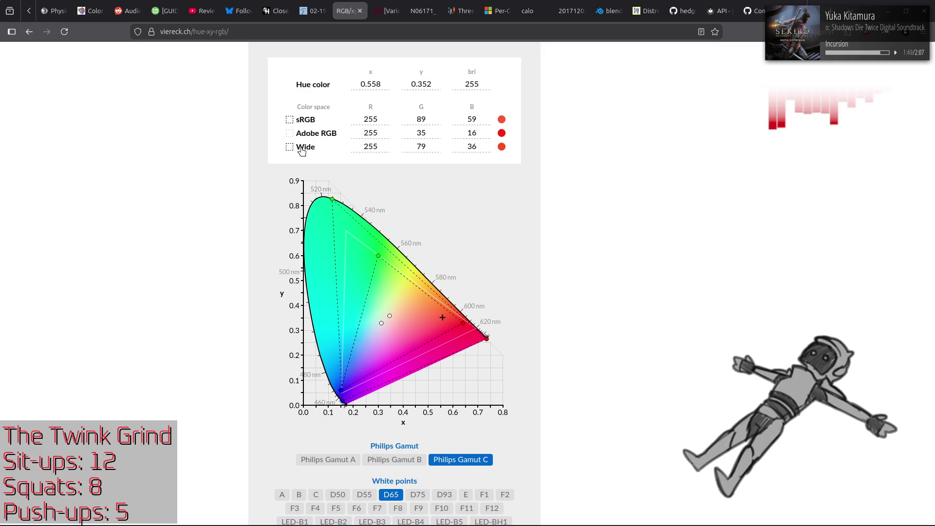
pyautogui.click(302, 151)
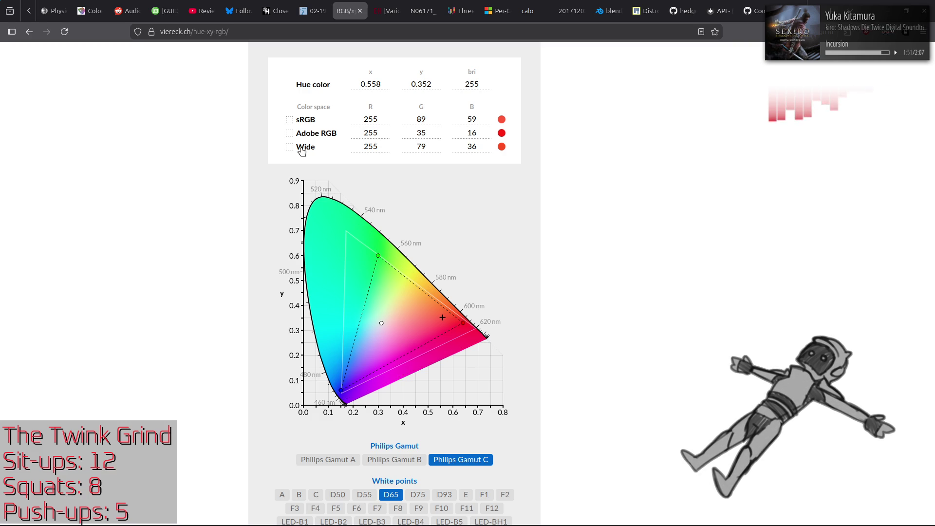
# Compare the Philips Gamut C, B and A triangles, ending with none shown.
pyautogui.click(471, 460)
pyautogui.click(471, 461)
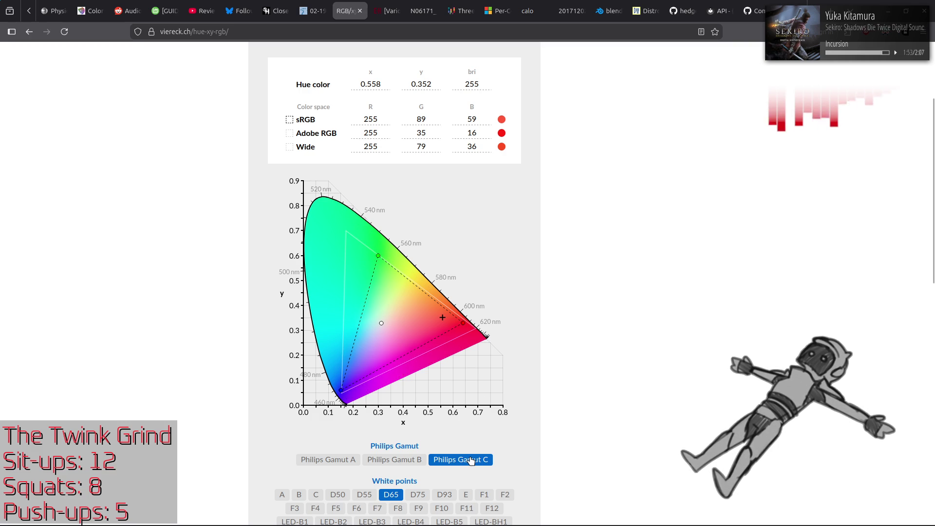
pyautogui.click(394, 460)
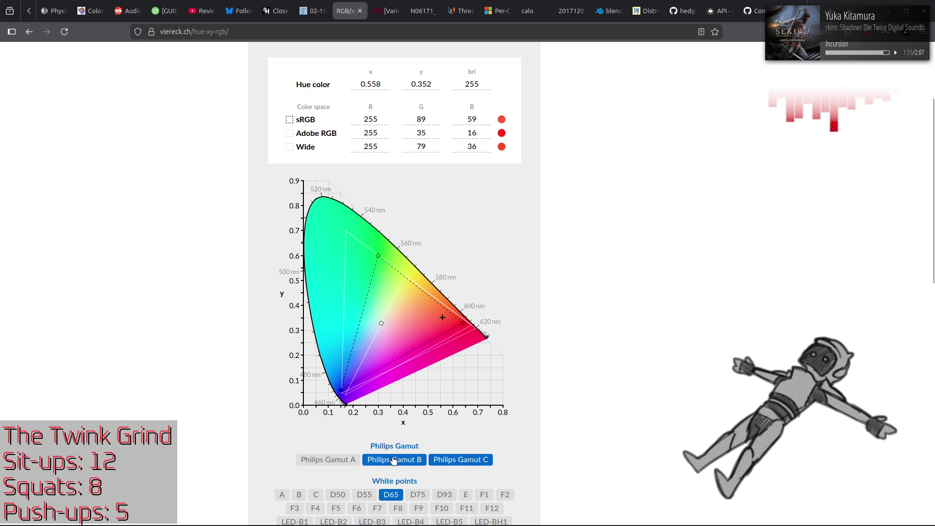
pyautogui.click(394, 460)
pyautogui.click(340, 464)
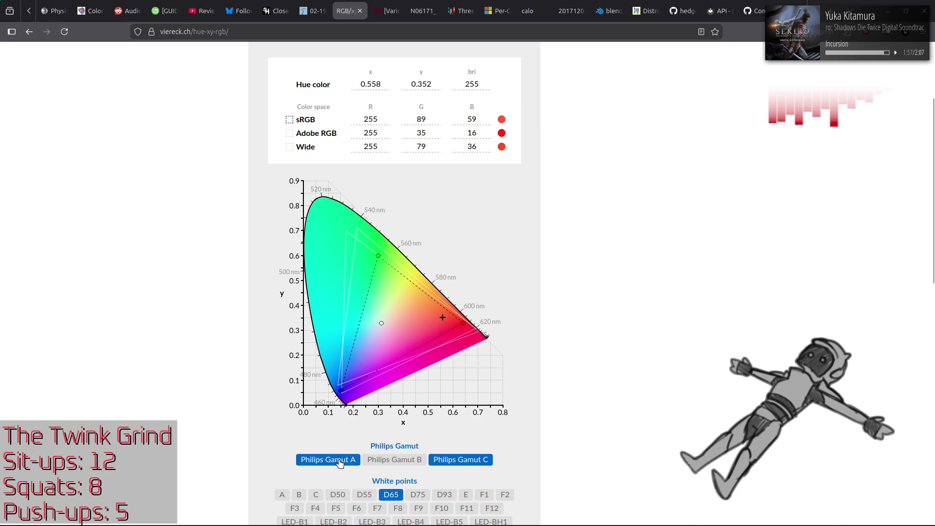
pyautogui.click(340, 463)
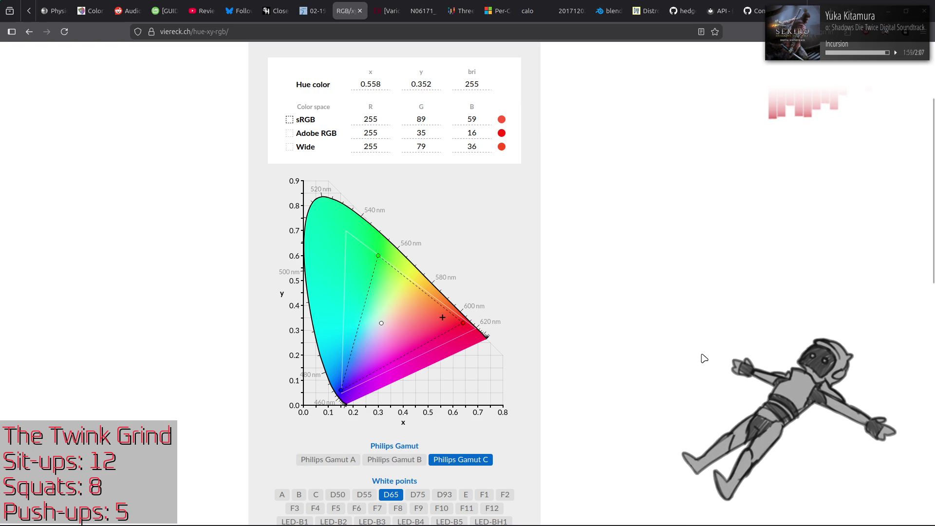
# Scroll the page and show then hide the Wide gamut triangle twice.
pyautogui.scroll(-4, 705, 360)
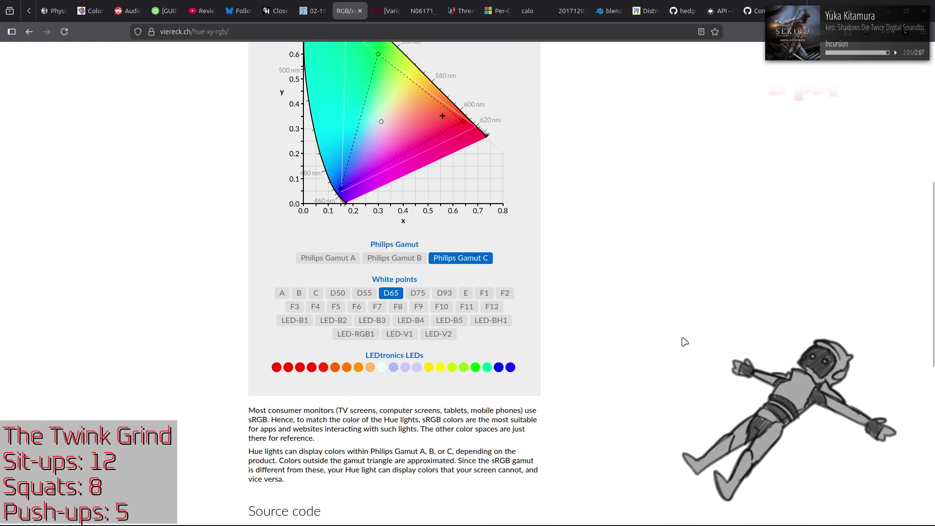
pyautogui.scroll(-7, 686, 342)
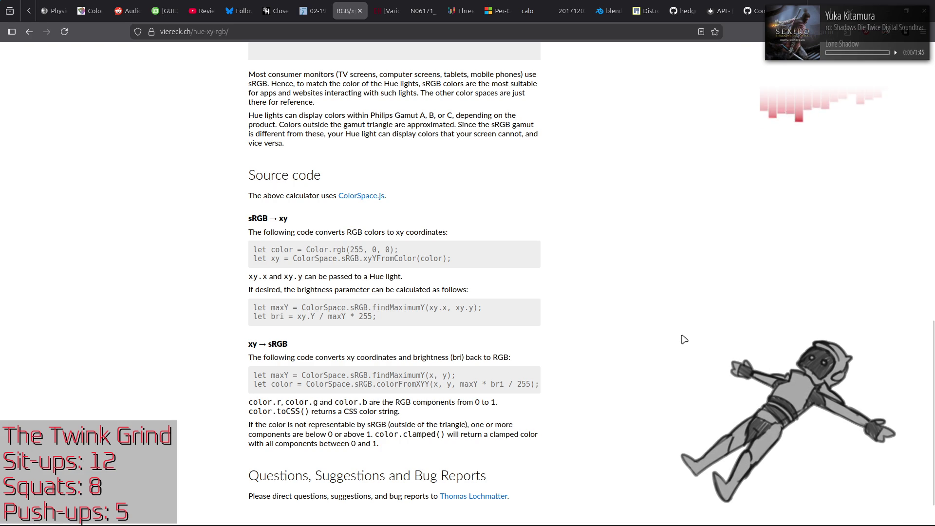
pyautogui.scroll(15, 685, 337)
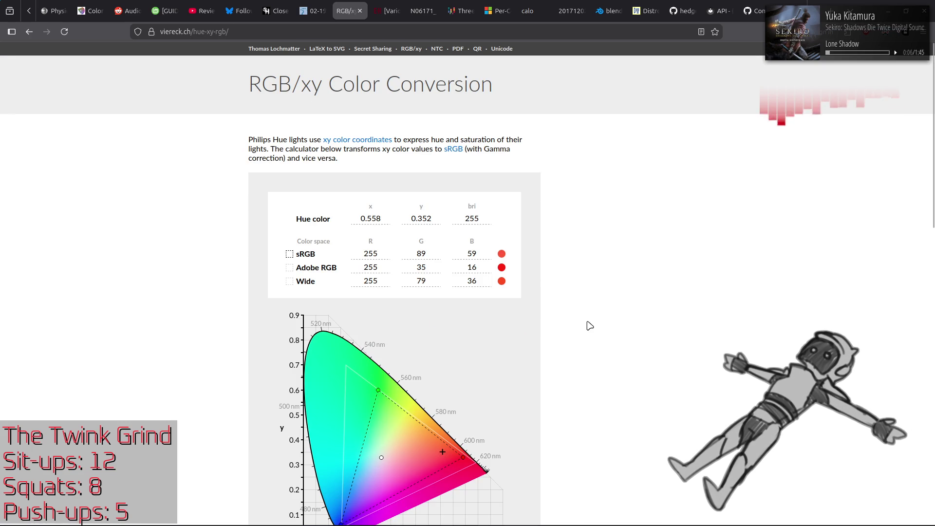
pyautogui.scroll(-3, 590, 326)
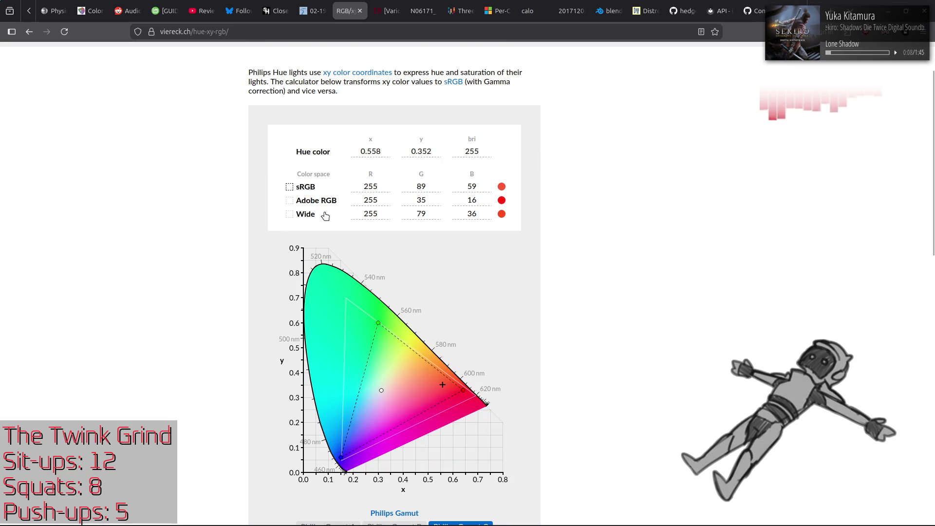
pyautogui.click(310, 218)
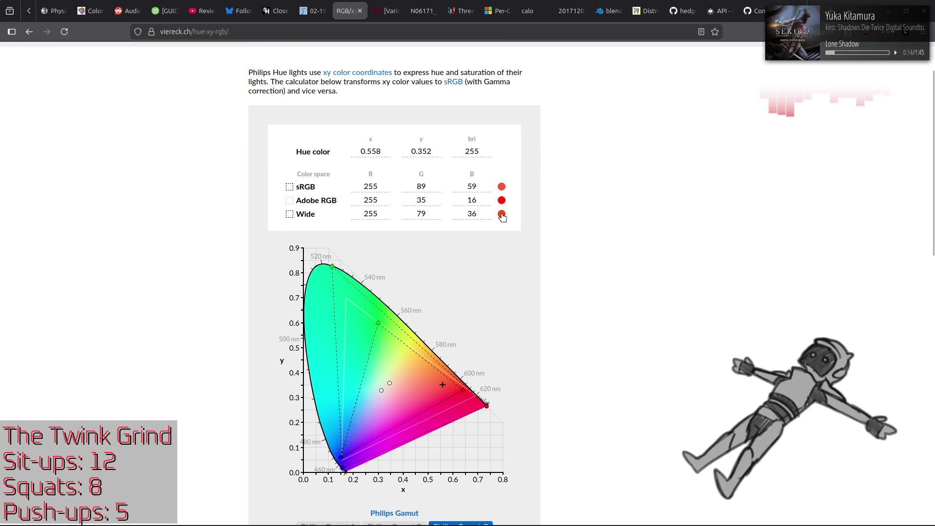
pyautogui.click(298, 221)
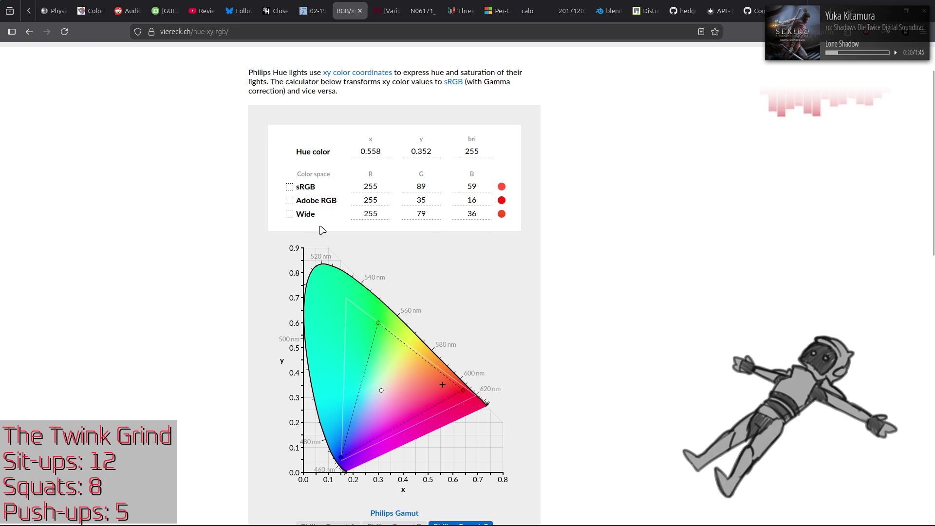
pyautogui.scroll(-2, 226, 224)
pyautogui.scroll(2, 230, 223)
pyautogui.click(305, 220)
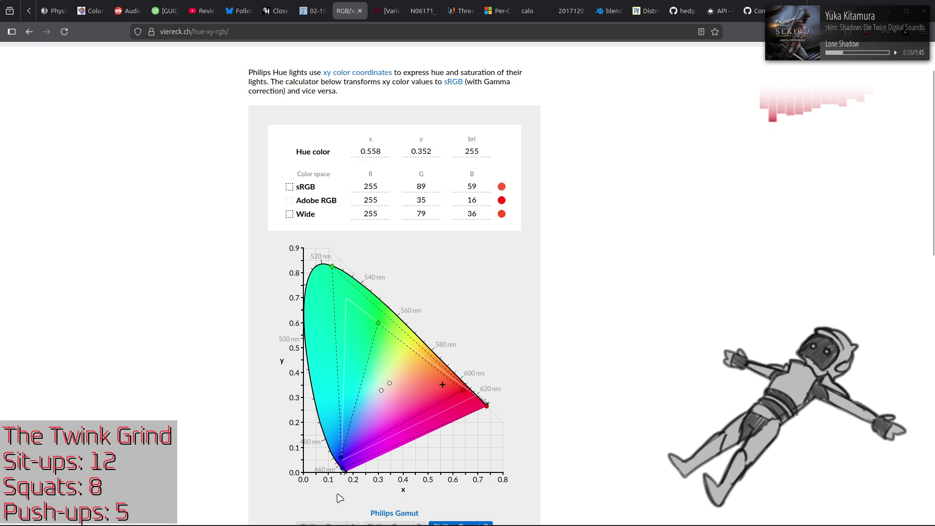
pyautogui.click(307, 217)
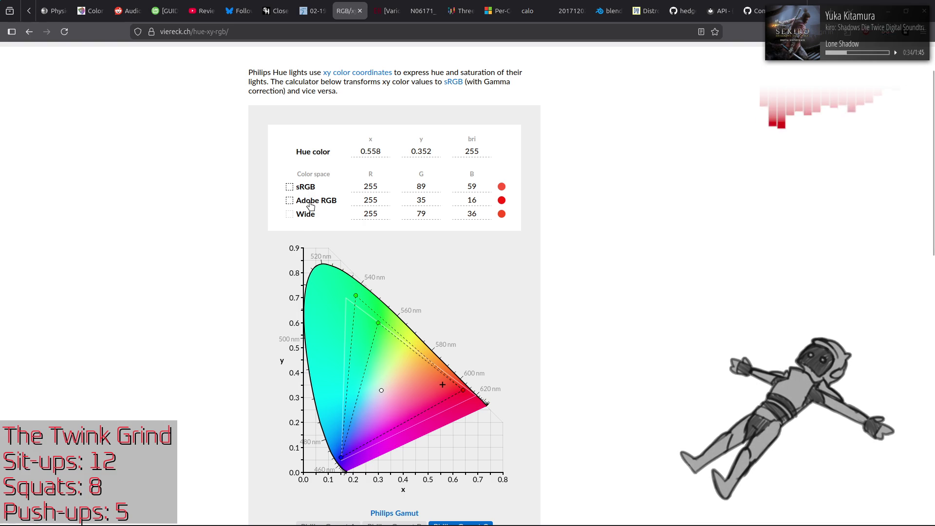
# Toggle the Adobe RGB and Wide gamut triangles, then move to GIMP's decal_line01.xcf.
pyautogui.doubleClick(311, 206)
pyautogui.click(310, 206)
pyautogui.doubleClick(310, 206)
pyautogui.click(310, 206)
pyautogui.click(306, 218)
pyautogui.doubleClick(305, 219)
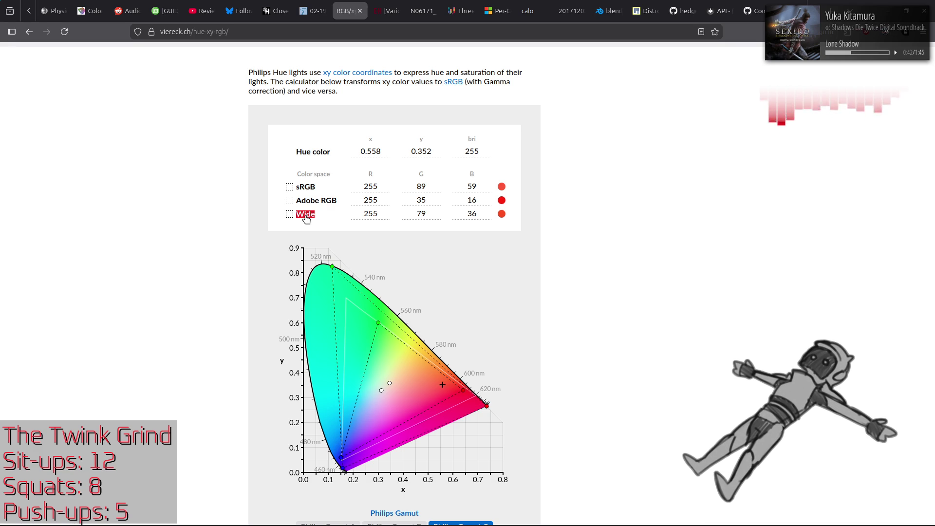
pyautogui.click(306, 218)
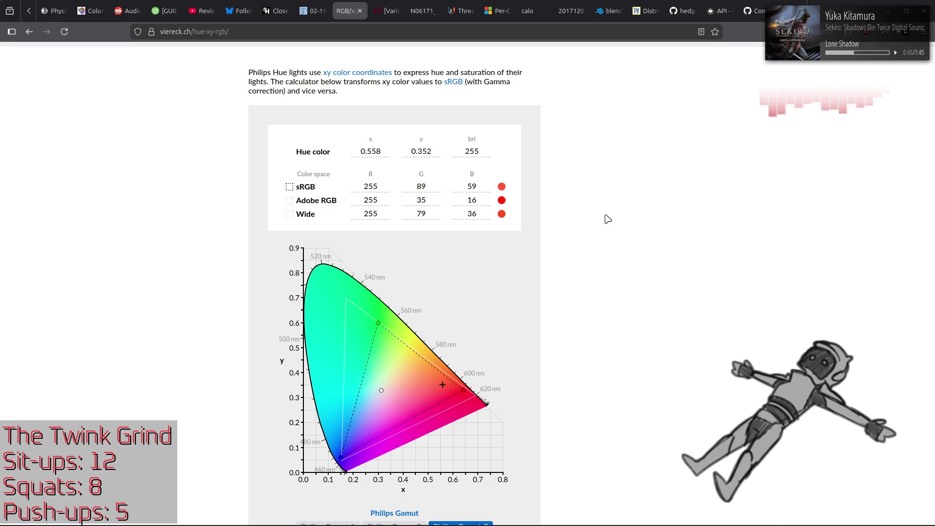
pyautogui.hotkey('alt', 'Tab')
pyautogui.hotkey('alt', 'Tab')
pyautogui.hotkey('alt', 'Tab')
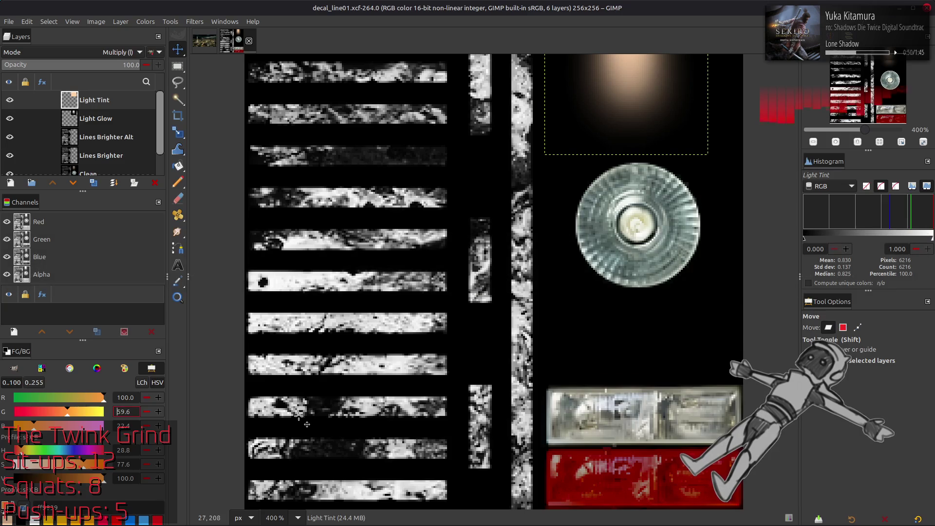
# Set GIMP's foreground colour to green 89 and blue 59 on the 0..255 scale, then return to Blender.
pyautogui.click(34, 383)
pyautogui.doubleClick(133, 411)
pyautogui.write('89')
pyautogui.press('Tab')
pyautogui.write('5')
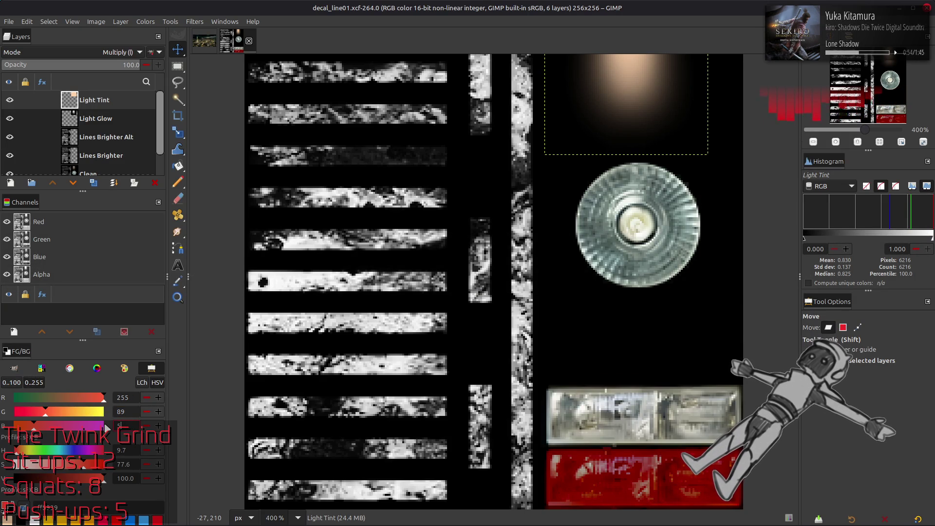
pyautogui.click(17, 383)
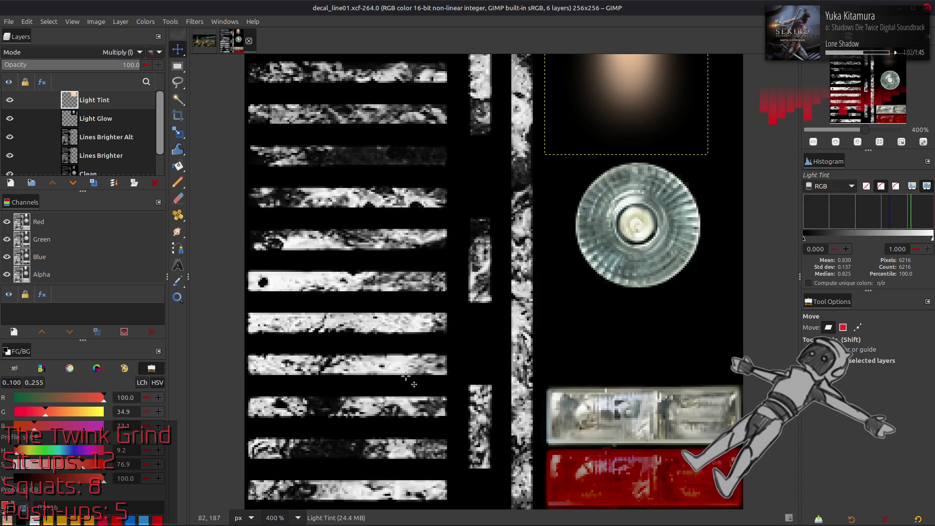
pyautogui.hotkey('alt', 'Tab')
pyautogui.hotkey('alt', 'Tab')
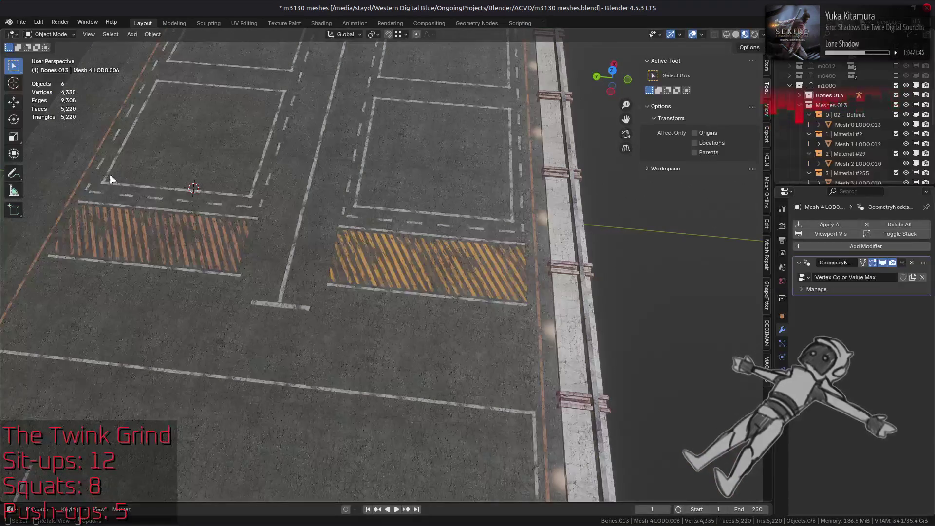
# Select the left hazard-stripe faces in Edit Mode and switch the mesh to Vertex Paint.
pyautogui.press('Tab')
pyautogui.click(166, 236)
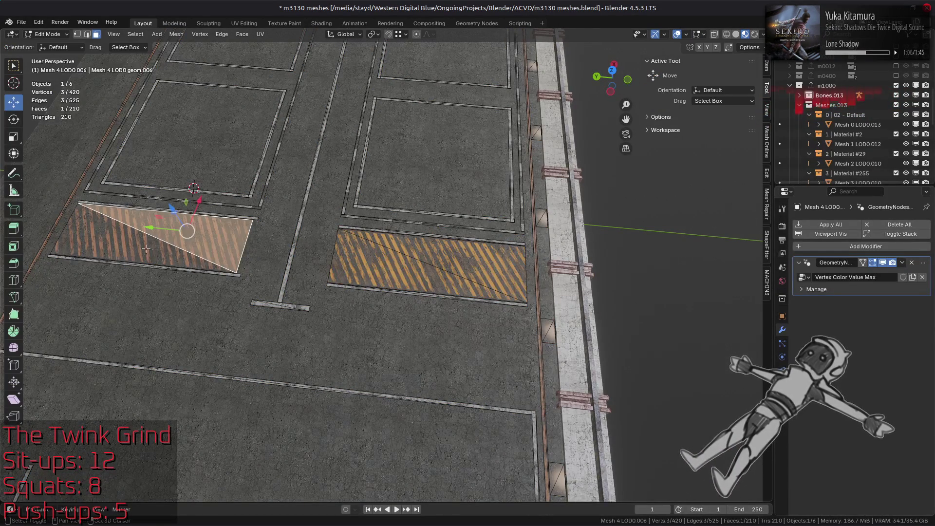
pyautogui.keyDown('shift'); pyautogui.click(122, 244); pyautogui.keyUp('shift')
pyautogui.click(47, 33)
pyautogui.click(53, 78)
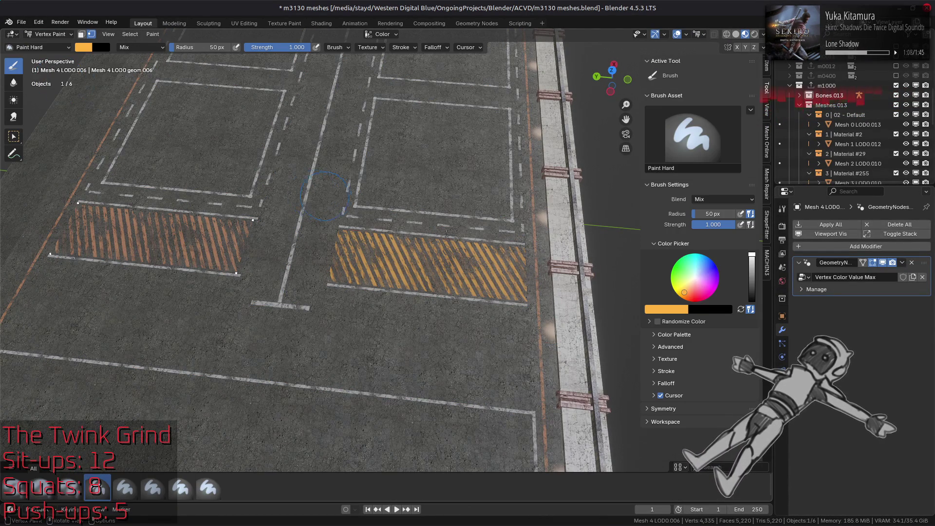
# Lower the brush colour's green value to turn it red, checking it against the GIMP decal.
pyautogui.click(687, 311)
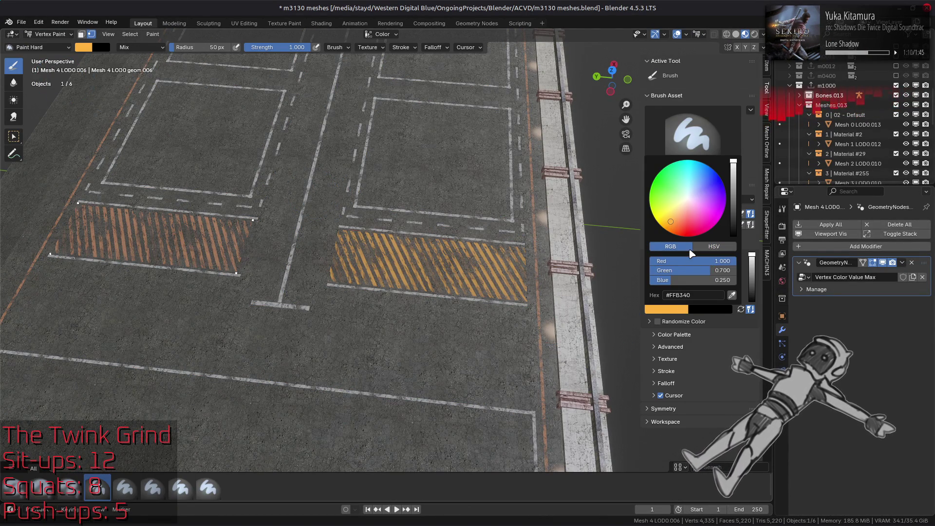
pyautogui.hotkey('alt', 'Tab')
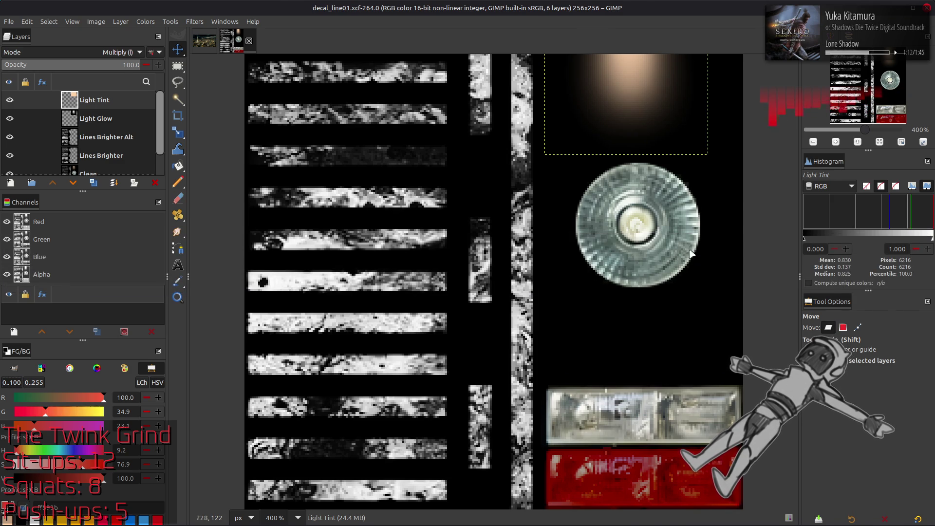
pyautogui.hotkey('alt', 'Tab')
pyautogui.click(711, 268)
pyautogui.press('BackSpace')
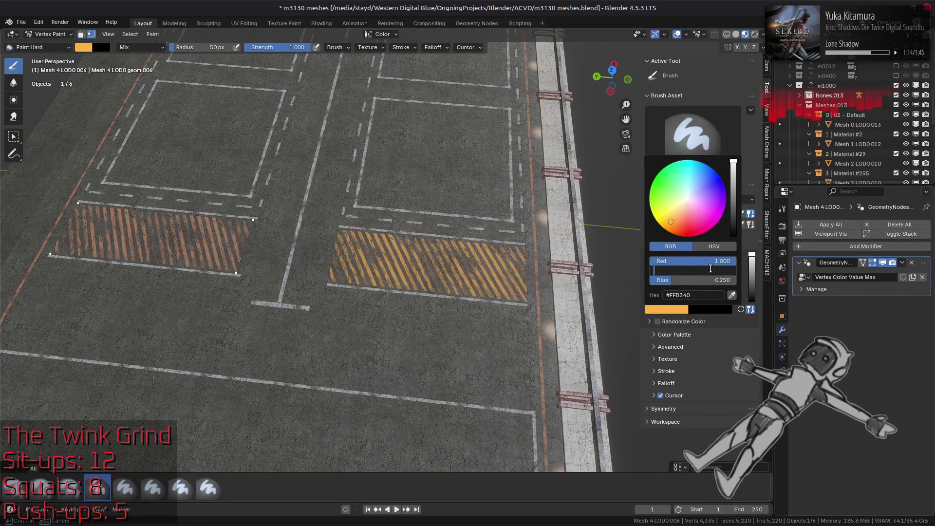
pyautogui.press('Return')
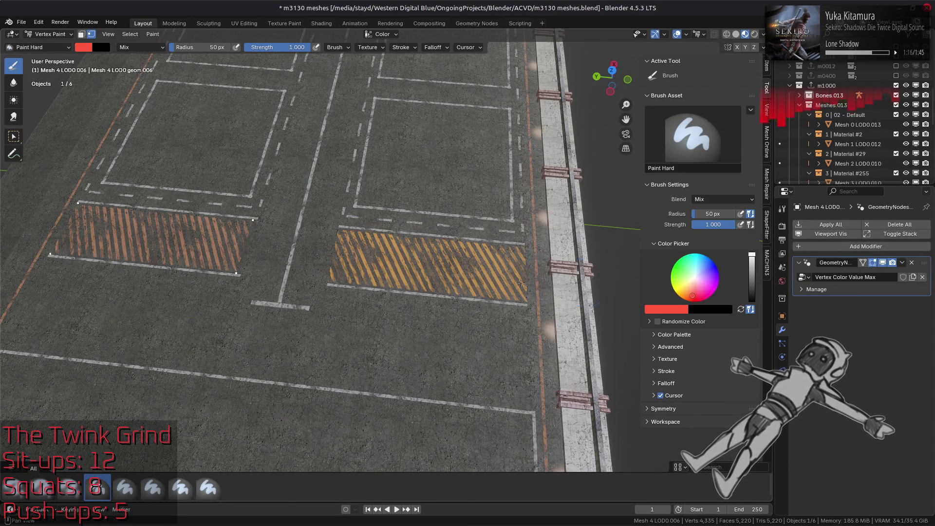
pyautogui.hotkey('alt', 'Tab')
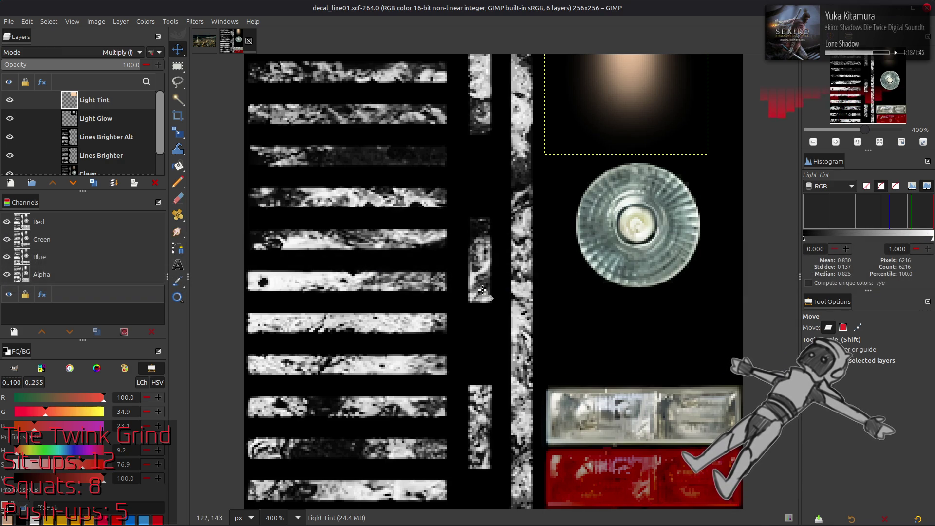
pyautogui.hotkey('alt', 'Tab')
# Change the brush blue value and fill the selected left hatch stripes red with Shift+K.
pyautogui.click(682, 309)
pyautogui.click(715, 280)
pyautogui.press('BackSpace')
pyautogui.write('5')
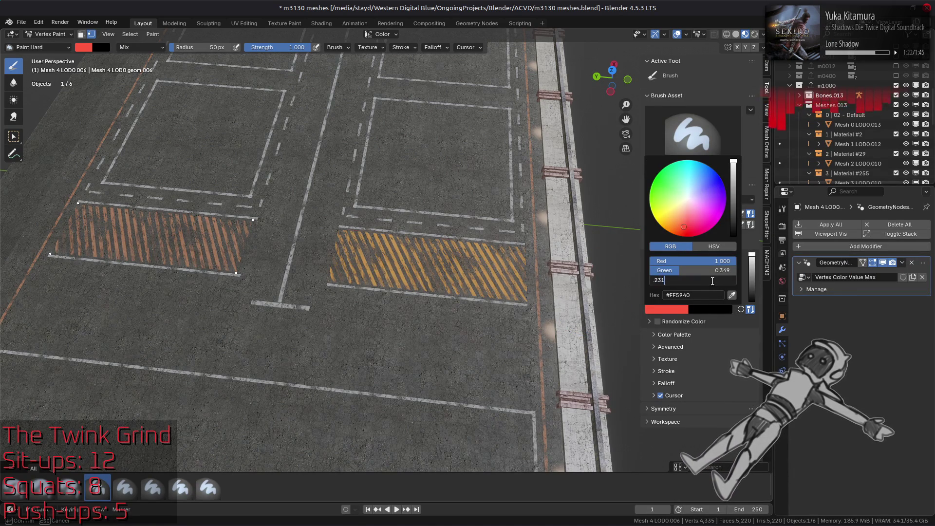
pyautogui.press('Return')
pyautogui.hotkey('shift', 'k')
pyautogui.moveTo(382, 264)
pyautogui.mouseDown(button='middle')
pyautogui.moveTo(460, 288)
pyautogui.moveTo(463, 271)
pyautogui.moveTo(428, 289)
pyautogui.mouseUp(button='middle')
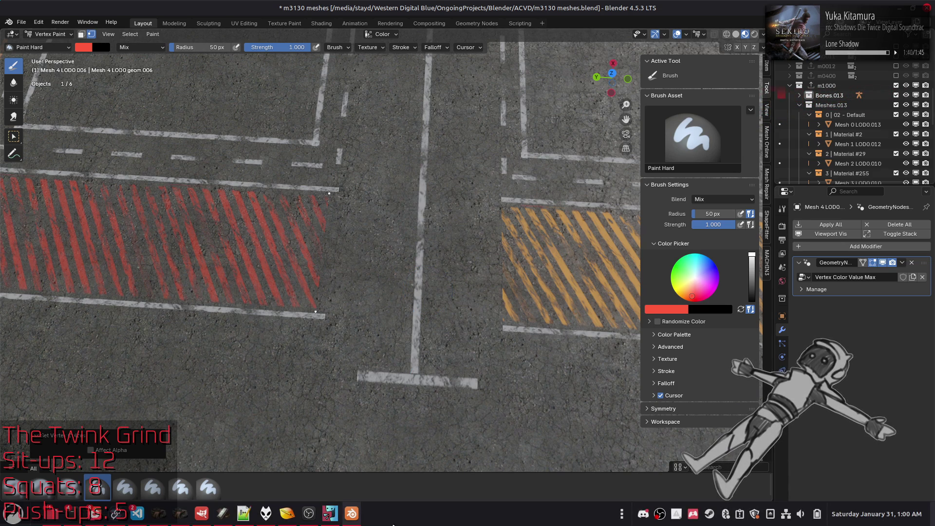
pyautogui.click(201, 513)
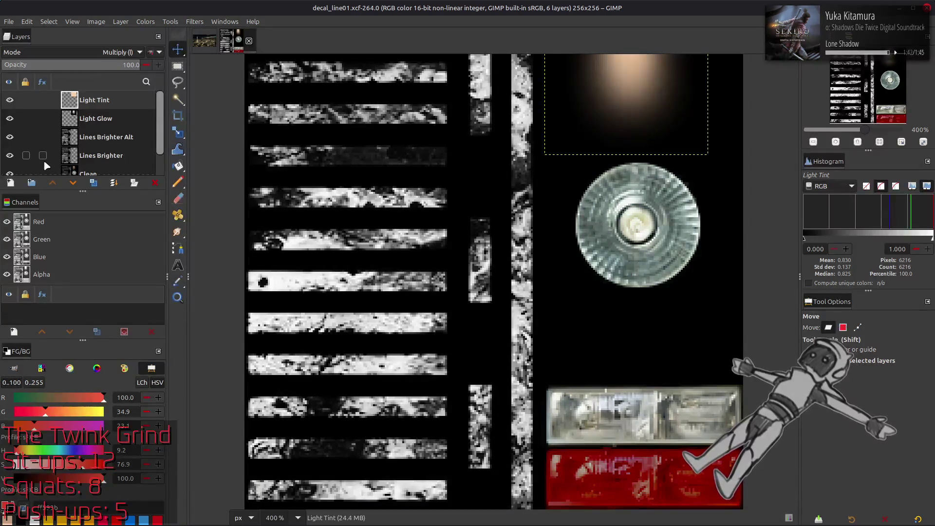
# Add a new layer filled with the red foreground and apply G'MIC Colour Space Swap to it.
pyautogui.click(11, 184)
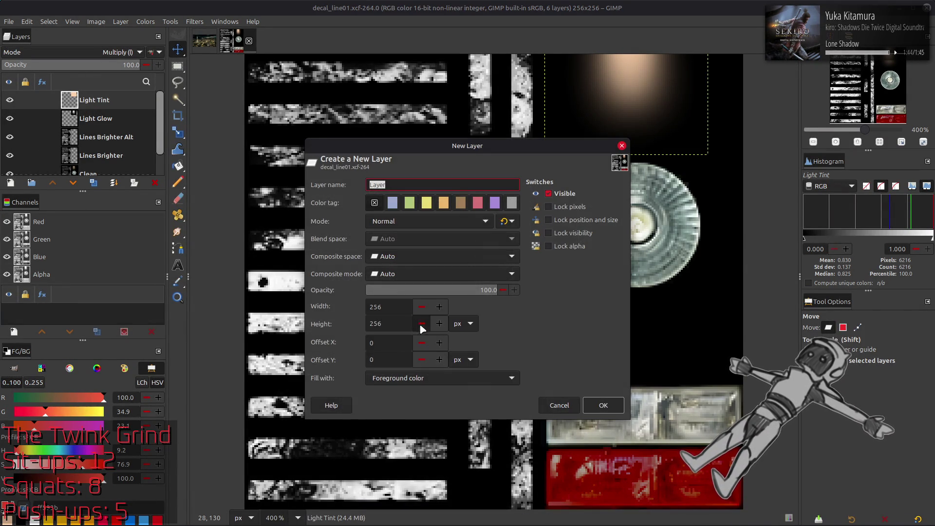
pyautogui.click(602, 406)
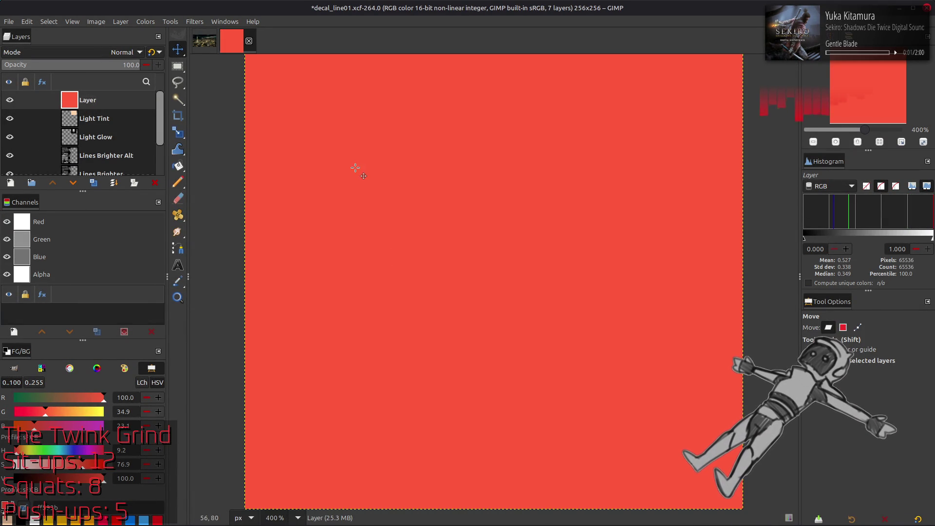
pyautogui.click(194, 22)
pyautogui.click(245, 259)
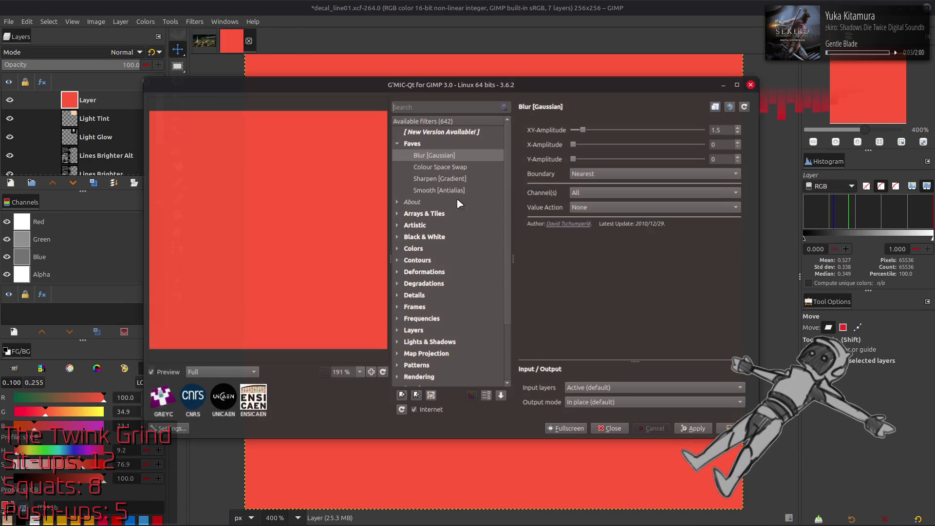
pyautogui.click(457, 167)
pyautogui.scroll(-1, 624, 132)
pyautogui.click(694, 429)
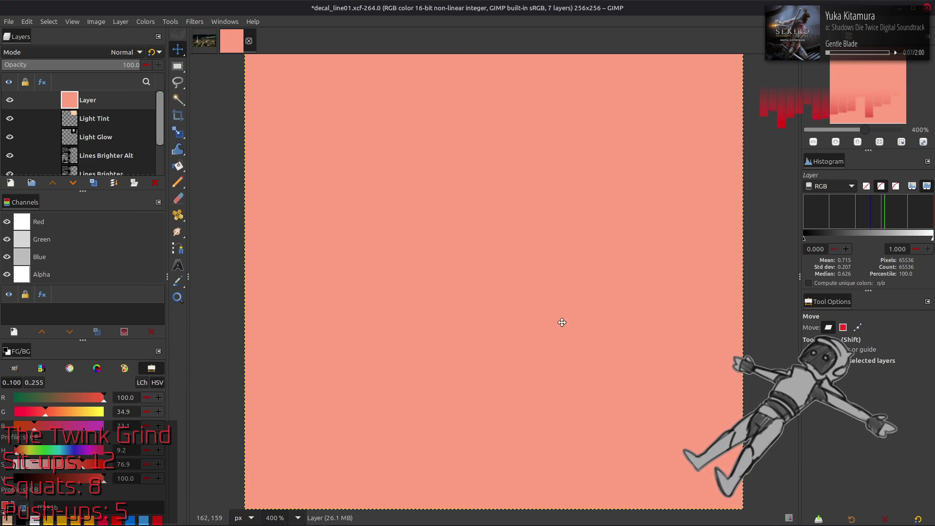
# Sample the resulting salmon pink as the foreground colour and return to Blender.
pyautogui.press('o')
pyautogui.click(500, 265)
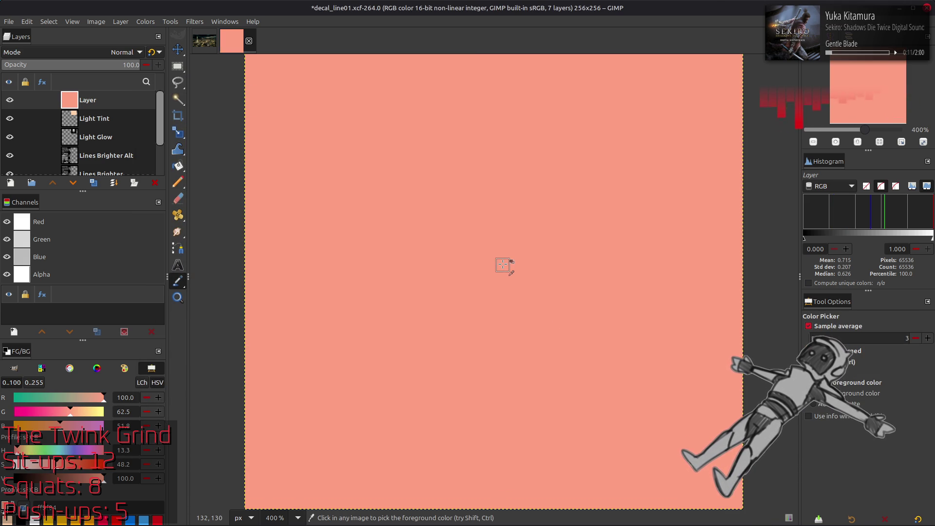
pyautogui.hotkey('alt', 'Tab')
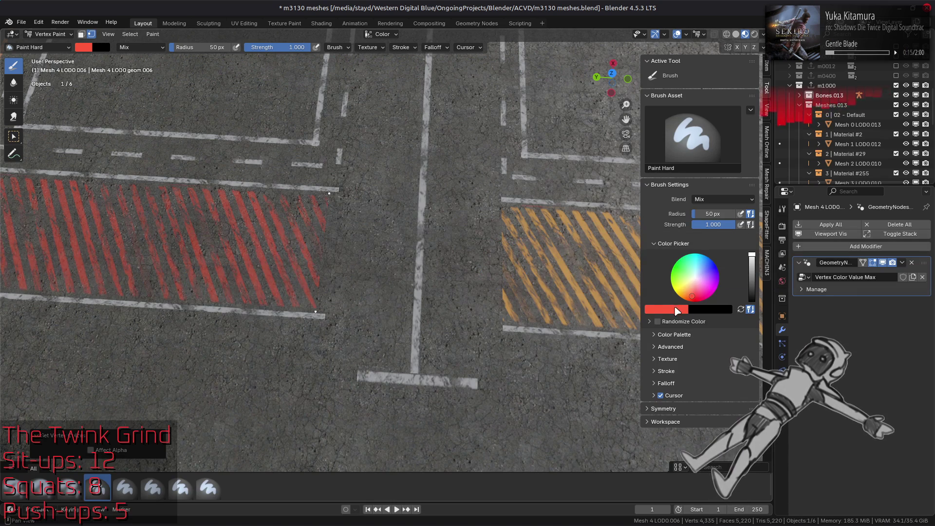
# Set the brush green to 25 and change blue for a salmon colour, then refill the left stripes.
pyautogui.click(678, 310)
pyautogui.click(715, 270)
pyautogui.press('BackSpace')
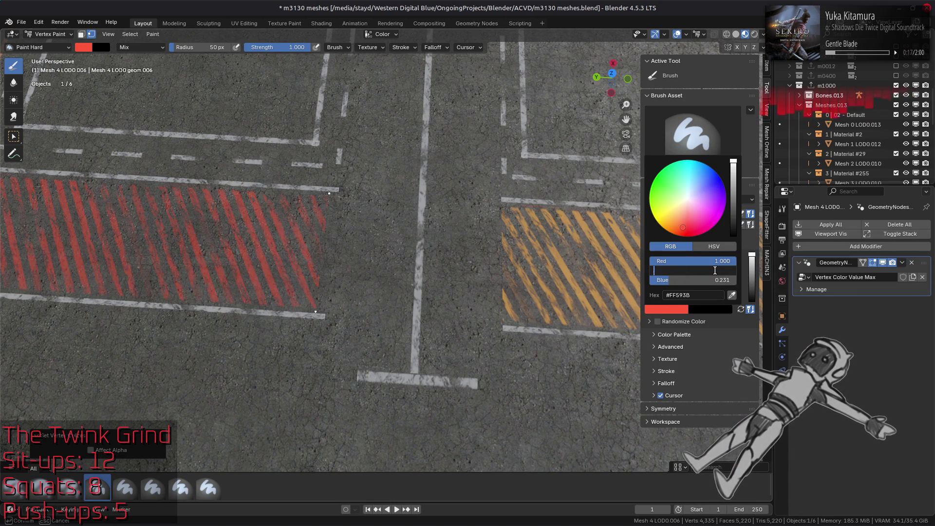
pyautogui.write('025')
pyautogui.click(711, 281)
pyautogui.press('BackSpace')
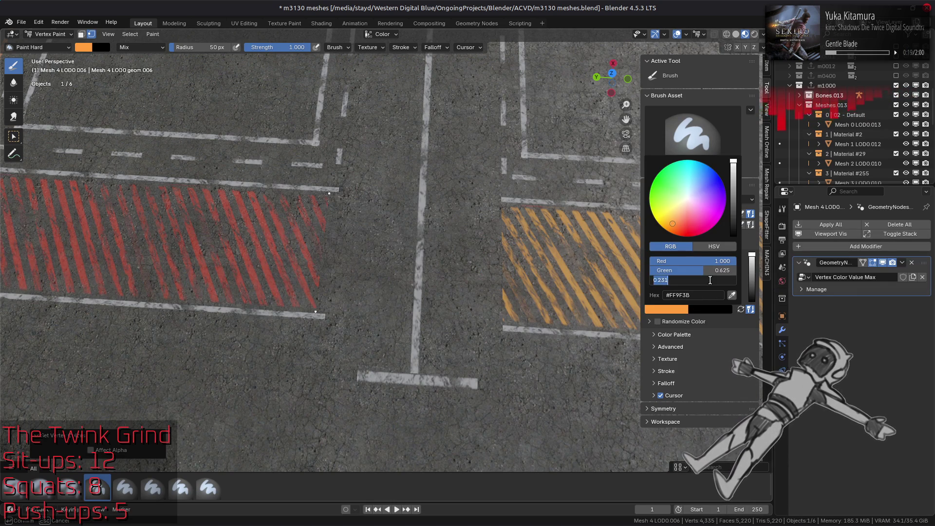
pyautogui.write('518')
pyautogui.press('Return')
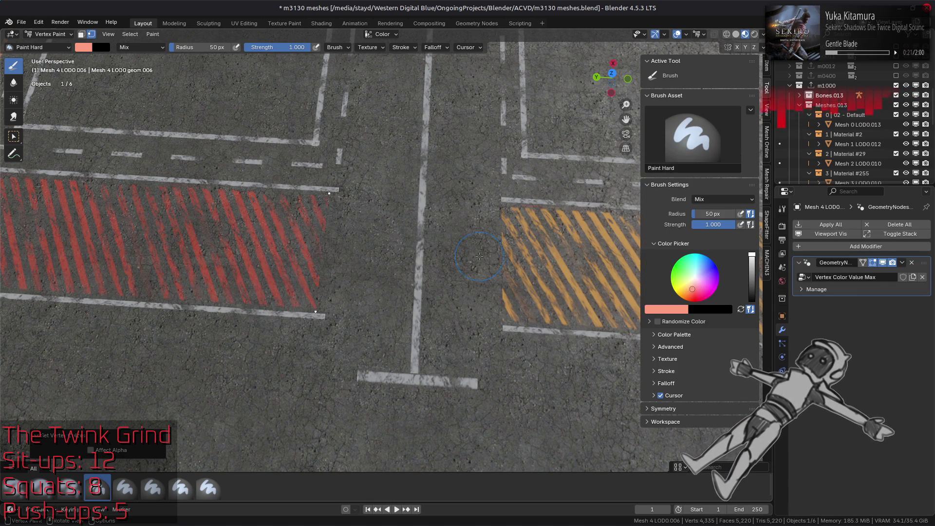
pyautogui.hotkey('shift', 'k')
# Switch the brush colour to HSV, set saturation 0.75, and refill the left stripes.
pyautogui.click(687, 310)
pyautogui.click(714, 247)
pyautogui.click(705, 269)
pyautogui.press('BackSpace')
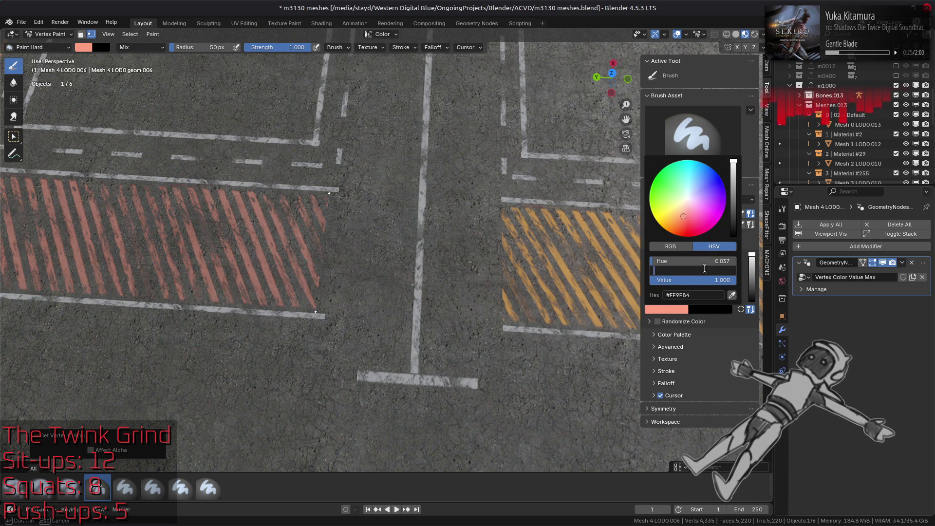
pyautogui.write('75')
pyautogui.press('Return')
pyautogui.hotkey('shift', 'k')
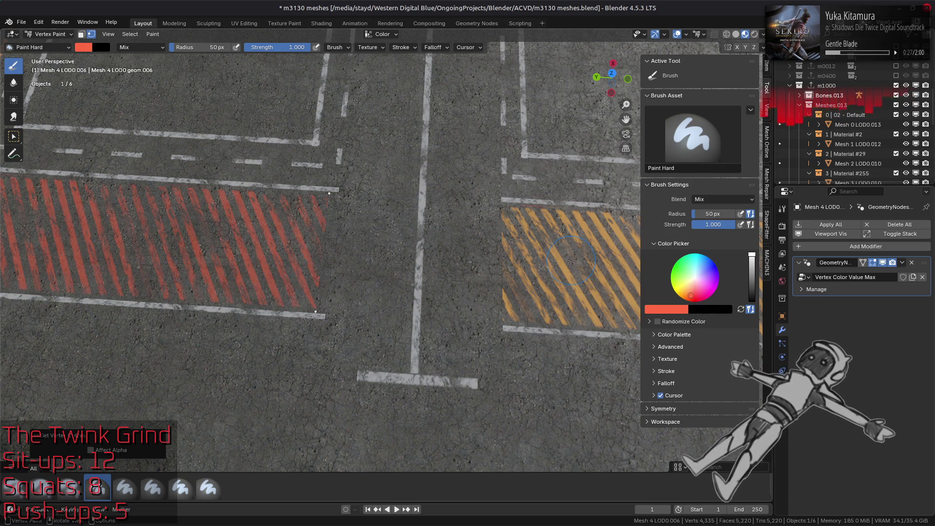
pyautogui.moveTo(473, 244); pyautogui.dragTo(609, 288, button='middle')
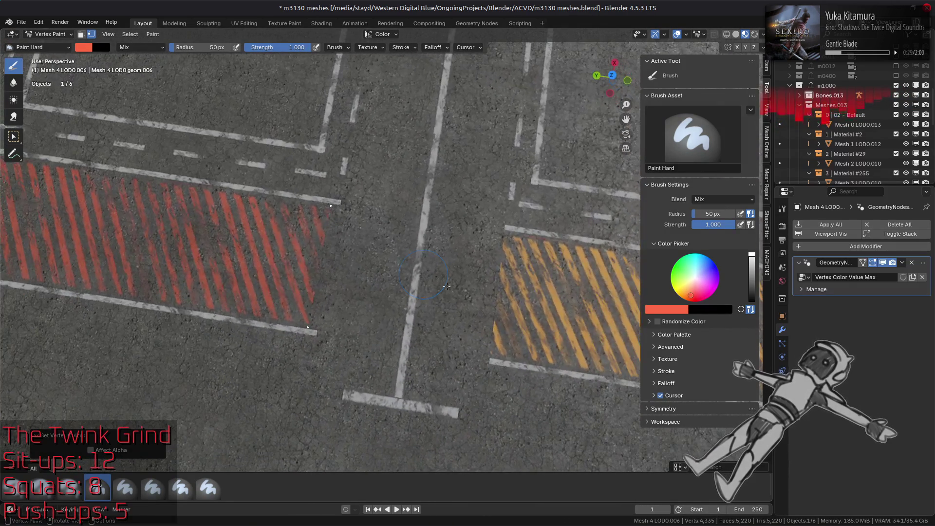
# Try brush hue 0, then set hue 0.08 for orange and refill the left stripes.
pyautogui.click(674, 310)
pyautogui.doubleClick(699, 261)
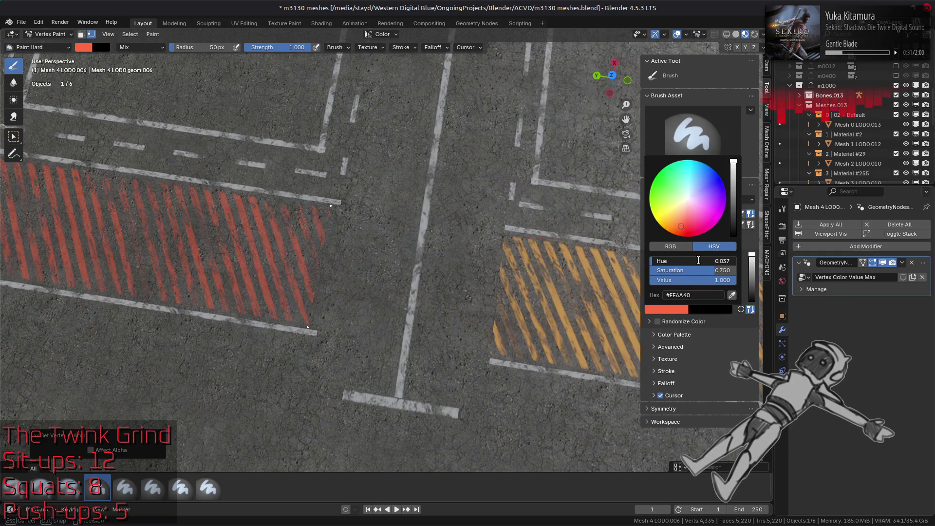
pyautogui.press('BackSpace')
pyautogui.press('Return')
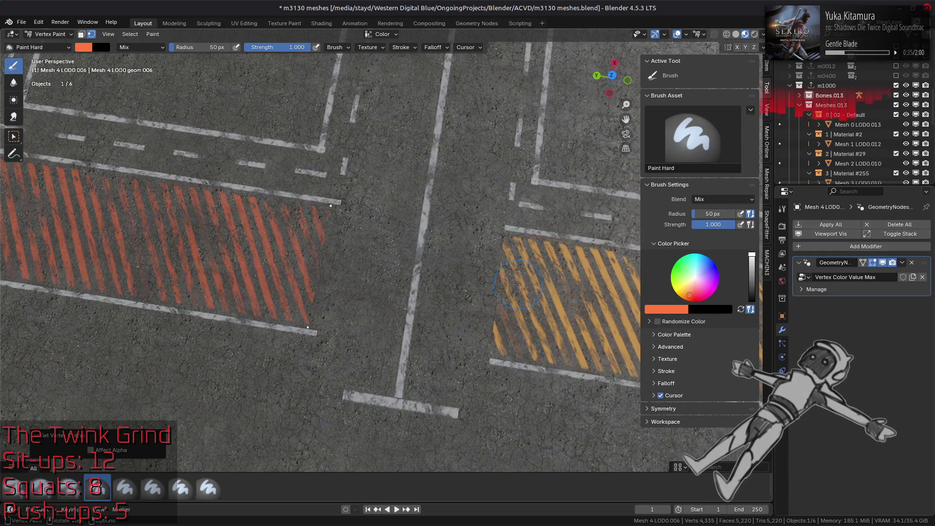
pyautogui.keyDown('shift'); pyautogui.moveTo(517, 284); pyautogui.dragTo(684, 313, button='middle'); pyautogui.keyUp('shift')
pyautogui.click(683, 309)
pyautogui.click(703, 262)
pyautogui.press('BackSpace')
pyautogui.press('Return')
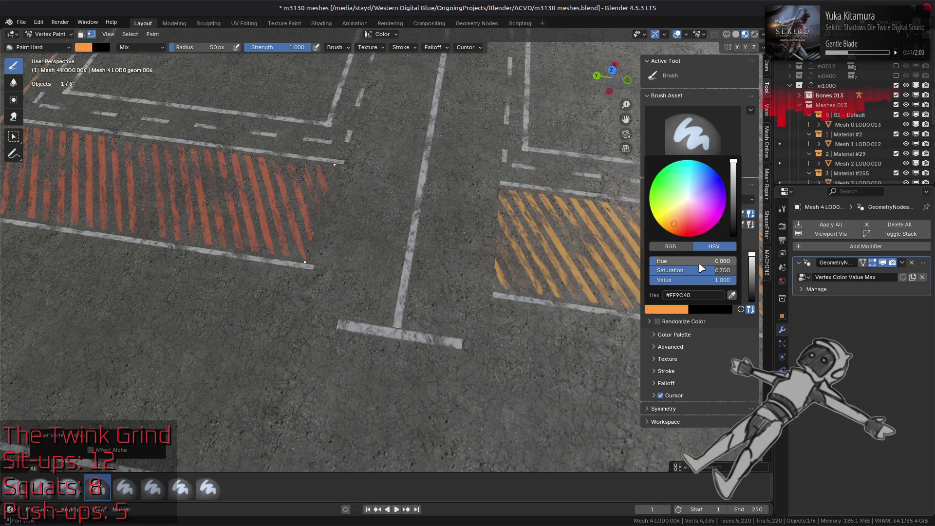
pyautogui.hotkey('shift', 'k')
pyautogui.moveTo(473, 287); pyautogui.dragTo(499, 334, button='middle')
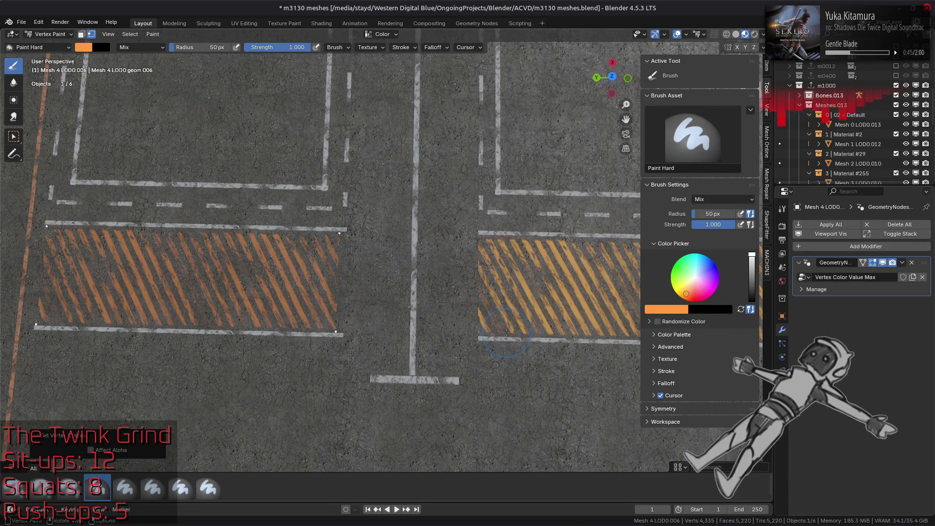
# Fine-tune the brush hue to 0.06.
pyautogui.click(680, 311)
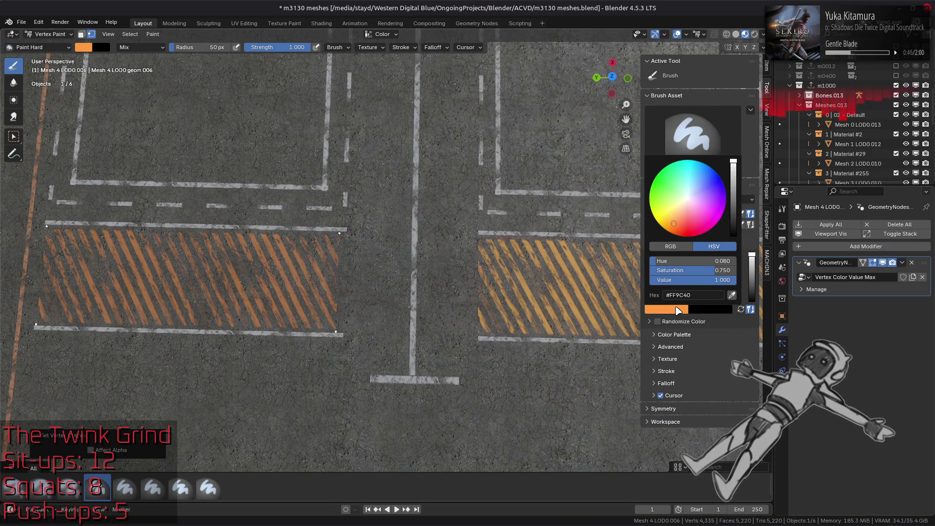
pyautogui.click(703, 262)
pyautogui.press('BackSpace')
pyautogui.write('0')
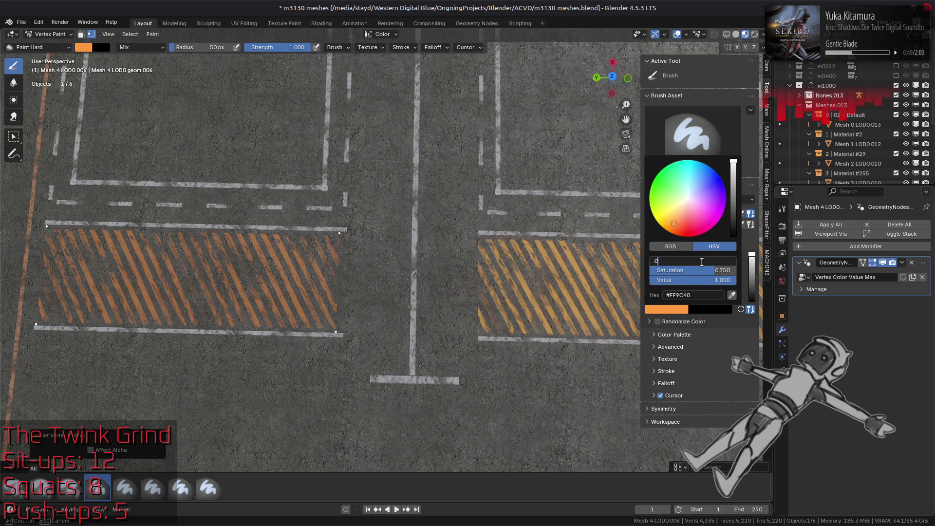
pyautogui.press('Return')
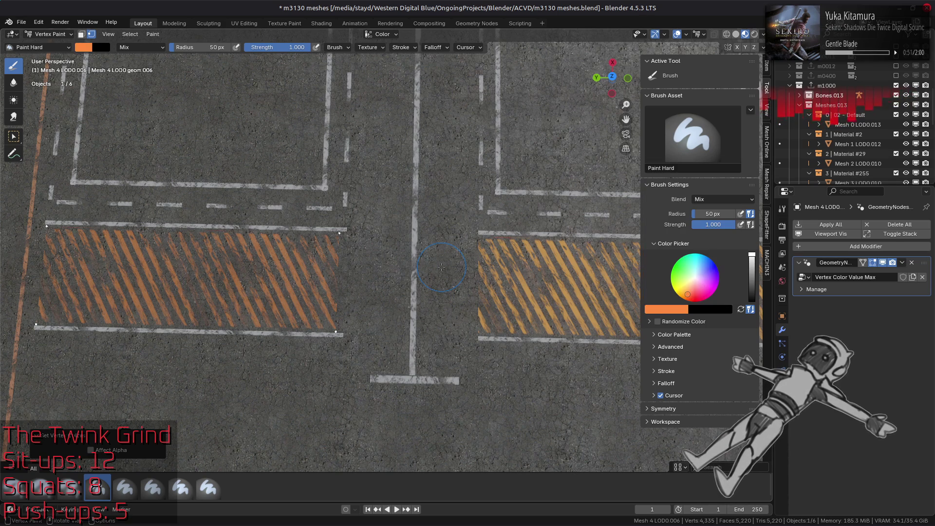
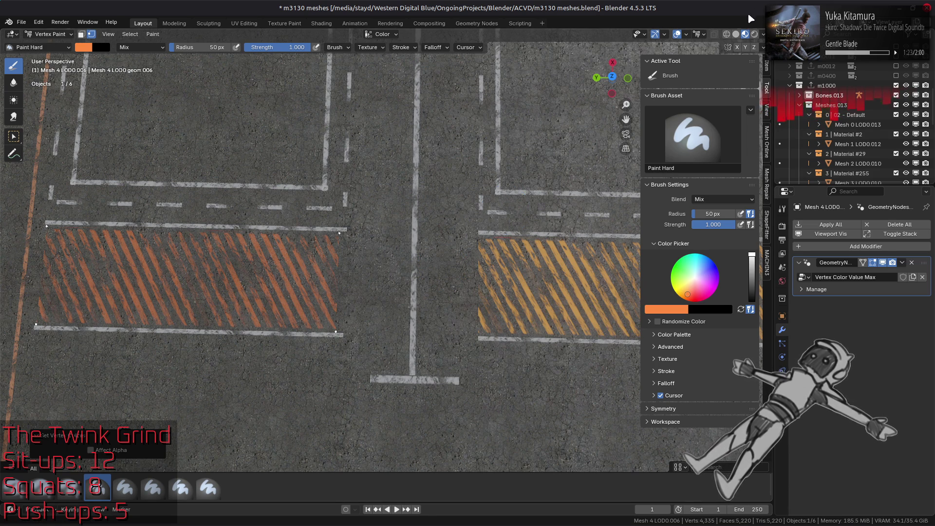
# Set the paint colour to warm yellow #FFB340: hue 0.1, saturation 0.75, value 1.
pyautogui.click(737, 34)
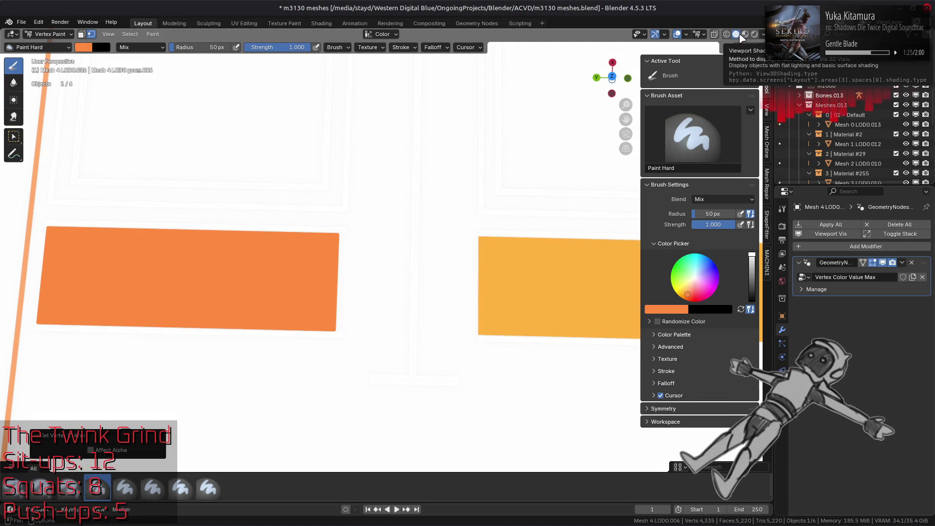
pyautogui.click(750, 35)
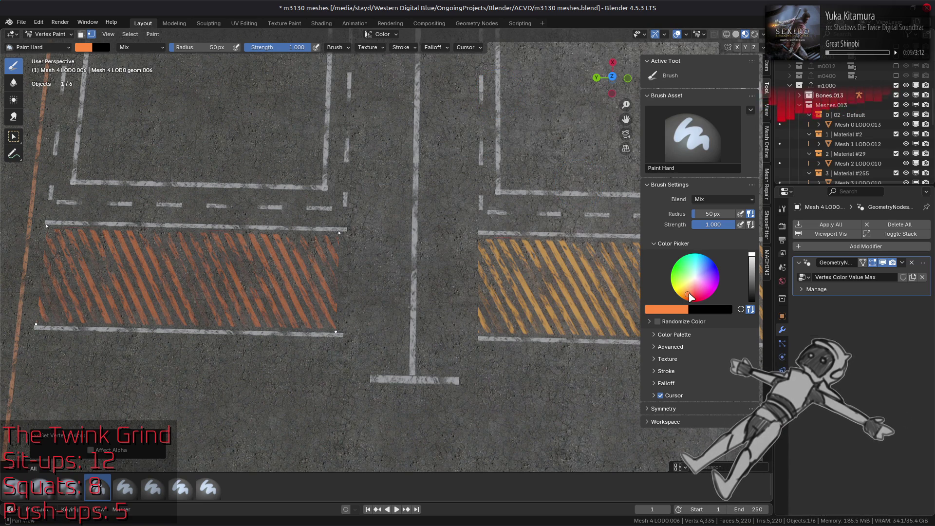
pyautogui.click(741, 309)
pyautogui.click(677, 308)
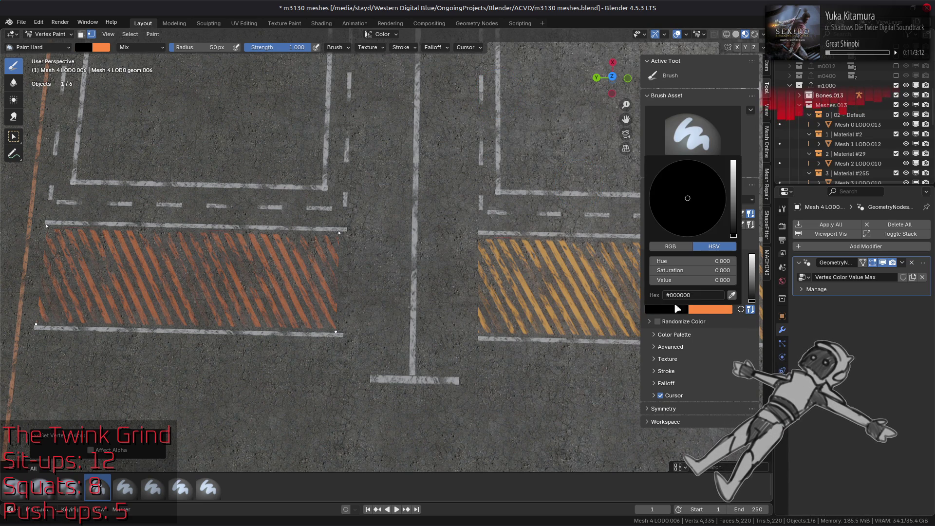
pyautogui.moveTo(682, 280); pyautogui.dragTo(735, 281)
pyautogui.click(714, 262)
pyautogui.press('BackSpace')
pyautogui.write('.1')
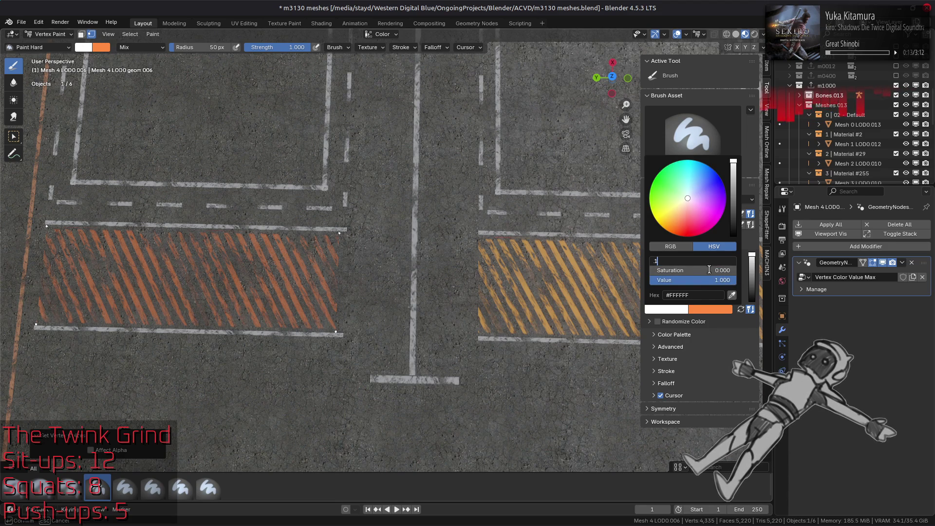
pyautogui.click(711, 271)
pyautogui.write('.75')
pyautogui.press('Return')
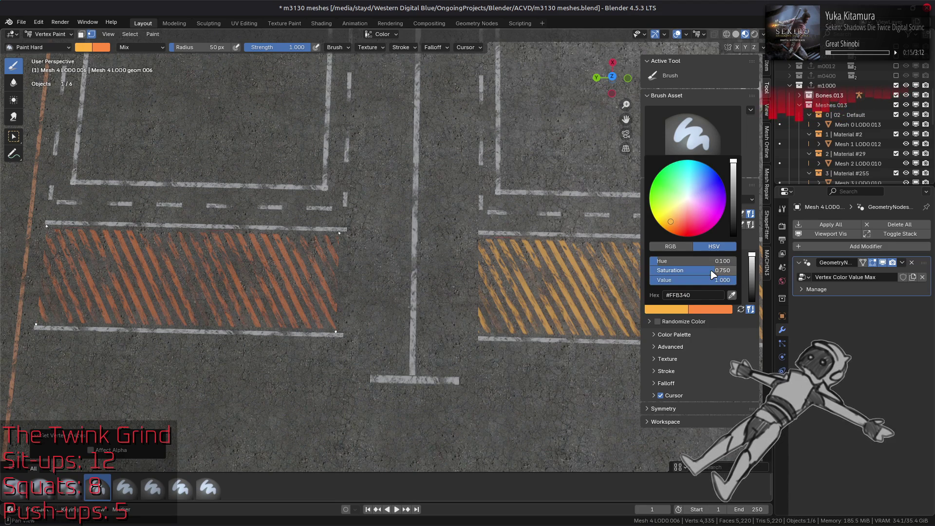
pyautogui.click(686, 247)
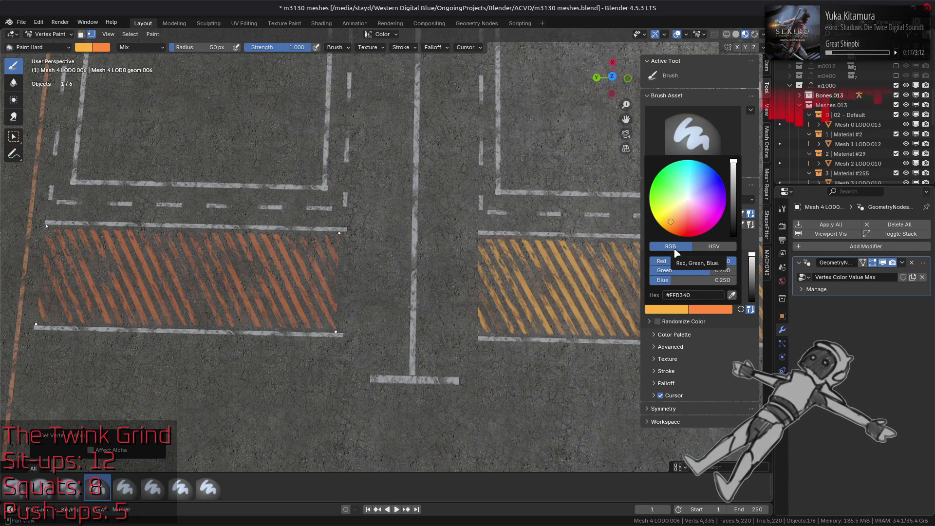
# Fill the left hazard stripes with the yellow and snap to Top Orthographic view.
pyautogui.hotkey('shift', 'k')
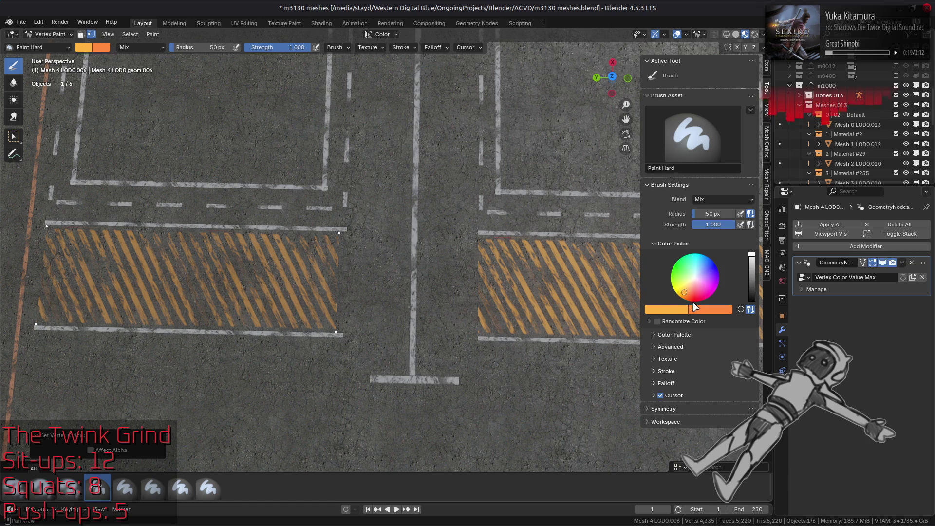
pyautogui.click(684, 309)
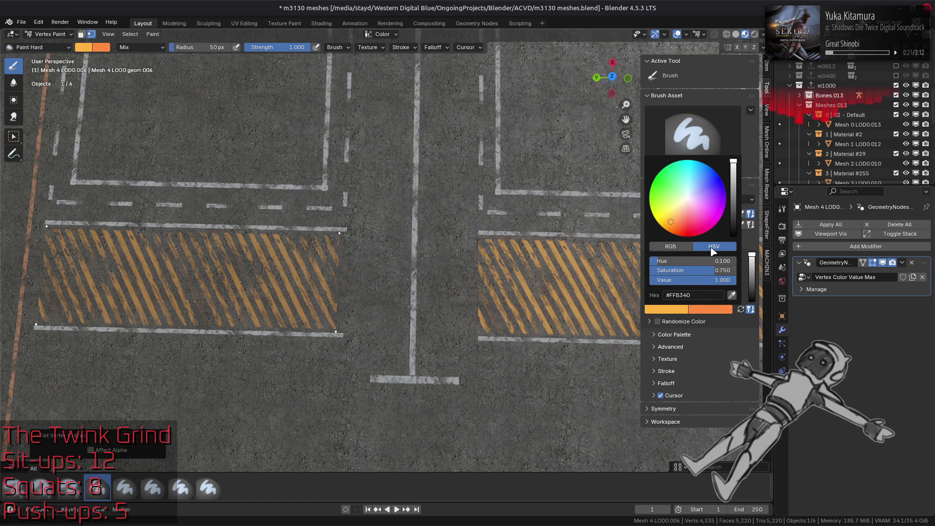
pyautogui.scroll(-5, 503, 285)
pyautogui.keyDown('alt'); pyautogui.moveTo(503, 285); pyautogui.dragTo(500, 274, button='middle'); pyautogui.keyUp('alt')
# Deselect the left stripe faces in Edit Mode and return to Object Mode.
pyautogui.press('Tab')
pyautogui.hotkey('alt', 'a')
pyautogui.click(47, 34)
pyautogui.click(54, 45)
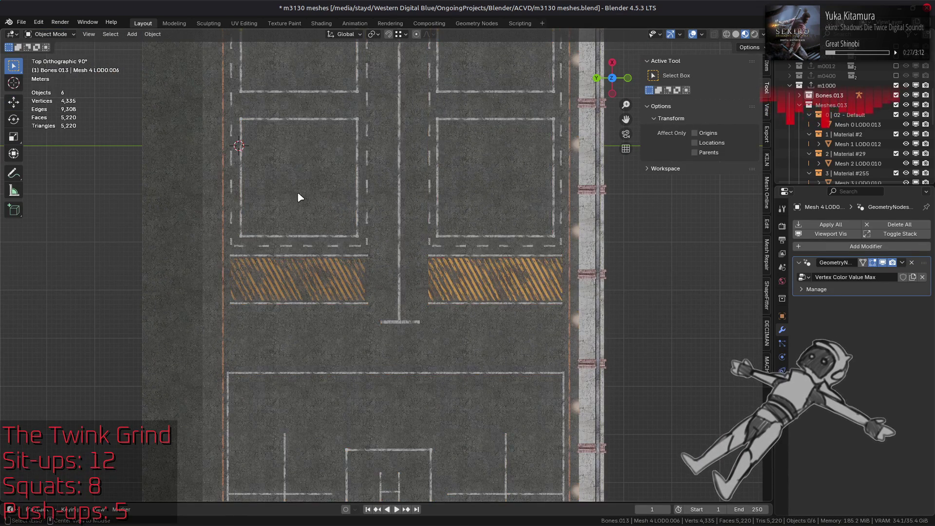
# Select the road-marking mesh in Edit Mode and pick the right rectangle's lower triangle.
pyautogui.scroll(4, 379, 294)
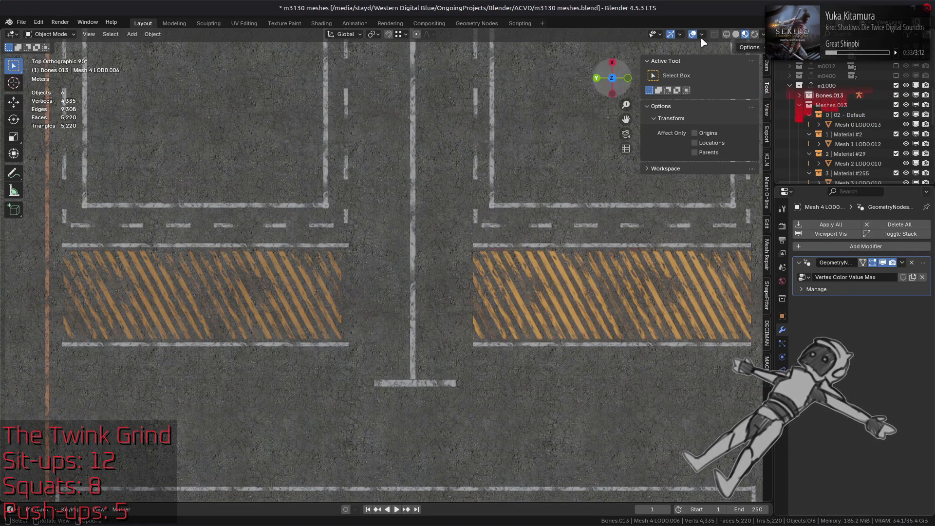
pyautogui.click(736, 34)
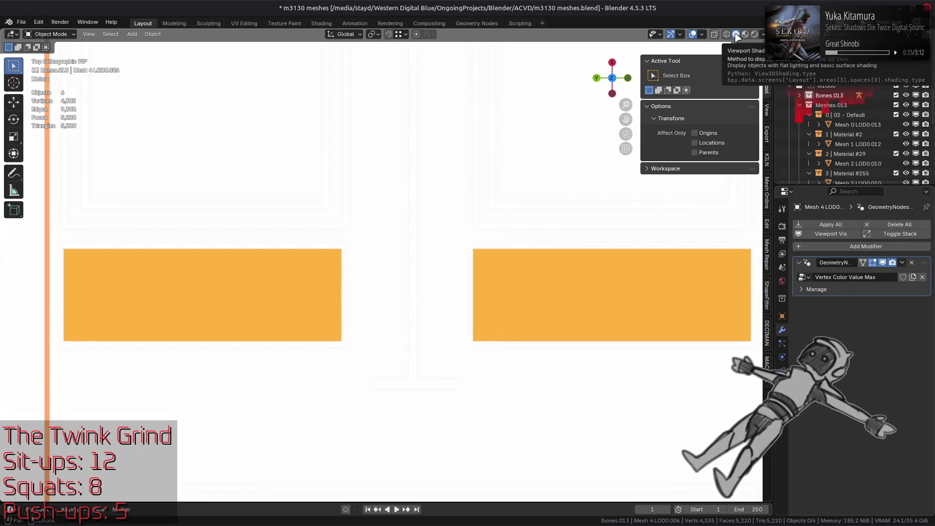
pyautogui.click(746, 34)
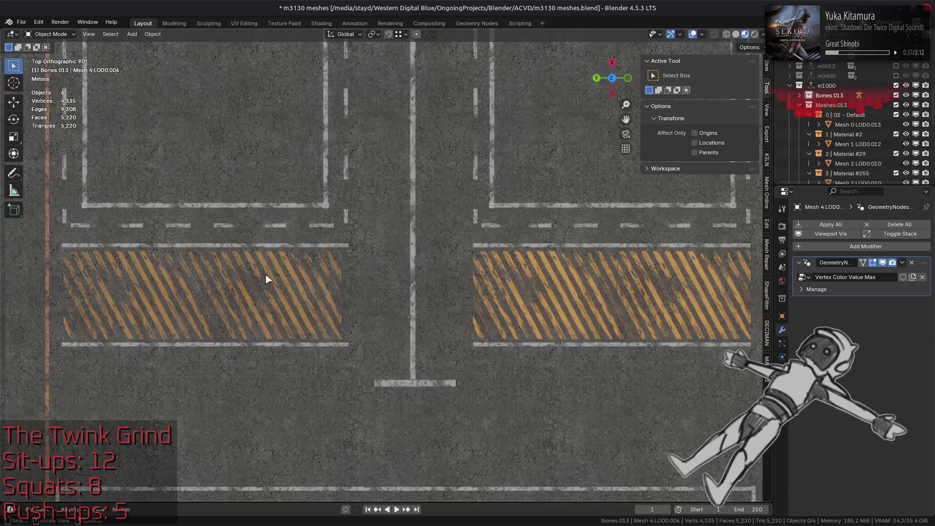
pyautogui.click(574, 291)
pyautogui.press('Tab')
pyautogui.click(573, 289)
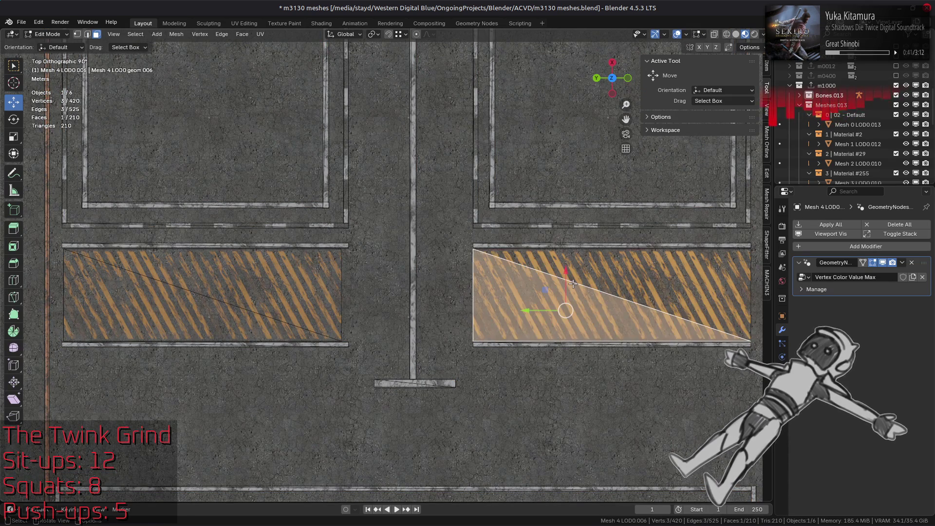
# Add the upper triangle and fill the right hazard rectangle with yellow in Vertex Paint.
pyautogui.keyDown('shift'); pyautogui.click(629, 281); pyautogui.keyUp('shift')
pyautogui.click(782, 384)
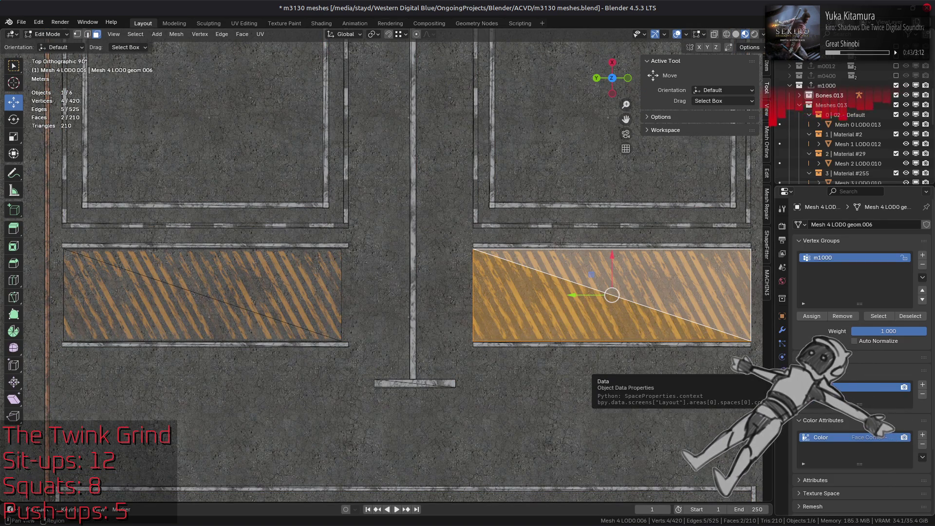
pyautogui.click(54, 35)
pyautogui.click(46, 79)
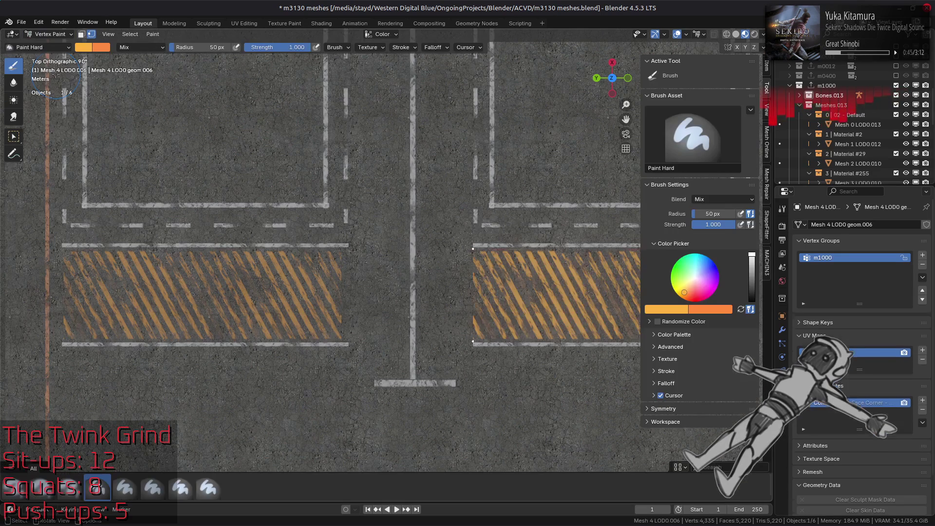
pyautogui.hotkey('shift', 'k')
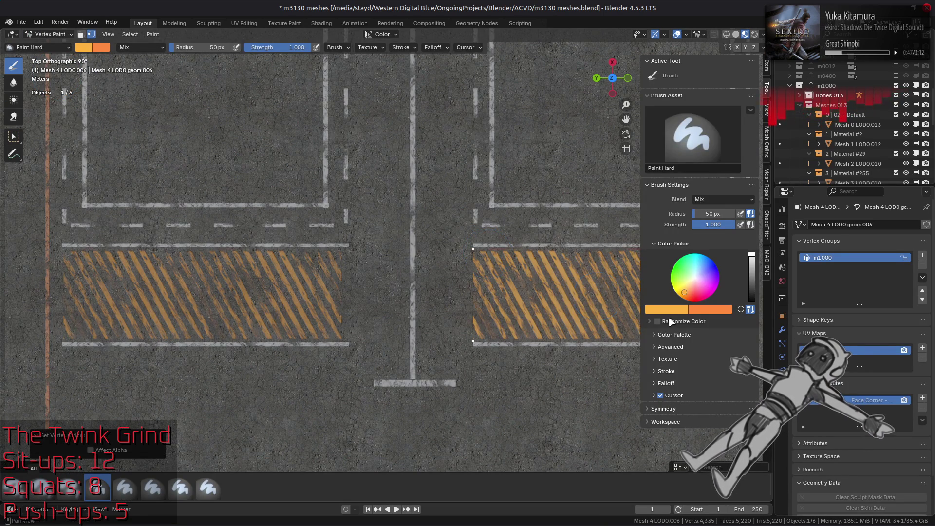
pyautogui.click(673, 310)
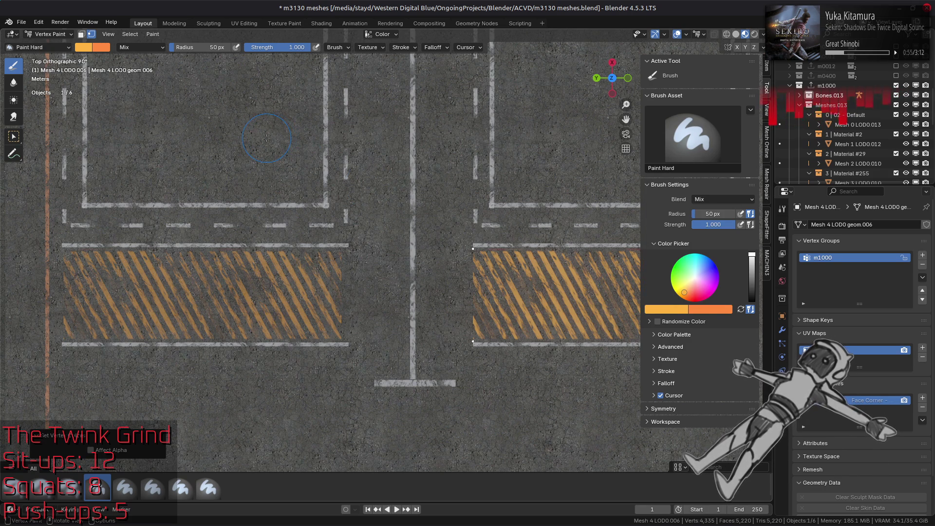
# Select the whole left hazard strip in Edit Mode and fill it with yellow too.
pyautogui.click(52, 38)
pyautogui.click(64, 59)
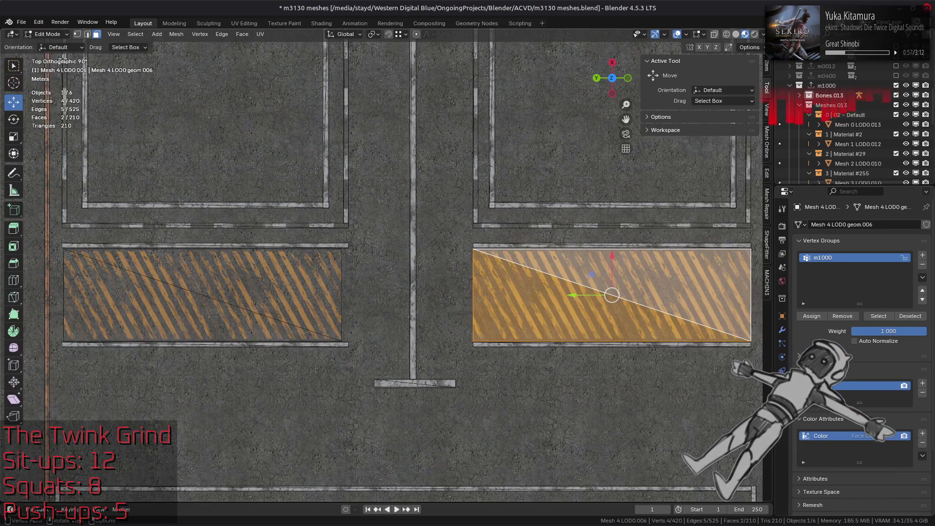
pyautogui.click(185, 310)
pyautogui.keyDown('shift'); pyautogui.click(185, 310); pyautogui.keyUp('shift')
pyautogui.click(47, 34)
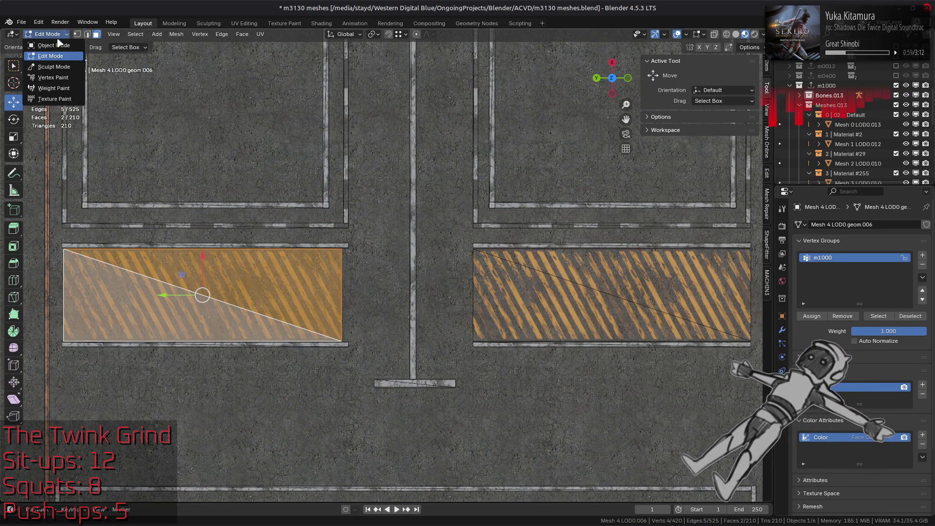
pyautogui.click(49, 79)
pyautogui.hotkey('shift', 'k')
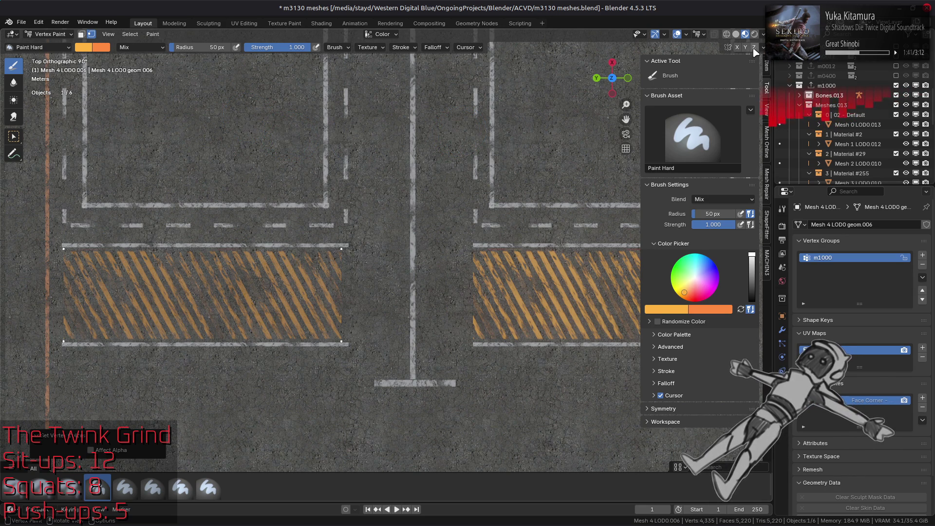
pyautogui.click(763, 34)
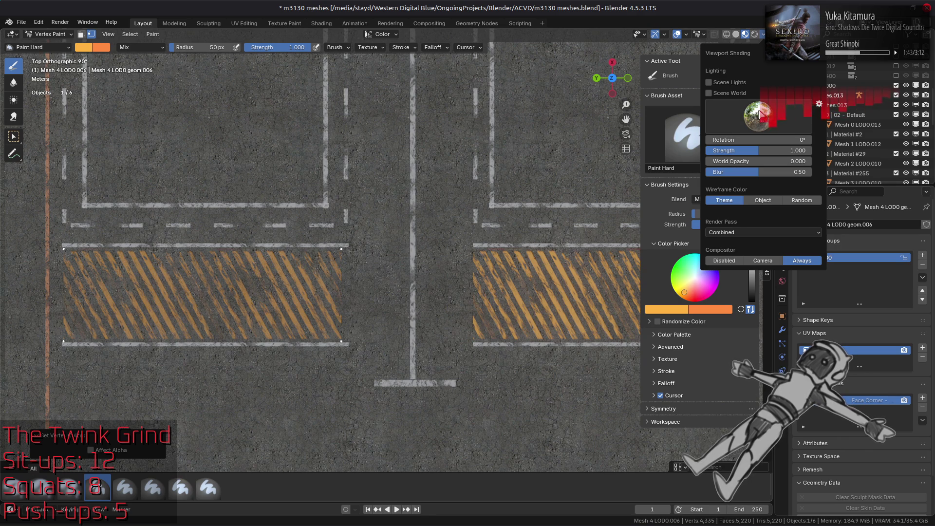
pyautogui.click(736, 94)
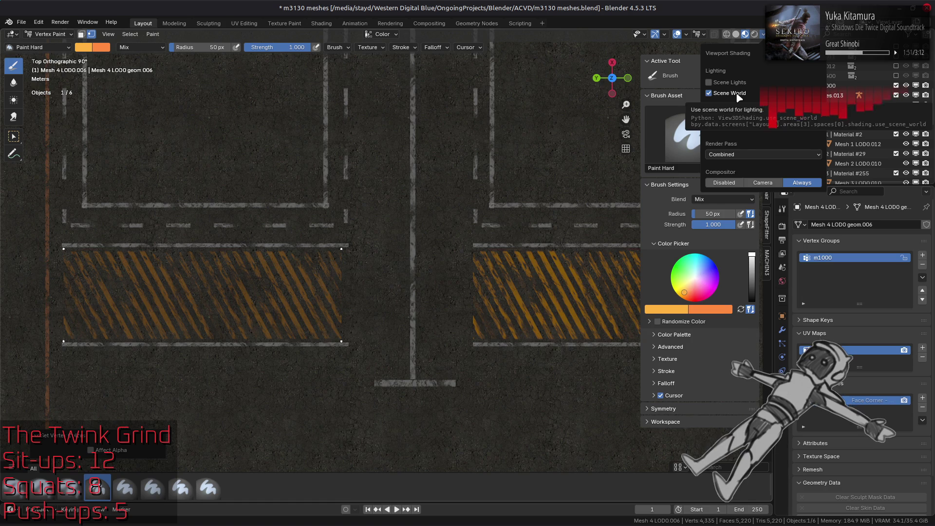
pyautogui.click(737, 94)
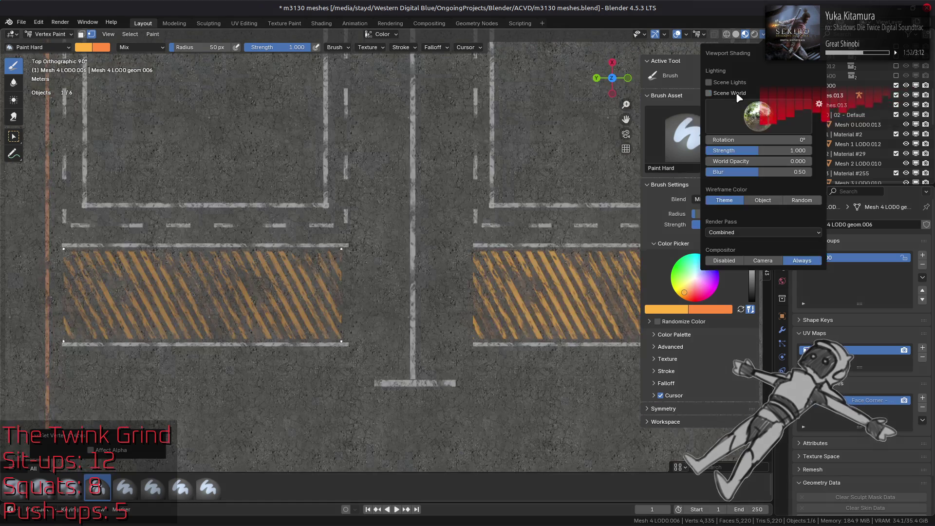
pyautogui.click(65, 35)
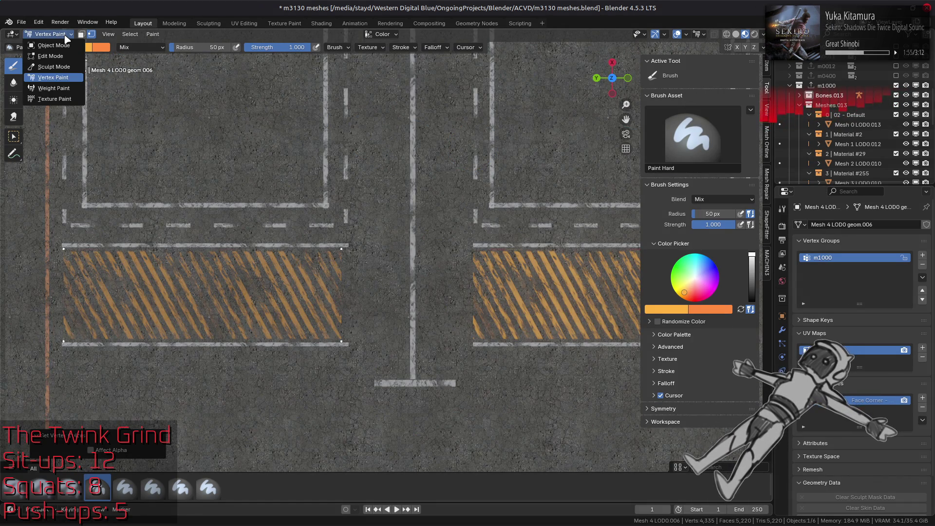
pyautogui.click(141, 48)
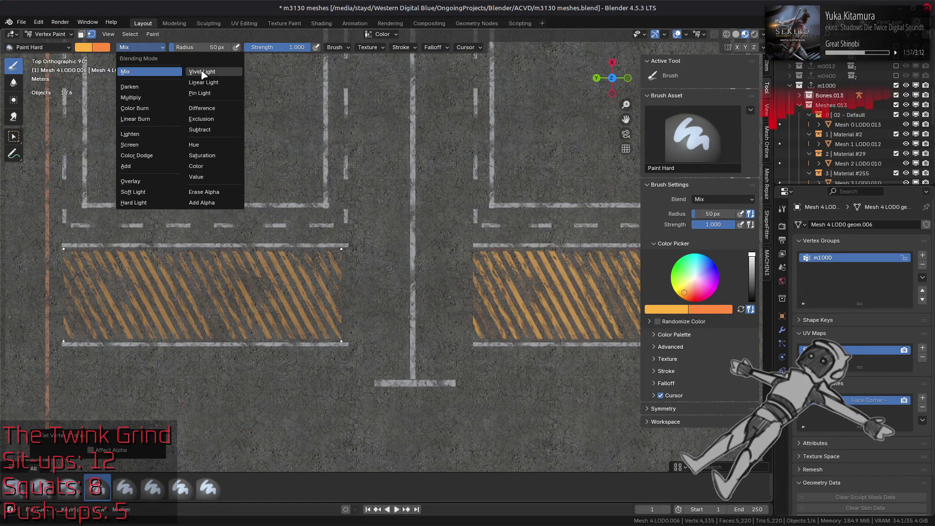
pyautogui.click(202, 203)
pyautogui.click(200, 48)
pyautogui.write('500')
pyautogui.press('Return')
pyautogui.click(348, 50)
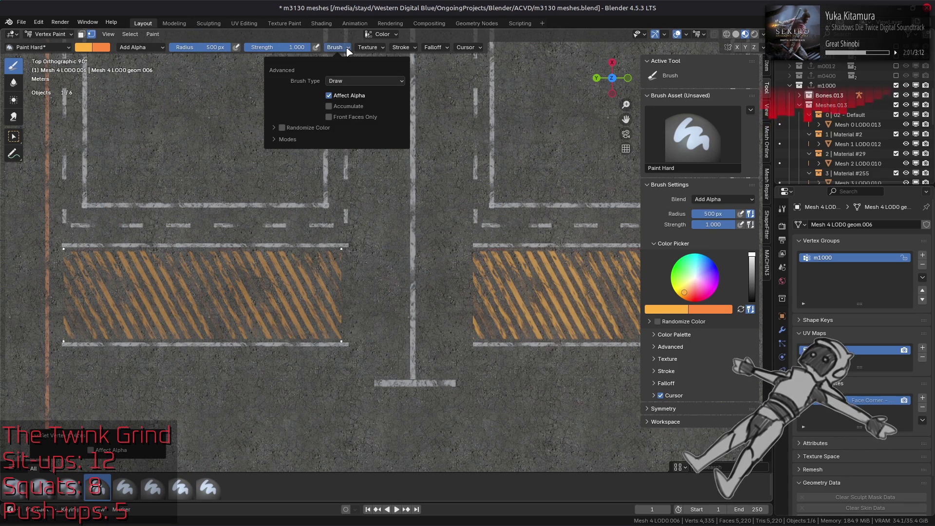
pyautogui.click(369, 47)
pyautogui.click(433, 47)
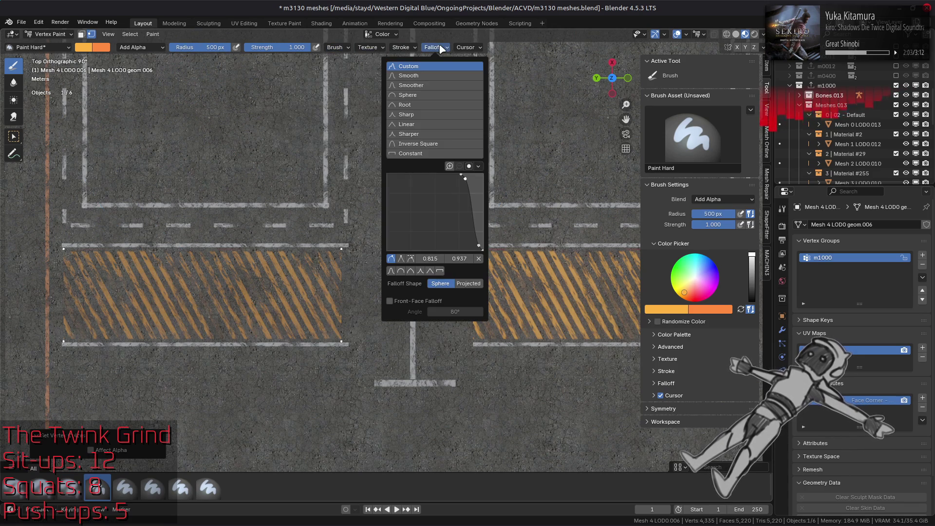
pyautogui.click(429, 154)
pyautogui.click(468, 166)
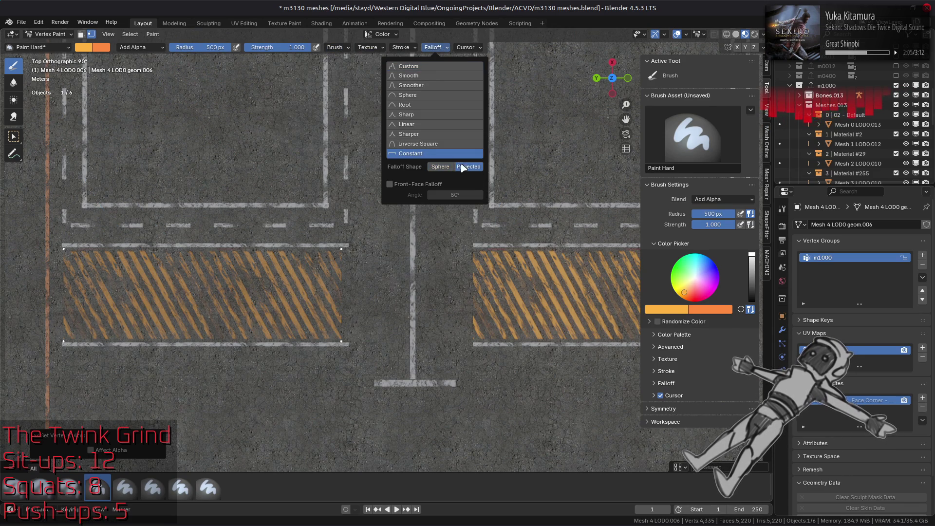
pyautogui.click(232, 291)
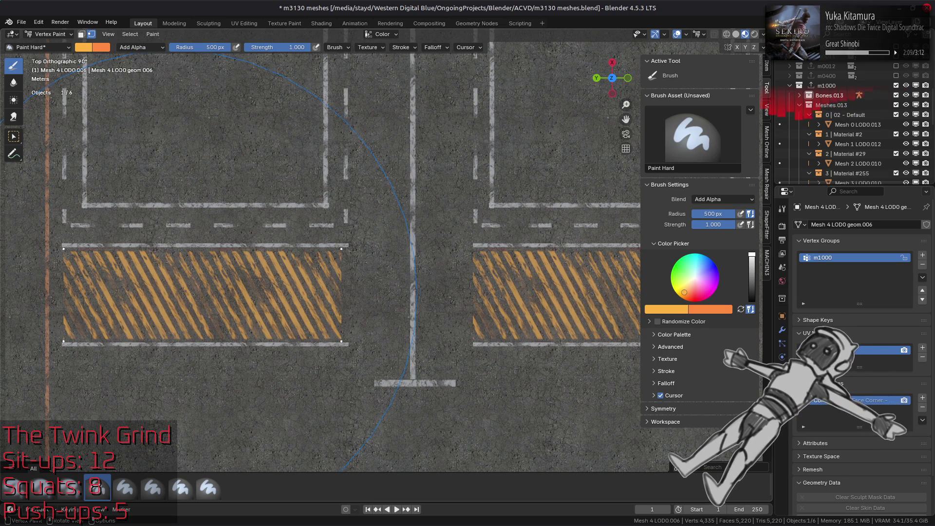
pyautogui.scroll(-2, 383, 261)
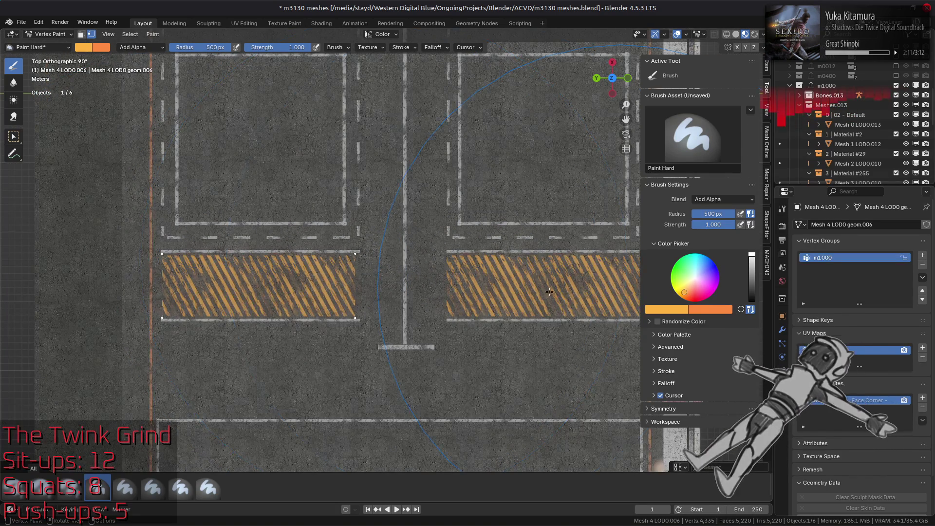
pyautogui.scroll(-2, 554, 295)
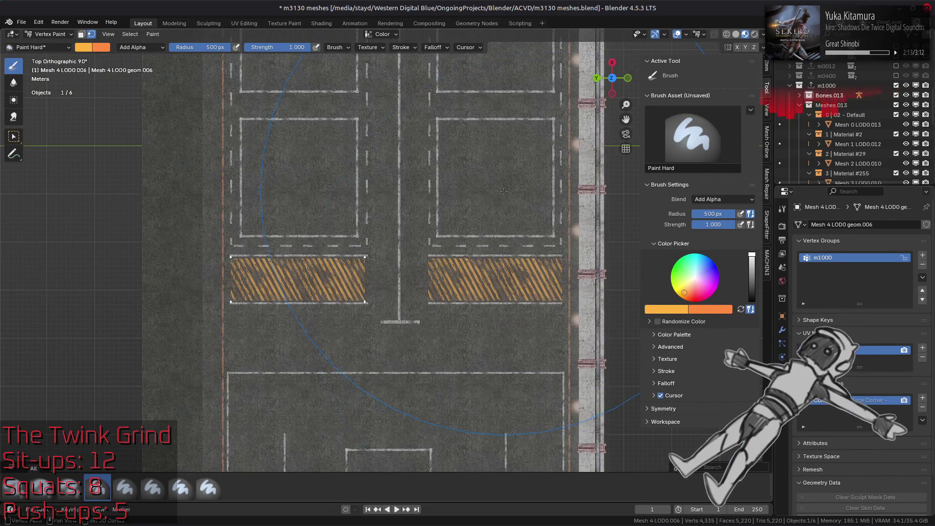
pyautogui.keyDown('shift'); pyautogui.scroll(5, 508, 394); pyautogui.keyUp('shift')
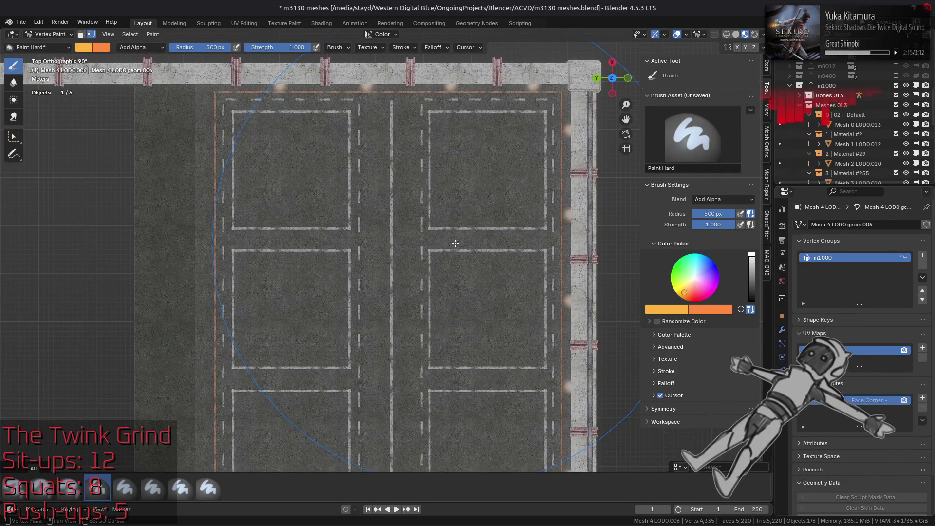
pyautogui.keyDown('shift'); pyautogui.scroll(-5, 442, 120); pyautogui.keyUp('shift')
pyautogui.keyDown('shift'); pyautogui.scroll(-5, 441, 119); pyautogui.keyUp('shift')
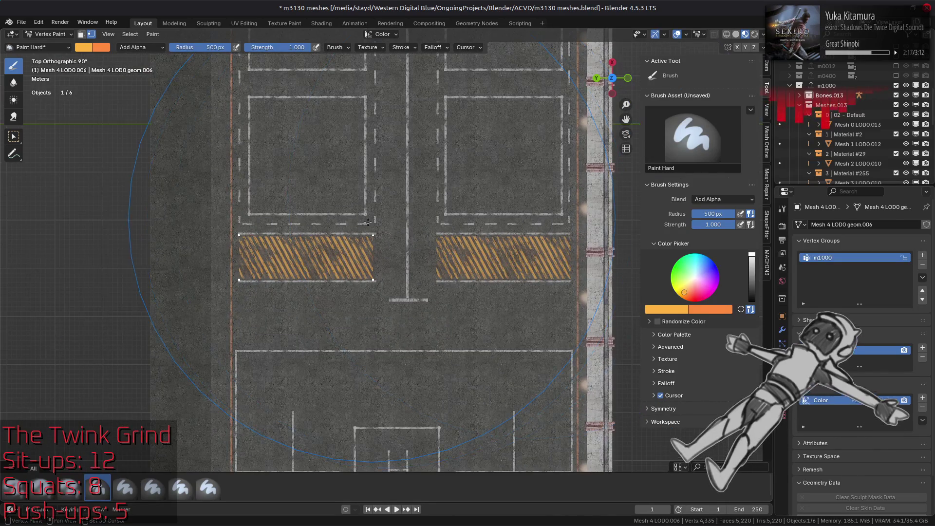
# Switch the mesh to Object Mode and inspect the Geometry Nodes modifier's Combine Color node.
pyautogui.click(57, 36)
pyautogui.click(54, 45)
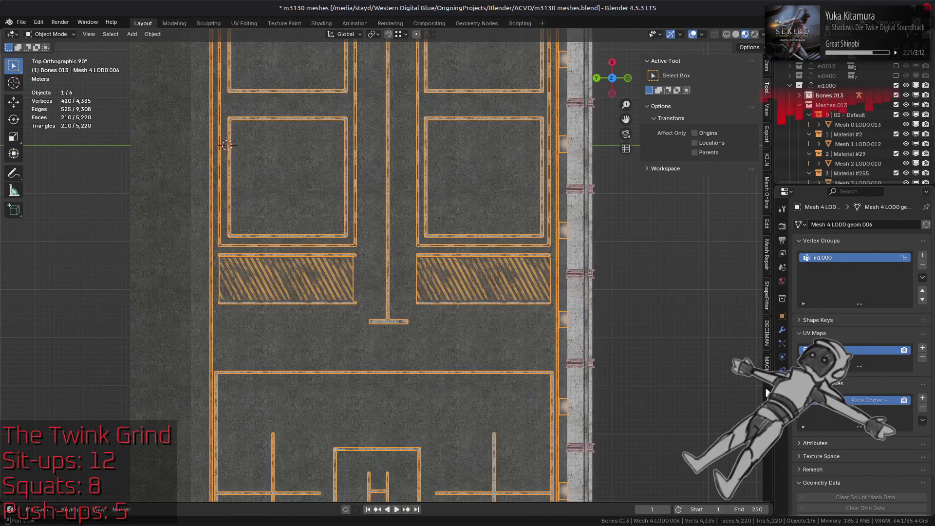
pyautogui.click(782, 330)
pyautogui.click(473, 24)
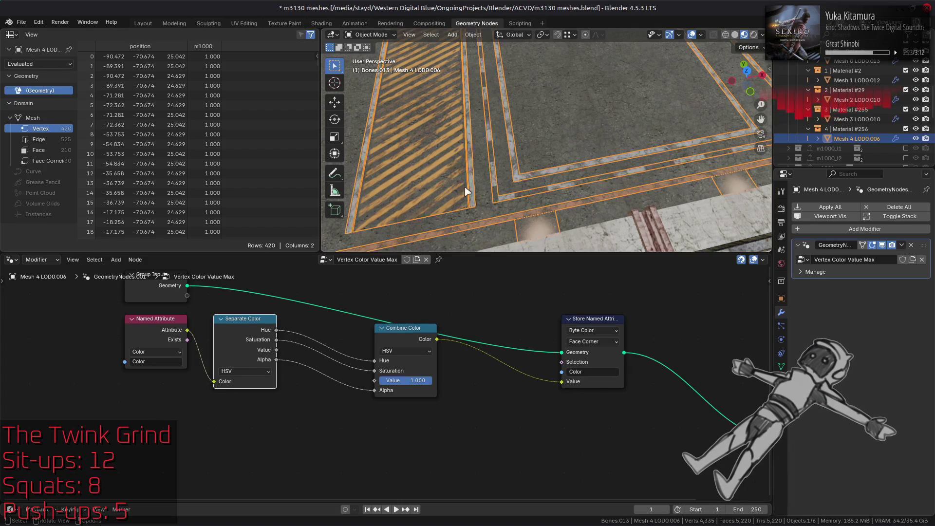
pyautogui.click(373, 396)
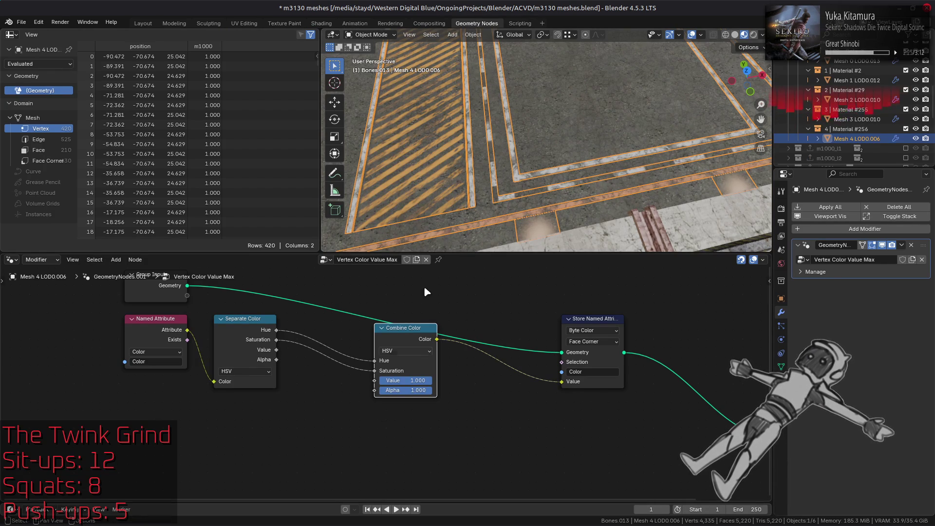
# Check the alpha link and face-corner colour data, then return to Layout with nothing selected.
pyautogui.moveTo(429, 195)
pyautogui.mouseDown(button='middle')
pyautogui.moveTo(413, 203)
pyautogui.moveTo(500, 148)
pyautogui.mouseUp(button='middle')
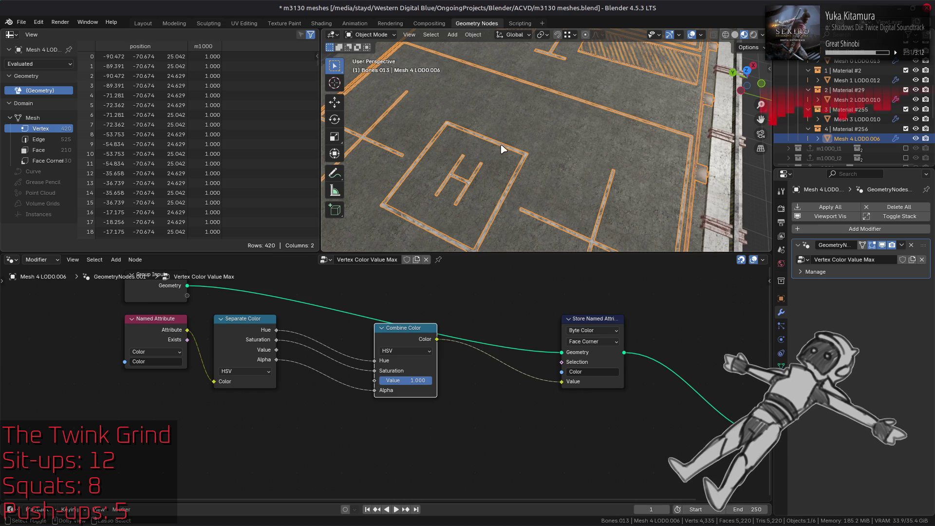
pyautogui.moveTo(515, 153)
pyautogui.mouseDown(button='middle')
pyautogui.moveTo(588, 121)
pyautogui.moveTo(559, 123)
pyautogui.mouseUp(button='middle')
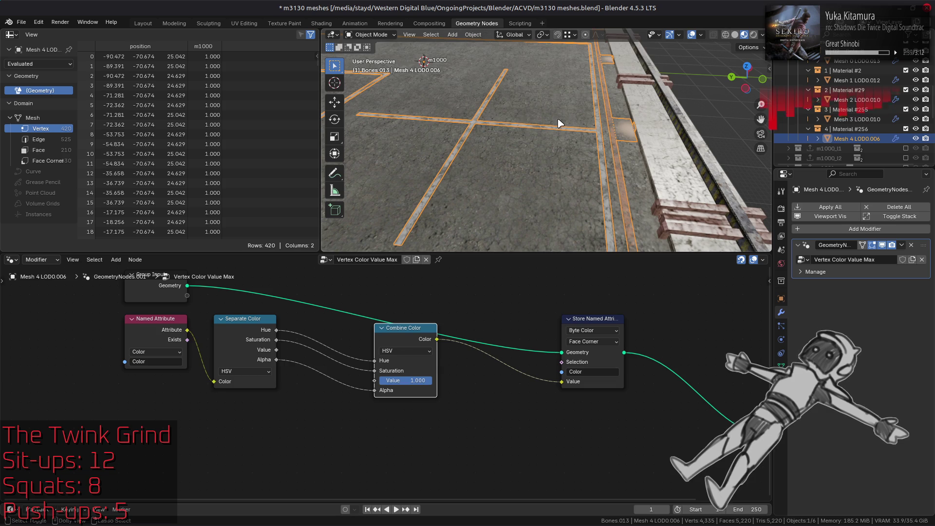
pyautogui.hotkey('ctrl', 'z')
pyautogui.click(48, 161)
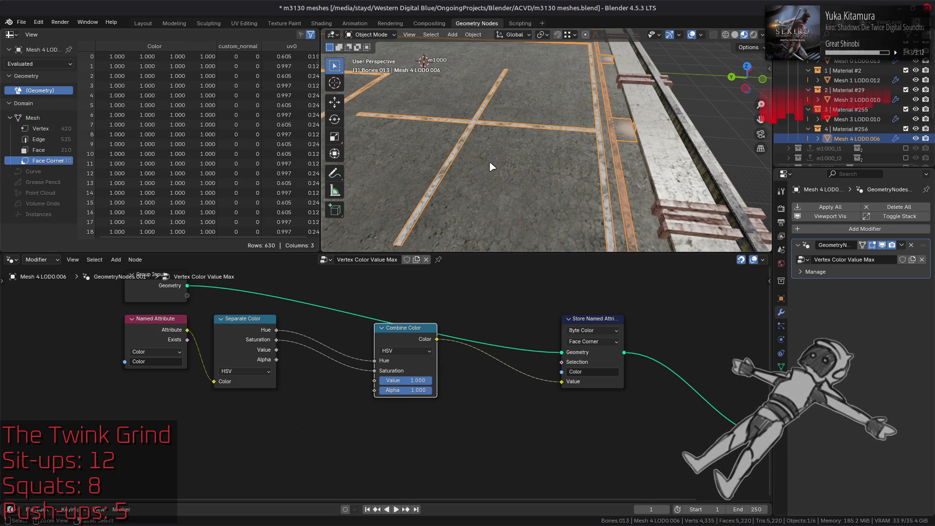
pyautogui.hotkey('ctrl', 'shift', 'z')
pyautogui.scroll(-10, 192, 141)
pyautogui.scroll(-20, 191, 141)
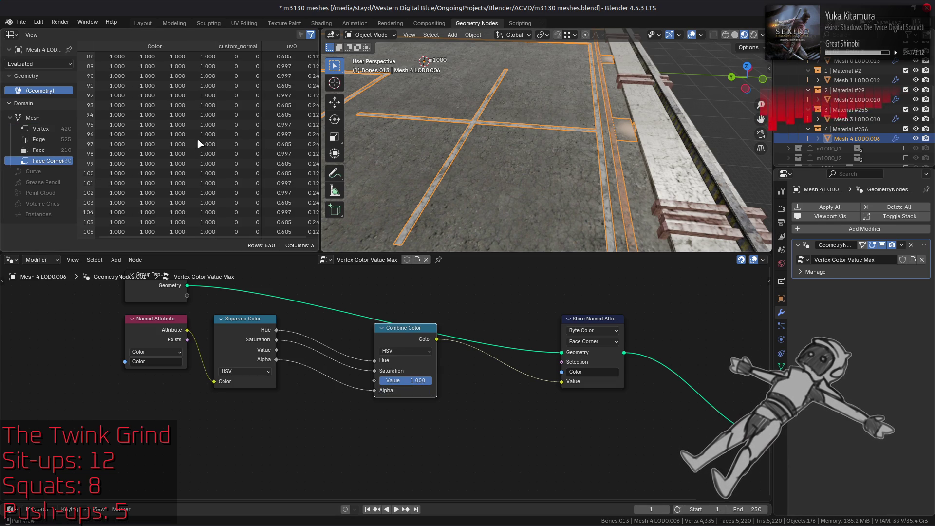
pyautogui.scroll(-4, 227, 142)
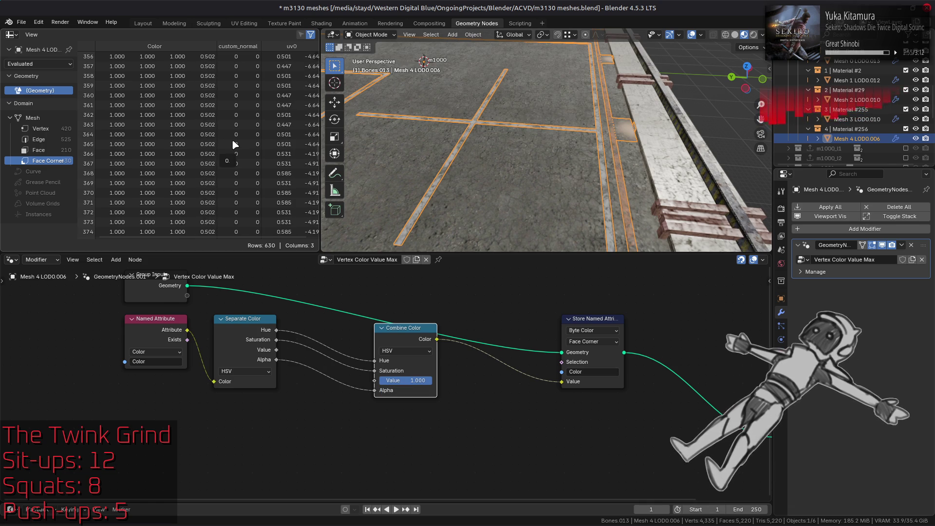
pyautogui.click(141, 23)
pyautogui.hotkey('alt', 'a')
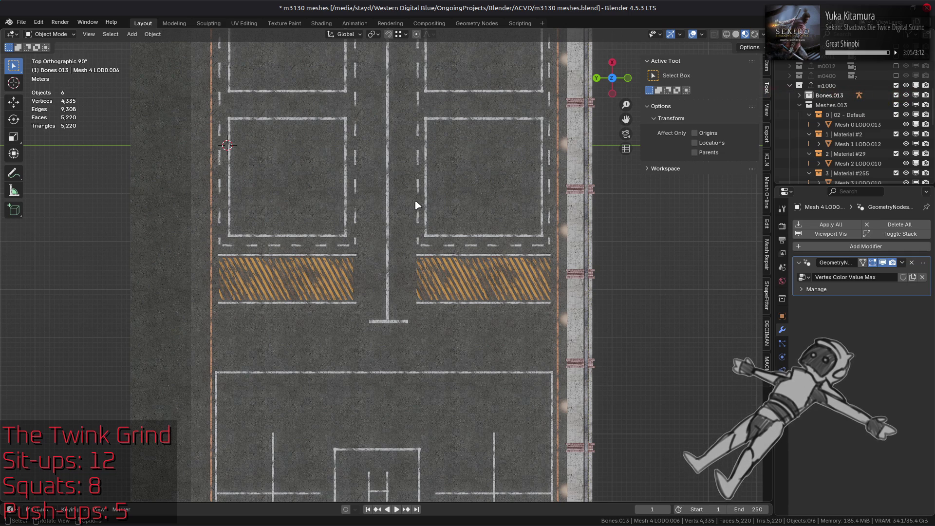
# Hide the GeometryNodes modifier in the viewport and switch to the Geometry Nodes workspace.
pyautogui.click(883, 263)
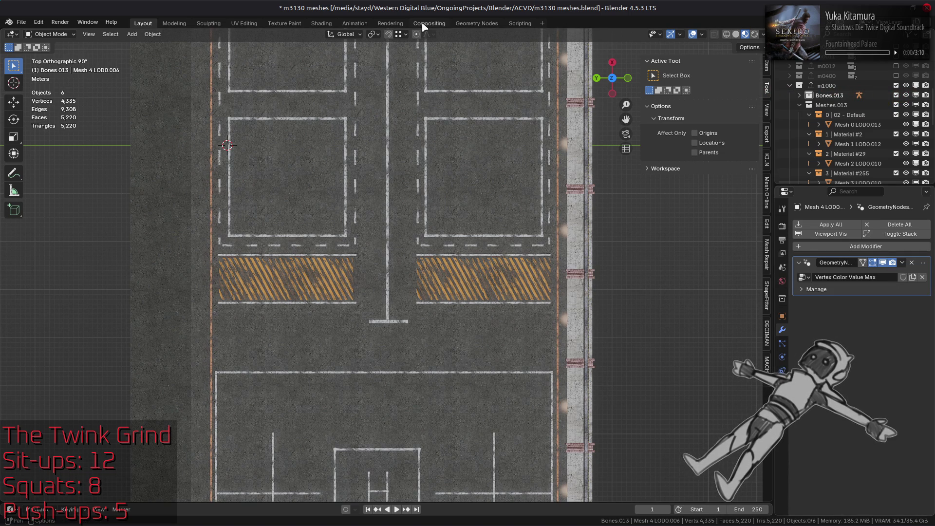
pyautogui.click(468, 24)
# Link Separate Color's Value into Combine Color and set both nodes to RGB mode.
pyautogui.moveTo(276, 350); pyautogui.dragTo(373, 382)
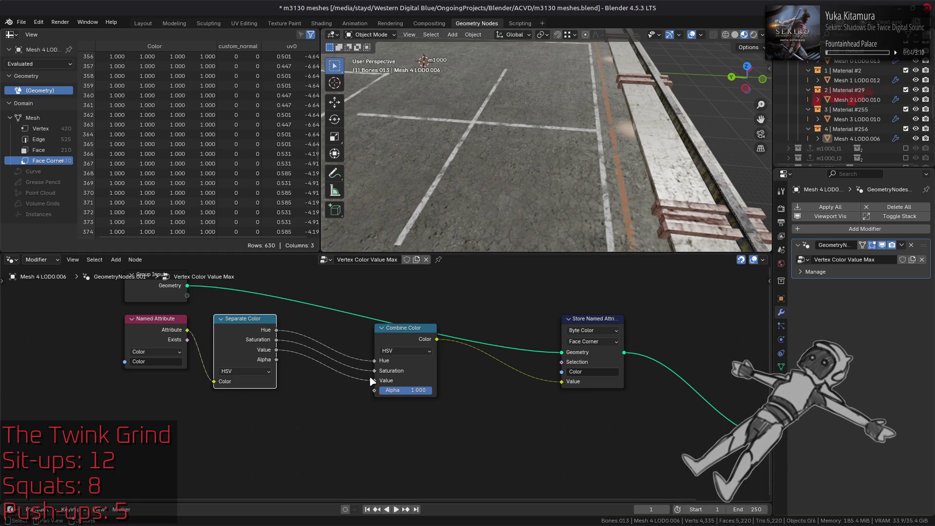
pyautogui.click(399, 352)
pyautogui.click(401, 373)
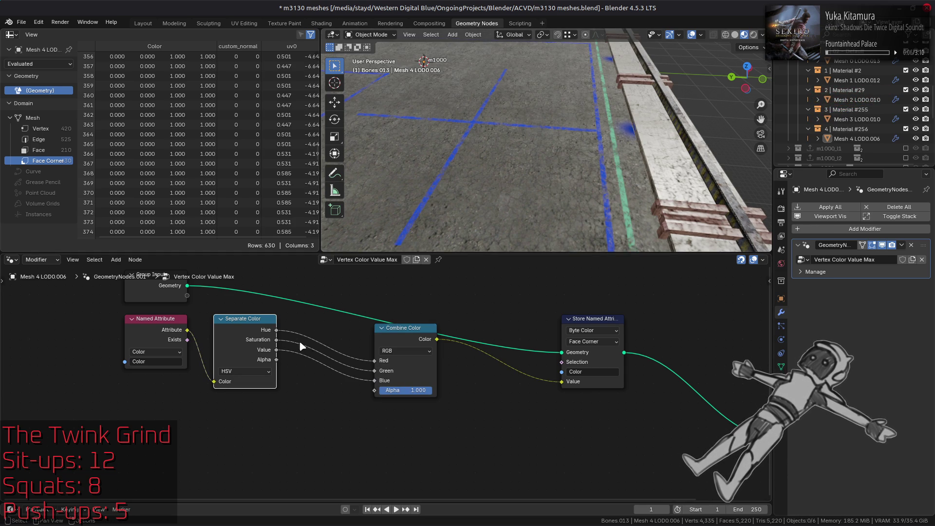
pyautogui.click(245, 371)
pyautogui.click(246, 394)
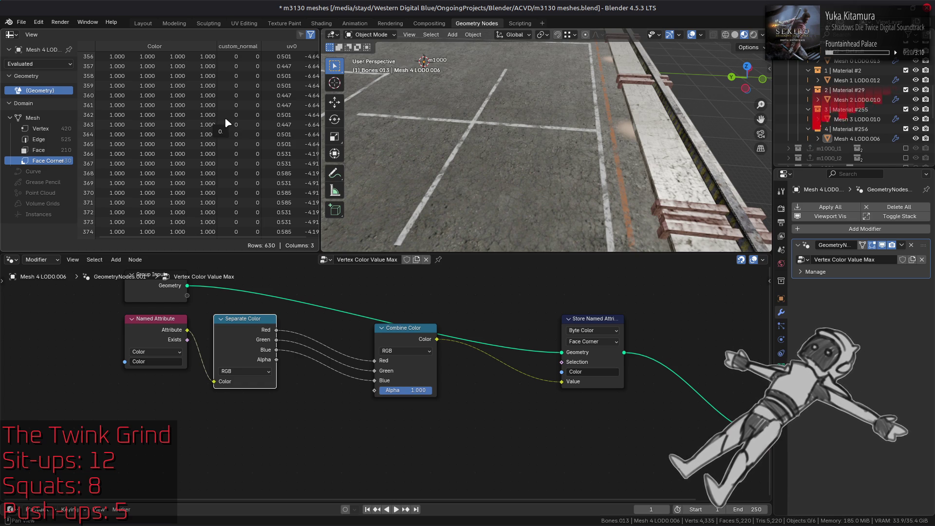
pyautogui.click(145, 23)
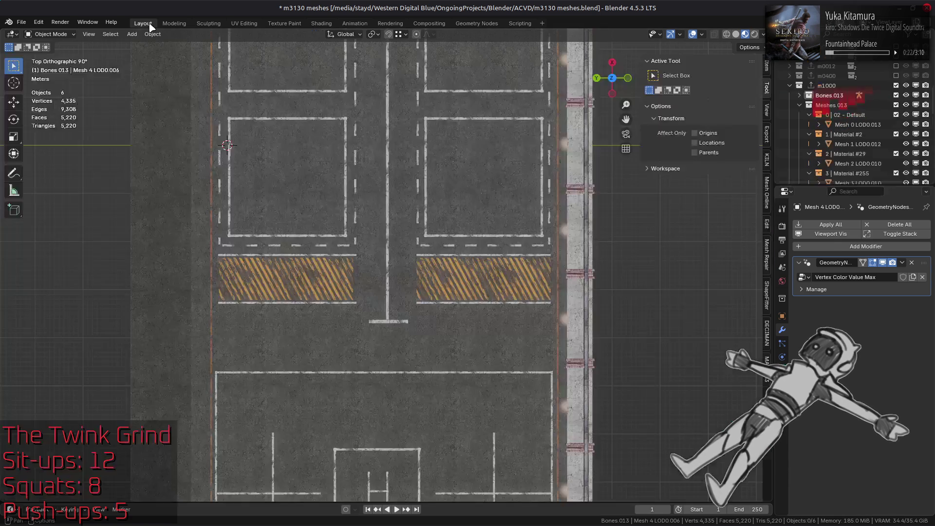
# Compare the road markings with the GeometryNodes modifier toggled on and off from several angles.
pyautogui.click(903, 277)
pyautogui.click(883, 263)
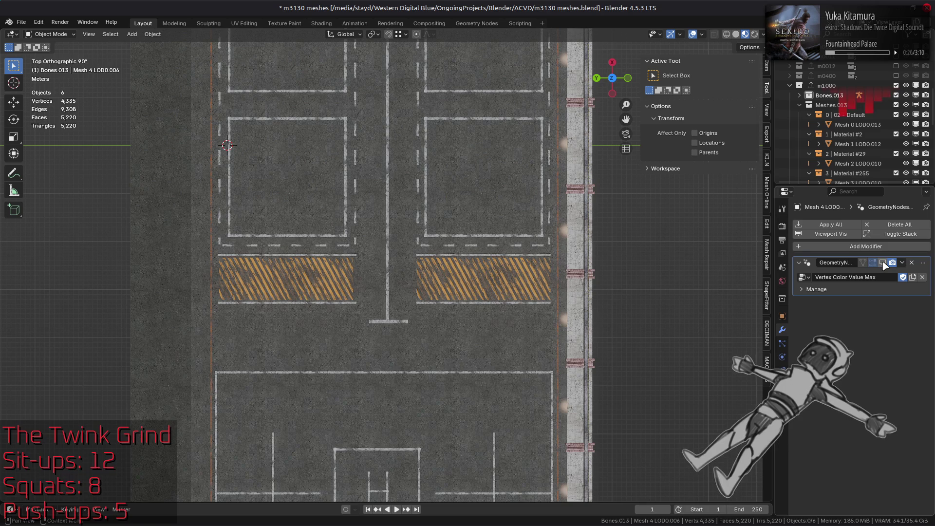
pyautogui.click(883, 263)
pyautogui.moveTo(536, 210)
pyautogui.mouseDown(button='middle')
pyautogui.moveTo(413, 203)
pyautogui.moveTo(458, 248)
pyautogui.moveTo(455, 262)
pyautogui.mouseUp(button='middle')
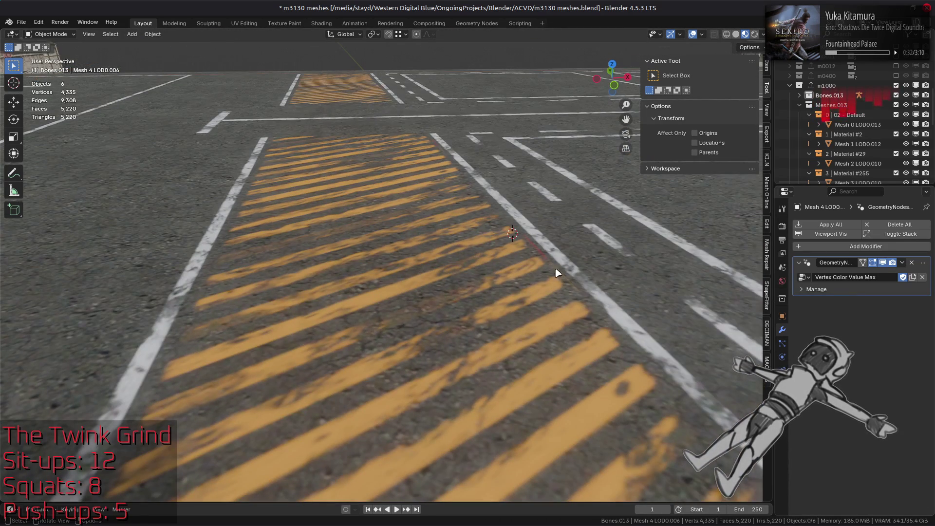
pyautogui.click(883, 263)
pyautogui.moveTo(750, 263); pyautogui.dragTo(642, 266, button='middle')
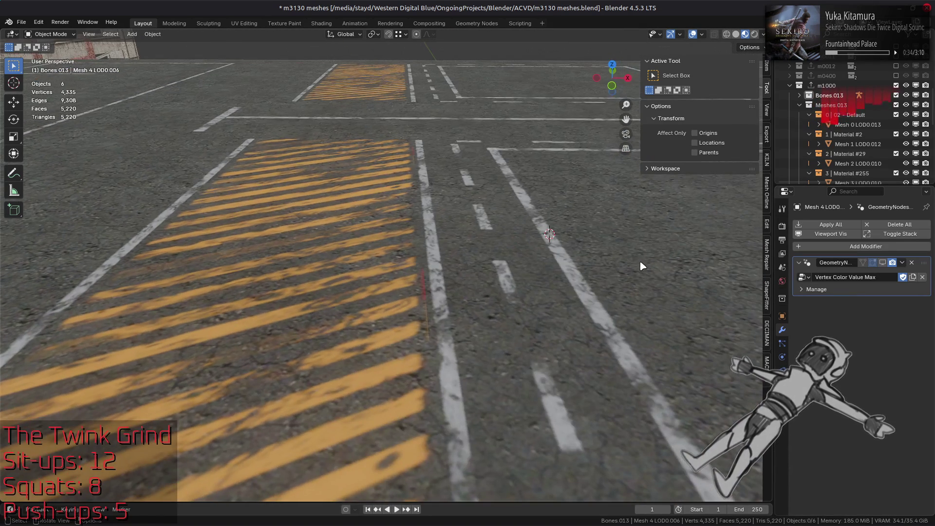
pyautogui.click(883, 263)
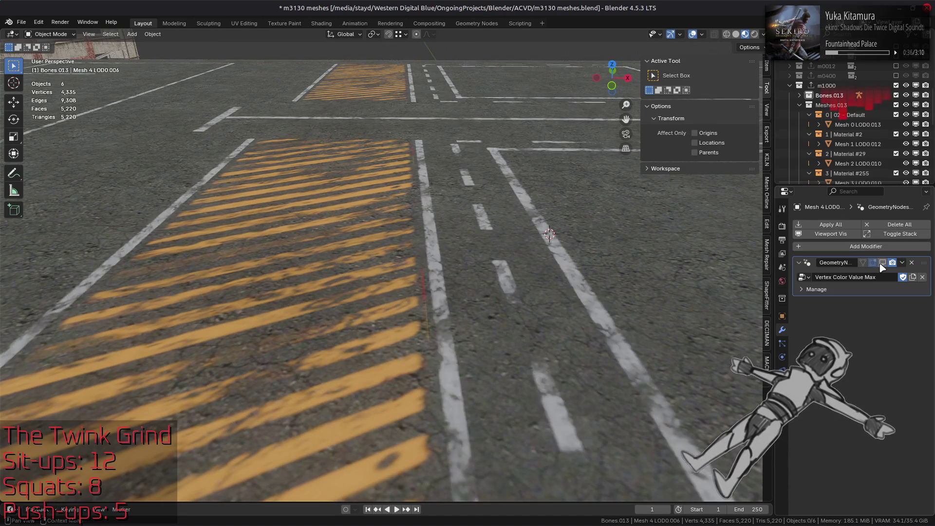
pyautogui.click(322, 23)
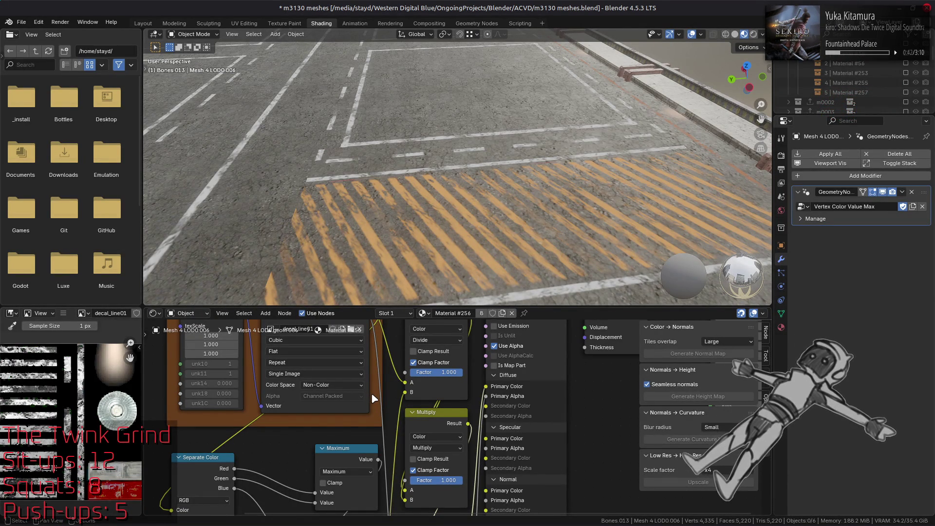
# Try Linear interpolation on the decal_line01 texture, then view the result in Layout.
pyautogui.moveTo(371, 393)
pyautogui.mouseDown(button='middle')
pyautogui.moveTo(381, 432)
pyautogui.moveTo(407, 449)
pyautogui.mouseUp(button='middle')
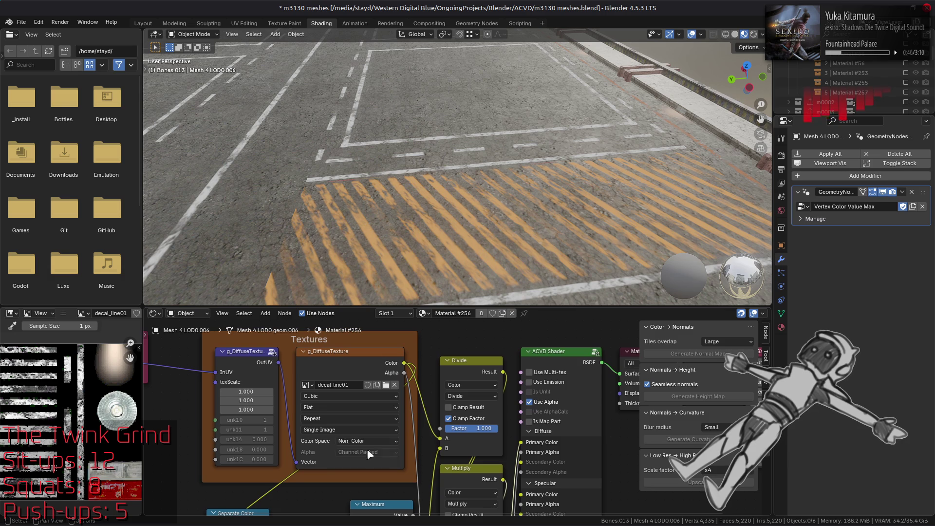
pyautogui.click(349, 398)
pyautogui.click(343, 418)
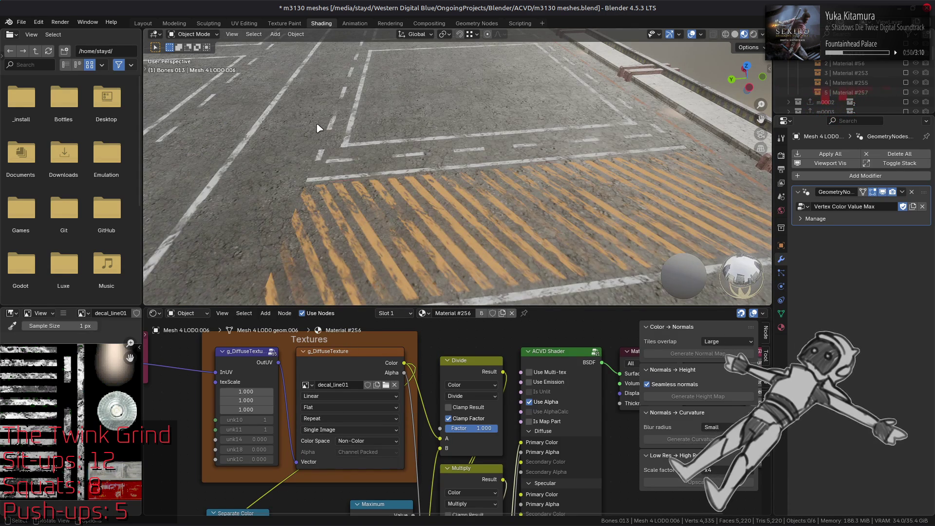
pyautogui.click(143, 23)
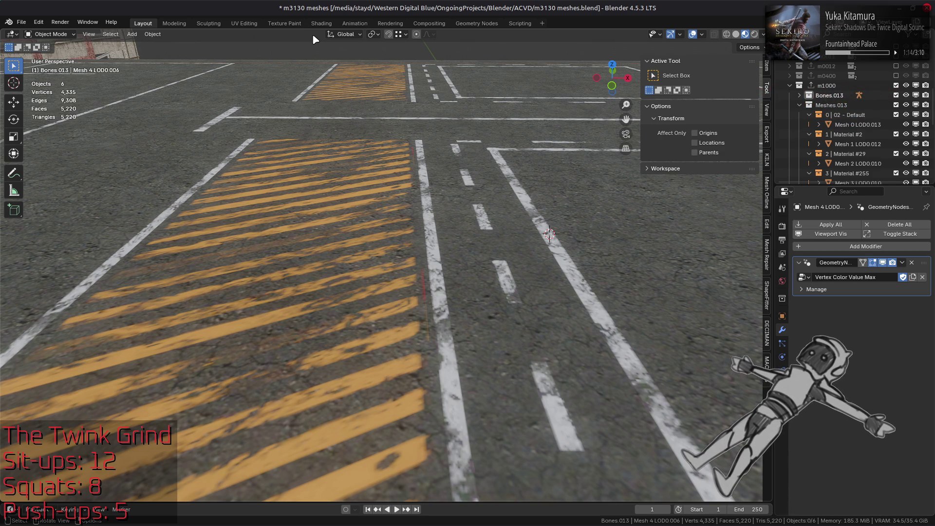
# Restore Cubic interpolation on the decal texture, then zoom out and orbit over the parking lot.
pyautogui.click(321, 23)
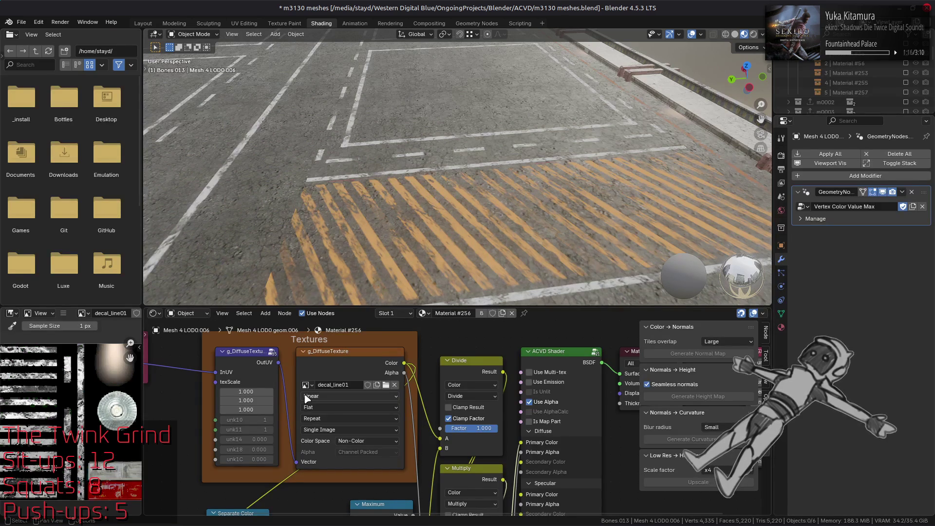
pyautogui.click(347, 396)
pyautogui.click(339, 438)
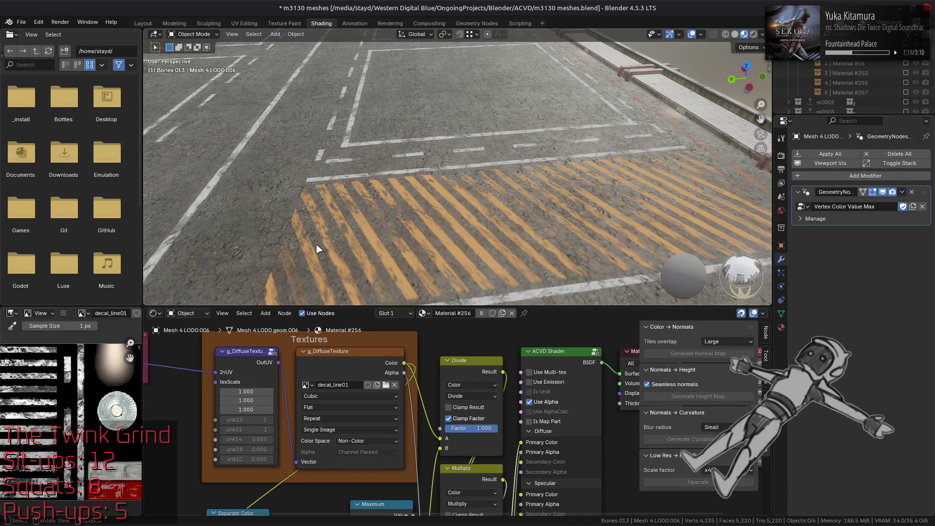
pyautogui.click(142, 23)
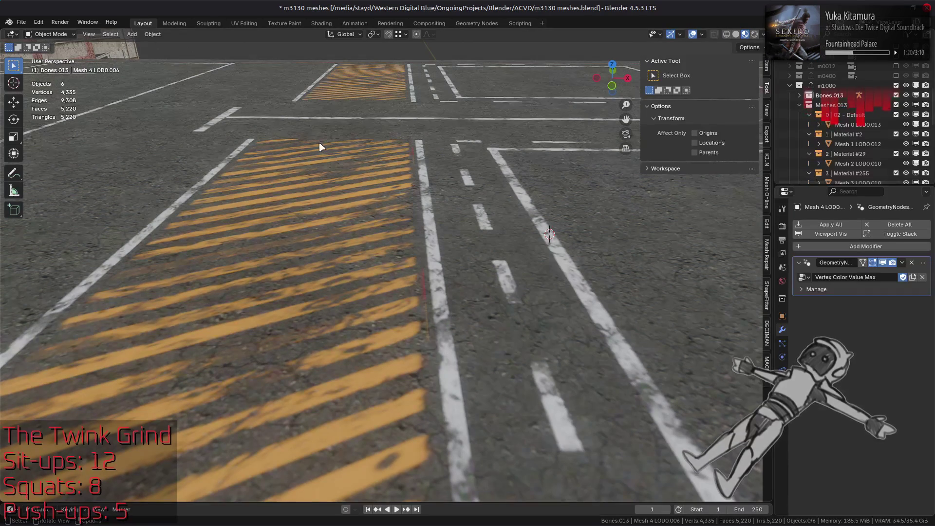
pyautogui.scroll(-4, 398, 256)
pyautogui.moveTo(393, 252); pyautogui.dragTo(429, 263, button='middle')
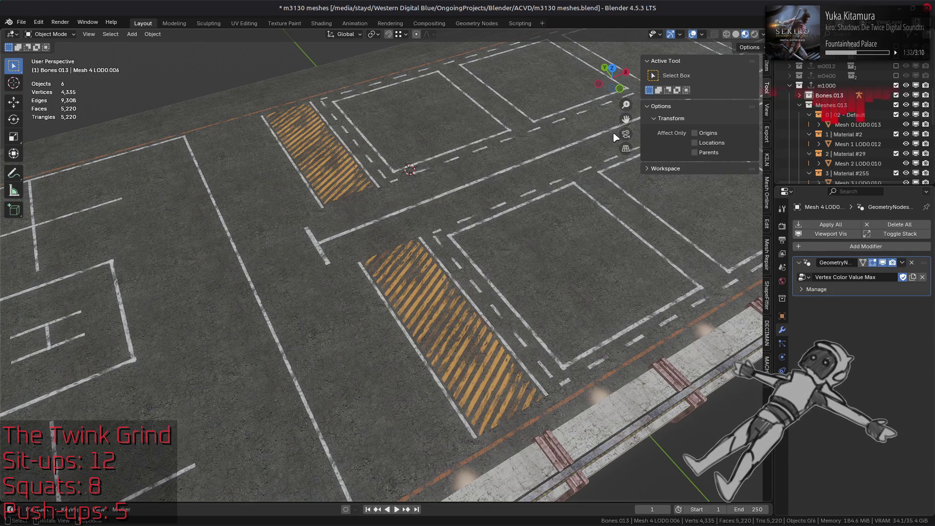
# Apply all modifiers on Mesh 0 through Mesh 4 and save m3130 meshes.blend.
pyautogui.click(858, 125)
pyautogui.scroll(-1, 860, 128)
pyautogui.scroll(-1, 860, 131)
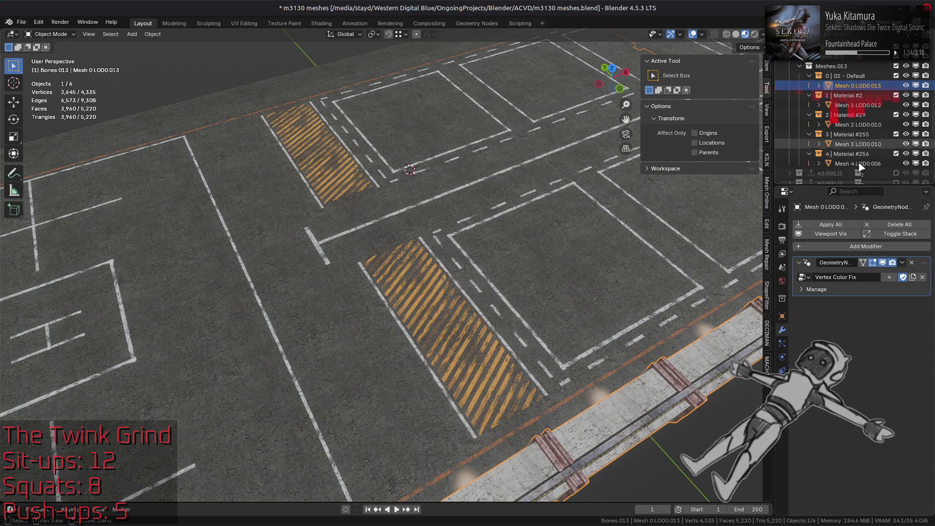
pyautogui.keyDown('shift'); pyautogui.click(857, 163); pyautogui.keyUp('shift')
pyautogui.click(834, 227)
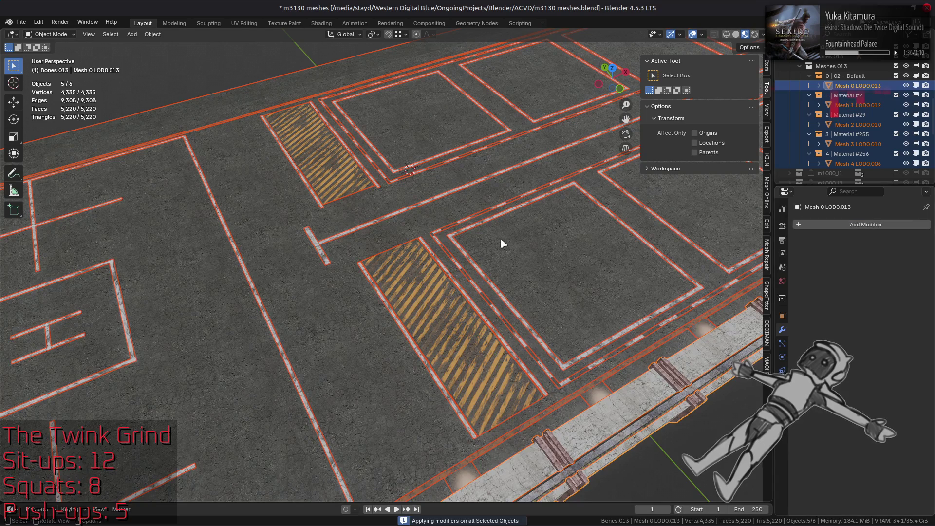
pyautogui.hotkey('ctrl', 's')
# Switch to VS Code from the taskbar.
pyautogui.scroll(-3, 505, 242)
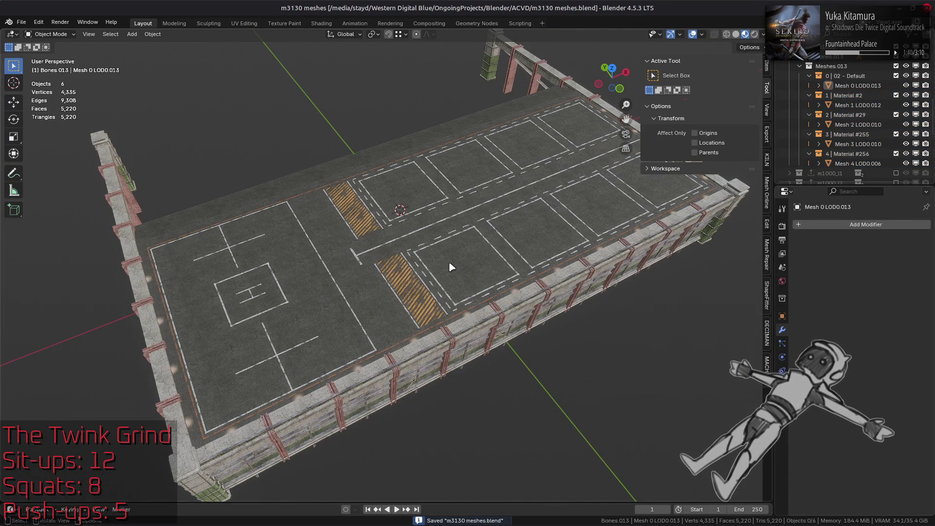
pyautogui.moveTo(351, 517)
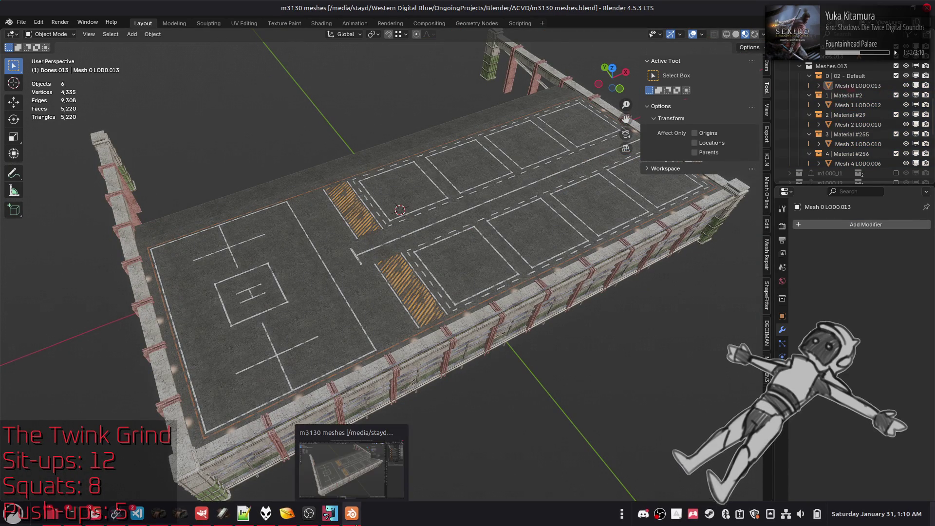
pyautogui.click(137, 513)
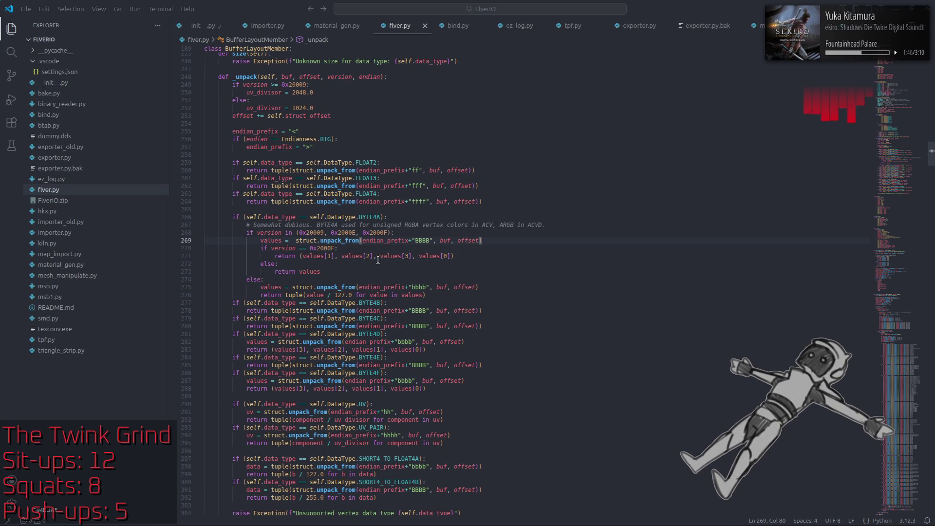
# Review flver.py's BYTE4A colour unpacking for version 0x2000F, then switch to exporter.py.
pyautogui.click(352, 247)
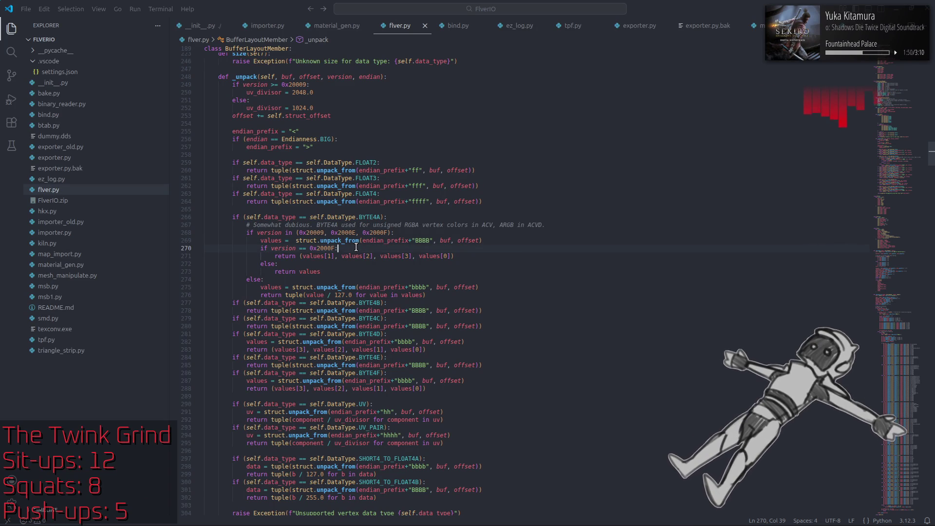
pyautogui.click(355, 256)
pyautogui.doubleClick(364, 232)
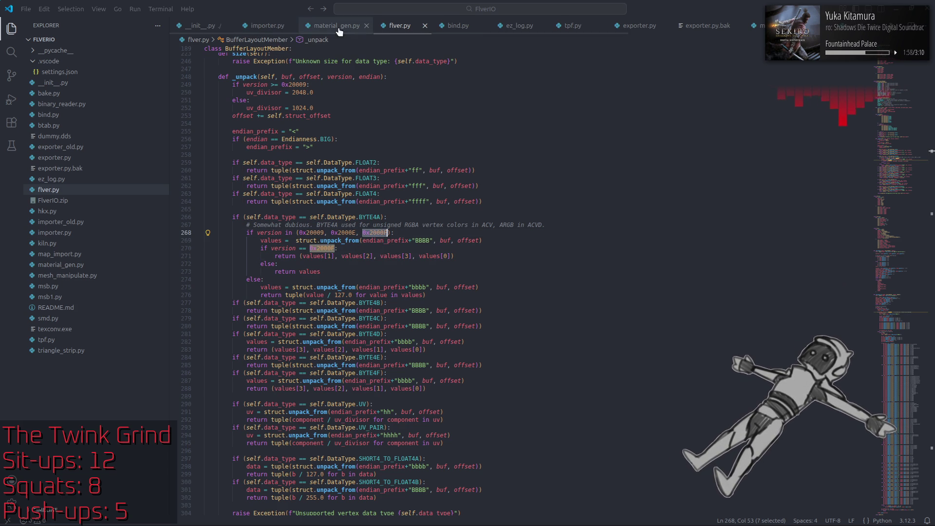
pyautogui.click(637, 27)
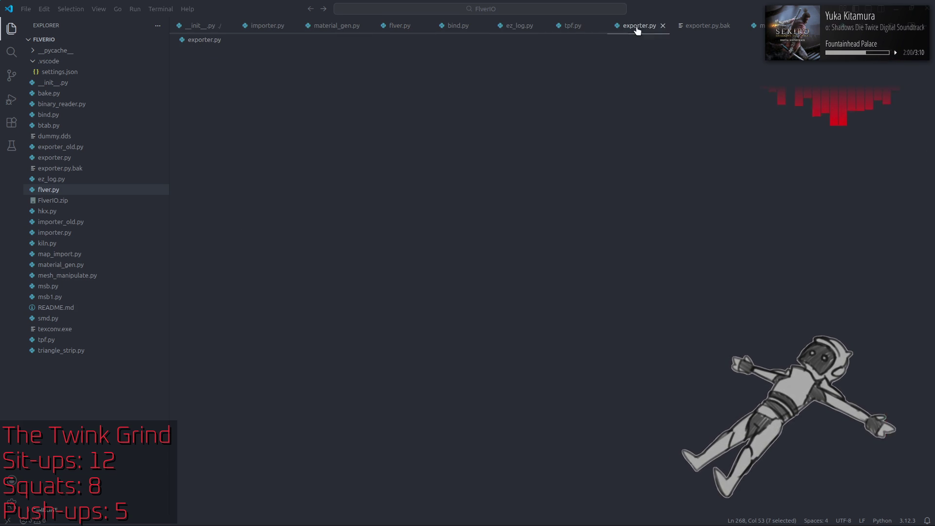
# Search exporter.py for 0x2000F and step through the first matches.
pyautogui.click(574, 181)
pyautogui.press('F3')
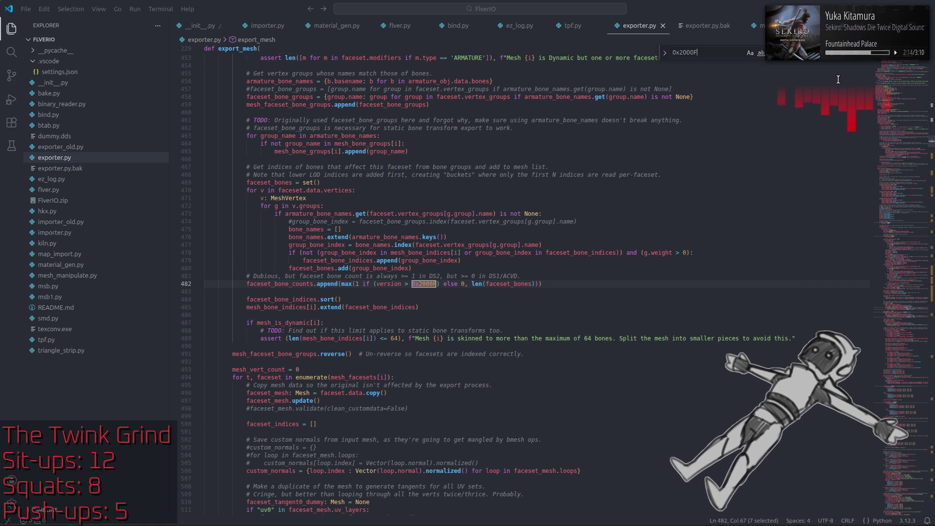
pyautogui.press('Return')
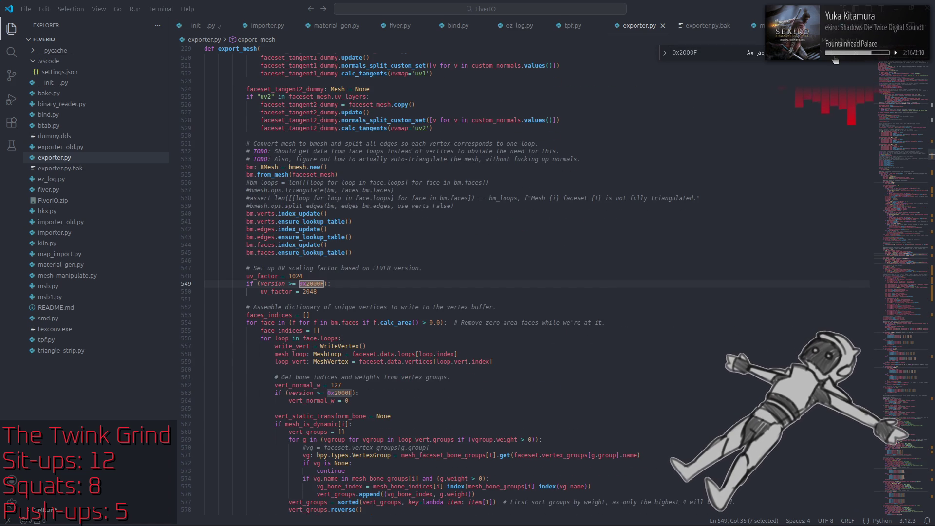
pyautogui.scroll(-2, 810, 139)
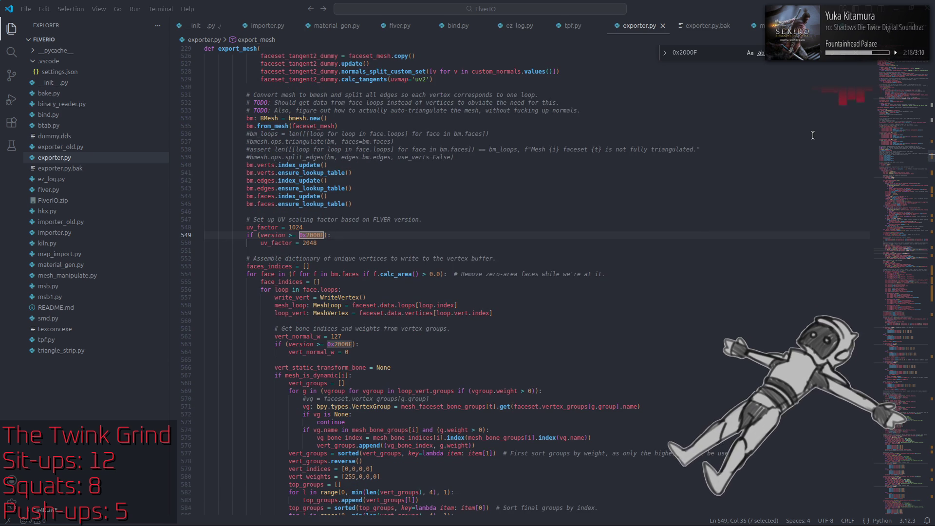
pyautogui.click(833, 56)
# Step on to the 0x2000F vertex-colour order check at line 856, then return to flver.py.
pyautogui.click(834, 58)
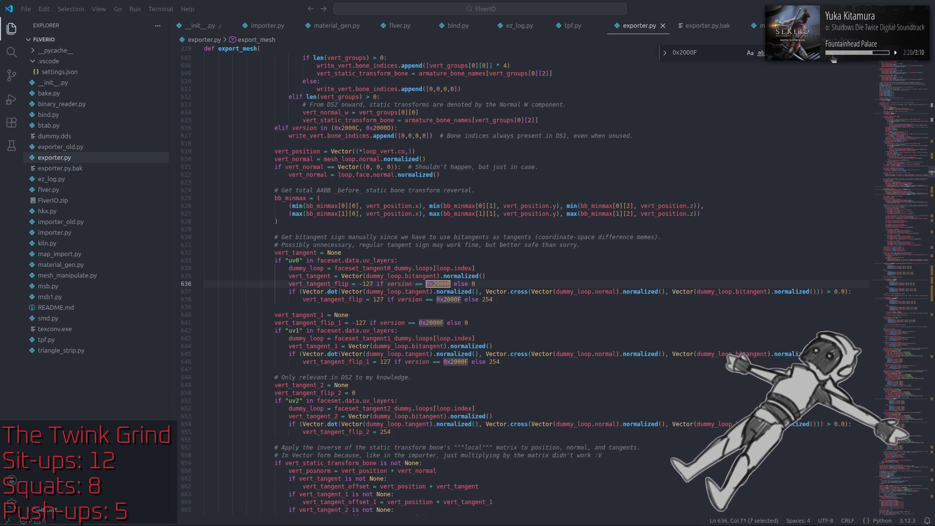
pyautogui.click(834, 57)
pyautogui.click(834, 57)
pyautogui.click(834, 57)
pyautogui.click(834, 57)
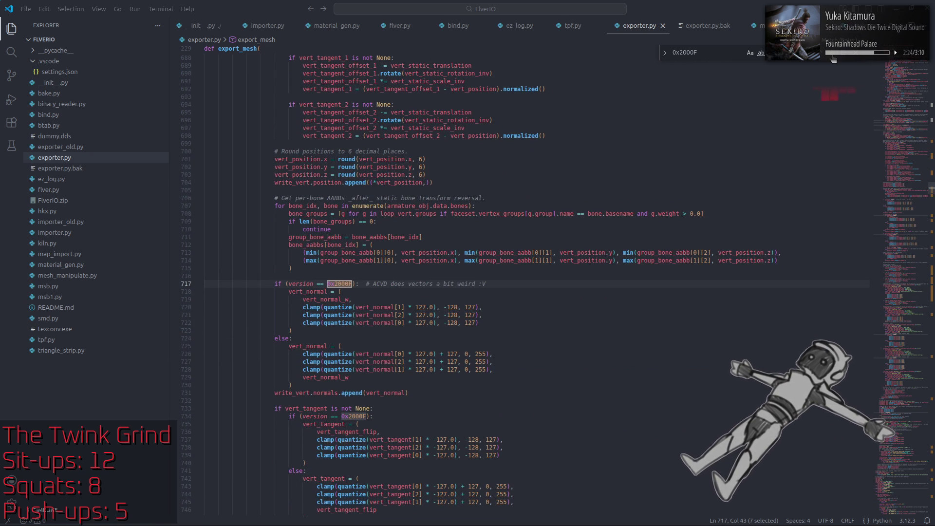
pyautogui.click(834, 58)
pyautogui.click(833, 58)
pyautogui.click(833, 57)
pyautogui.click(834, 57)
pyautogui.click(834, 57)
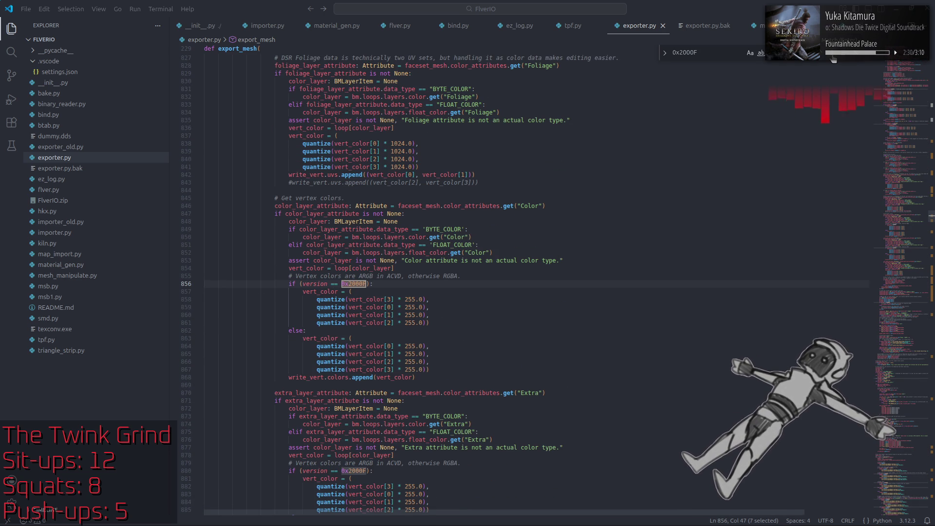
pyautogui.click(857, 61)
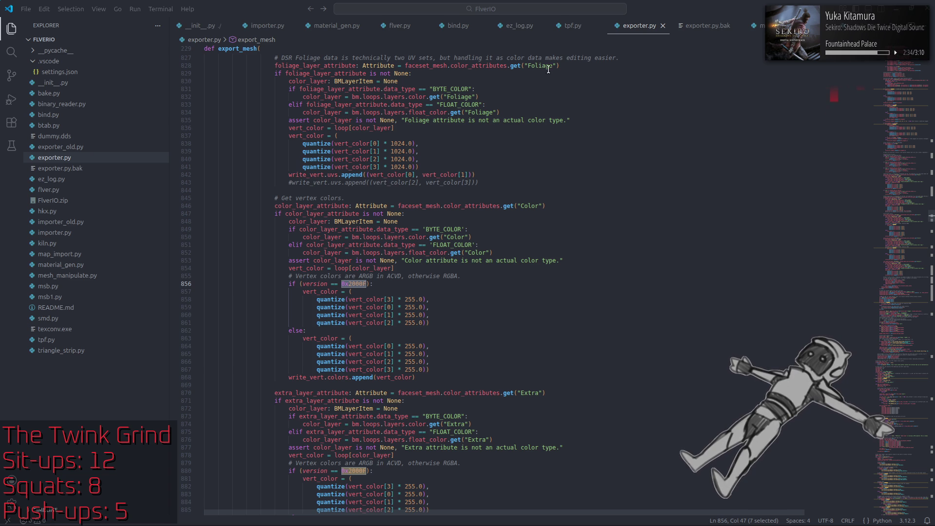
pyautogui.click(401, 29)
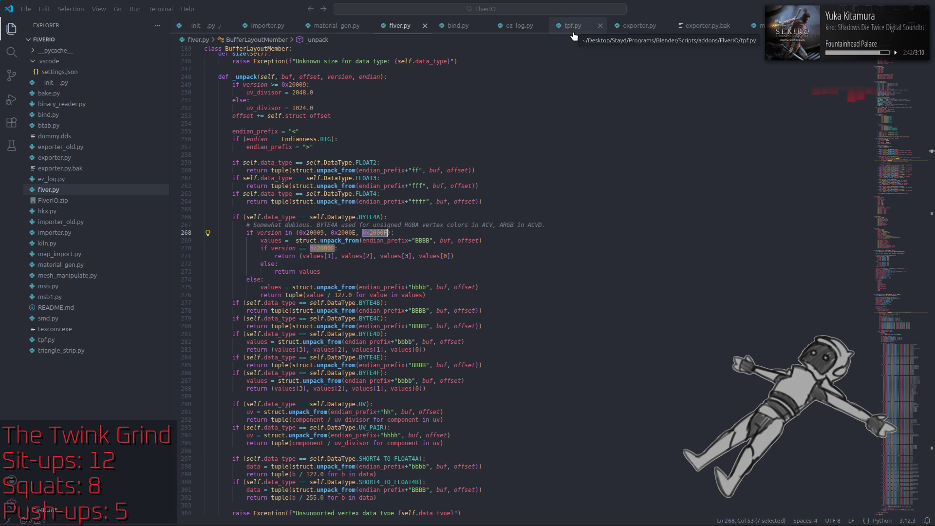
# Reread exporter.py's Color and Extra vertex-colour export around lines 836–920, placing the caret in the RGBA branch.
pyautogui.click(645, 27)
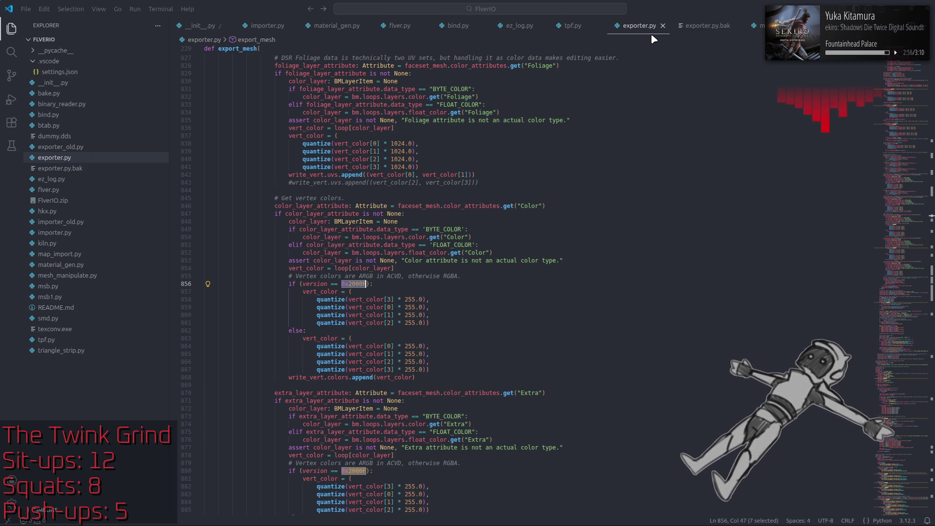
pyautogui.scroll(-3, 645, 136)
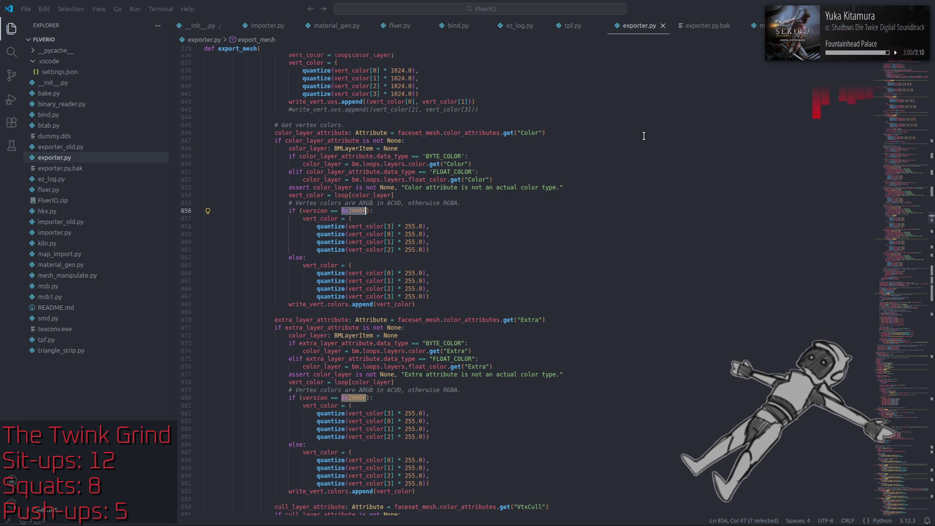
pyautogui.scroll(-4, 644, 135)
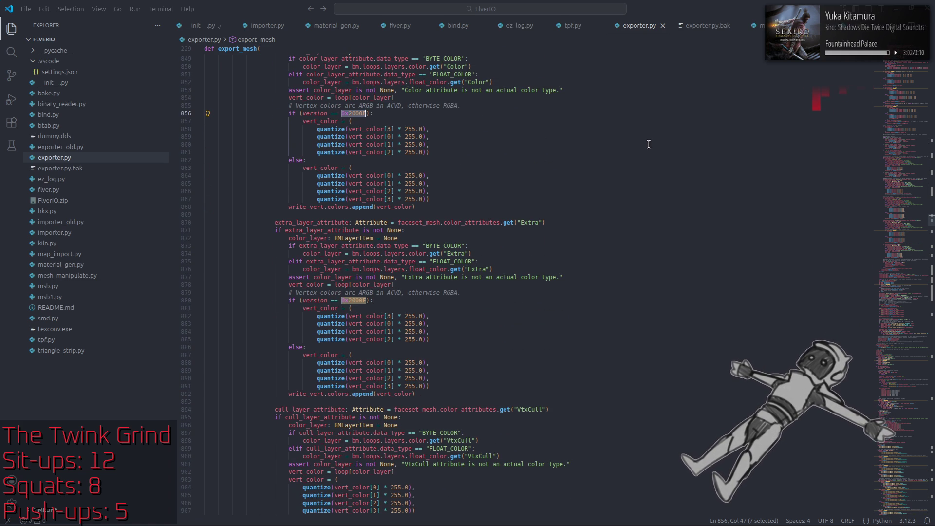
pyautogui.scroll(-5, 649, 145)
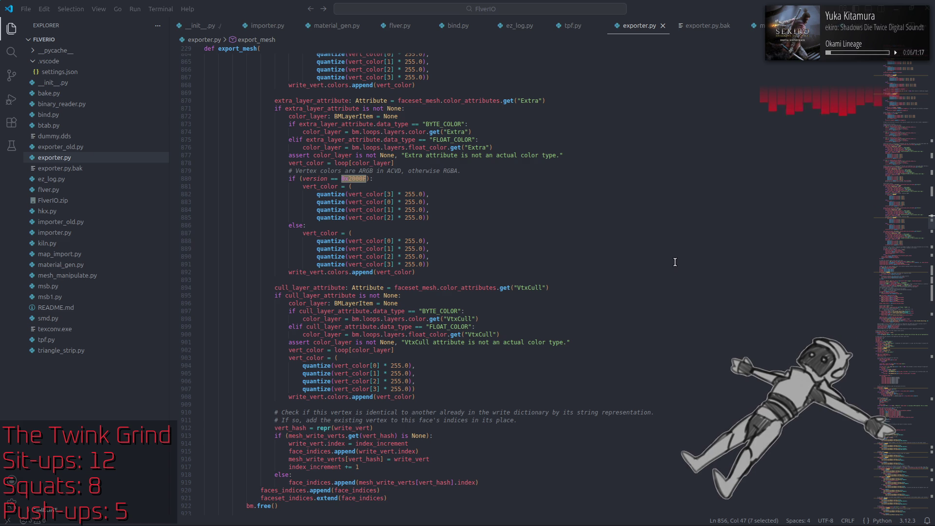
pyautogui.scroll(4, 685, 271)
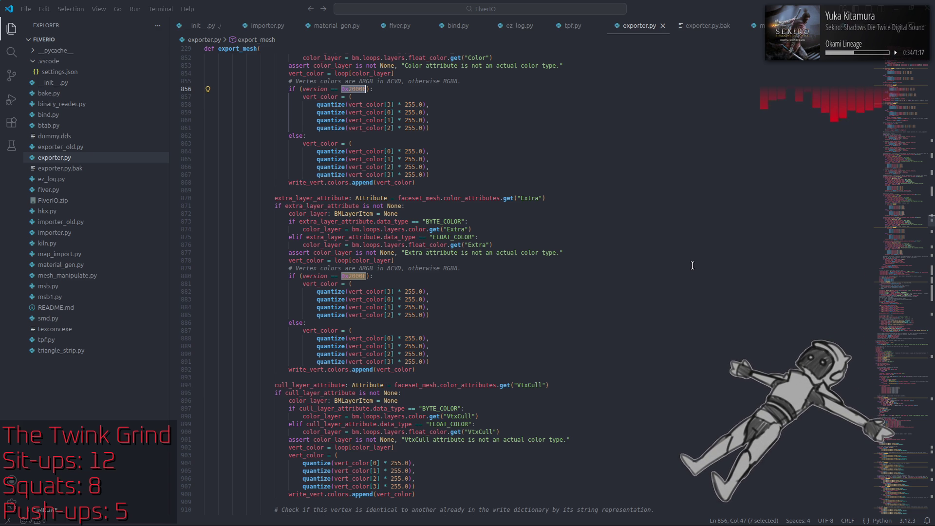
pyautogui.scroll(5, 692, 266)
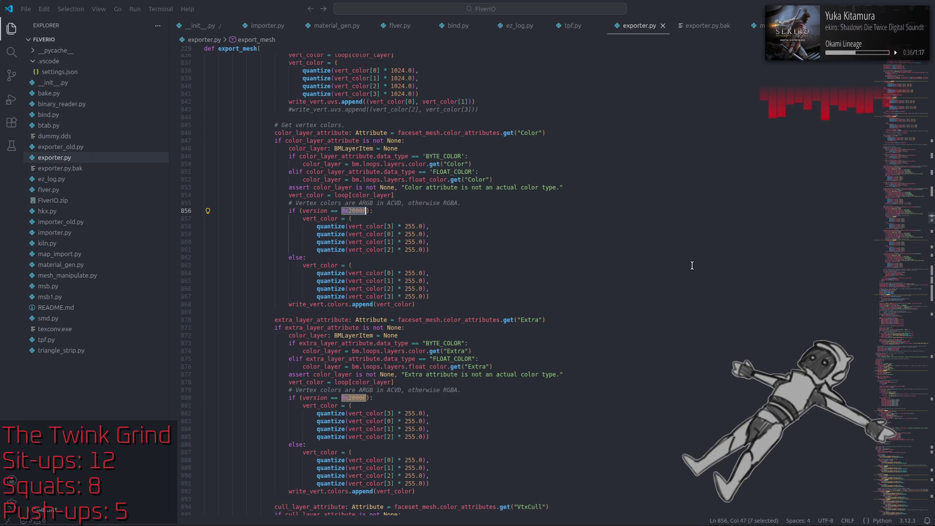
pyautogui.click(692, 266)
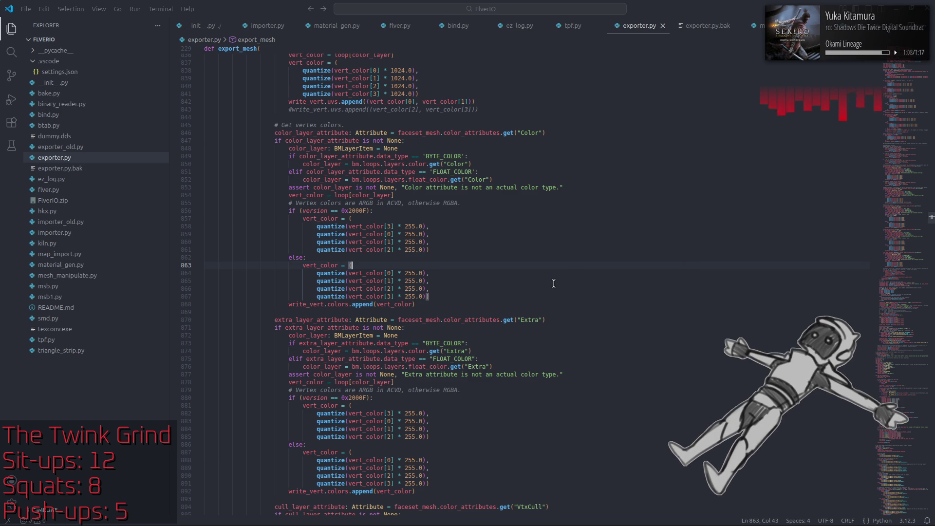
# Compare flver.py's BYTE4A colour unpacking with exporter.py's ARGB/RGBA ordering, then return to Blender.
pyautogui.click(407, 31)
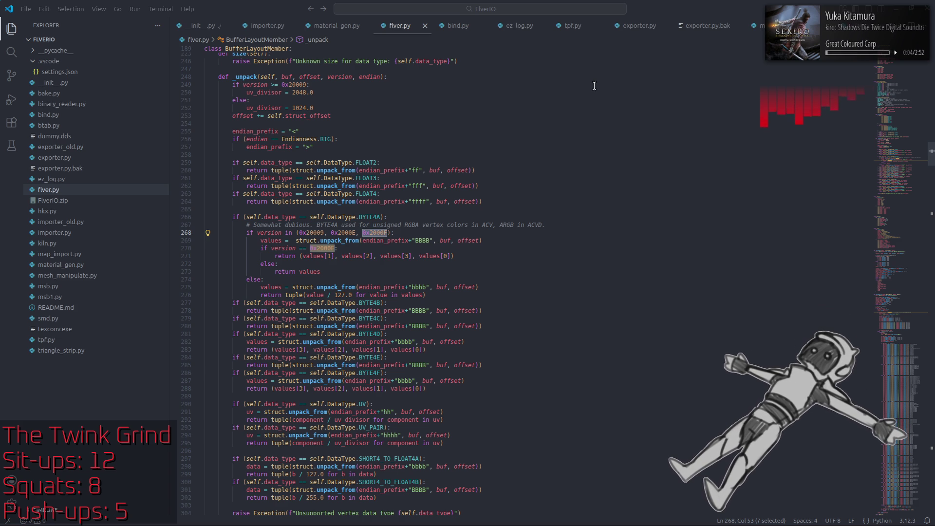
pyautogui.click(641, 29)
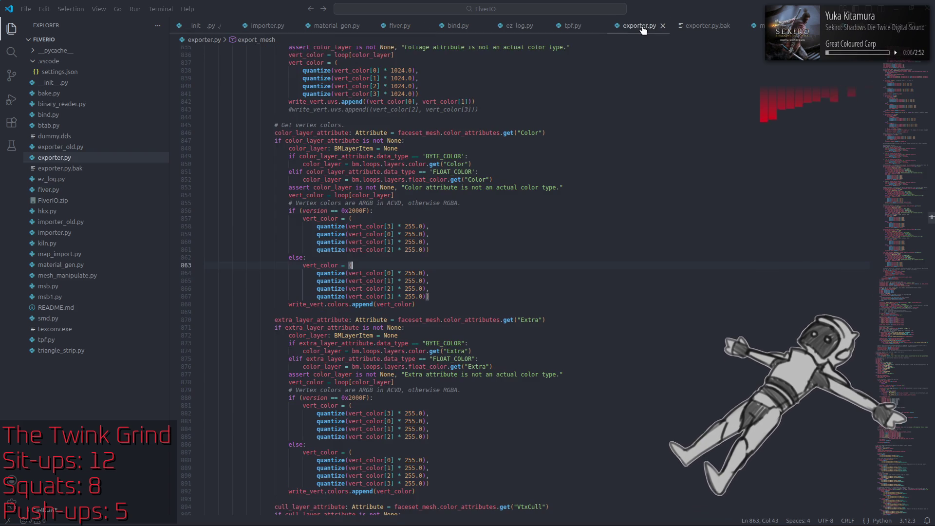
pyautogui.hotkey('alt', 'Tab')
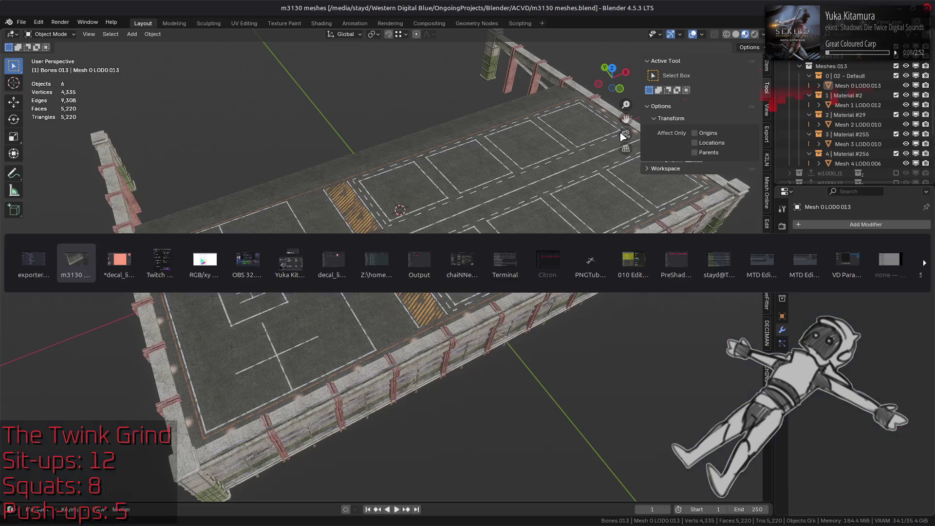
# In GIMP, undo the added red layer on the decal texture, pick the Move tool, and return to Blender.
pyautogui.hotkey('alt', 'Tab')
pyautogui.hotkey('alt', 'Tab')
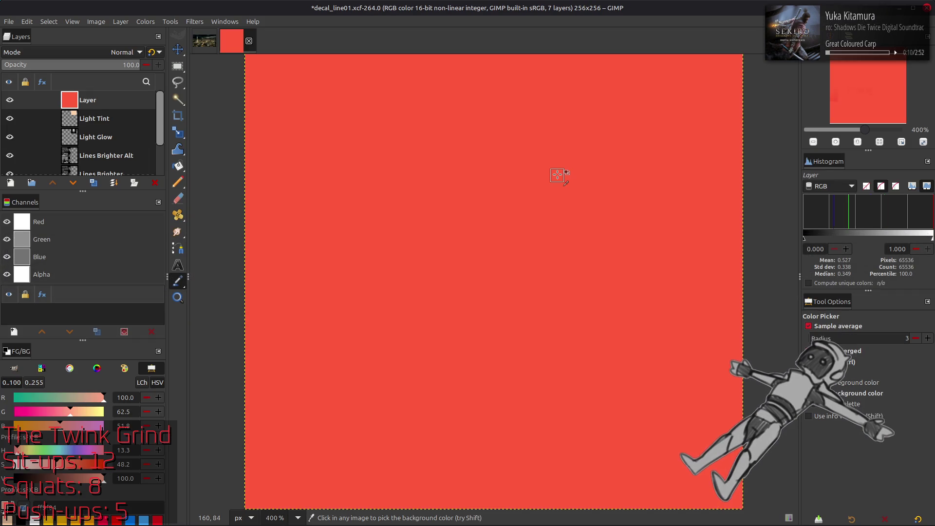
pyautogui.hotkey('ctrl', 'z')
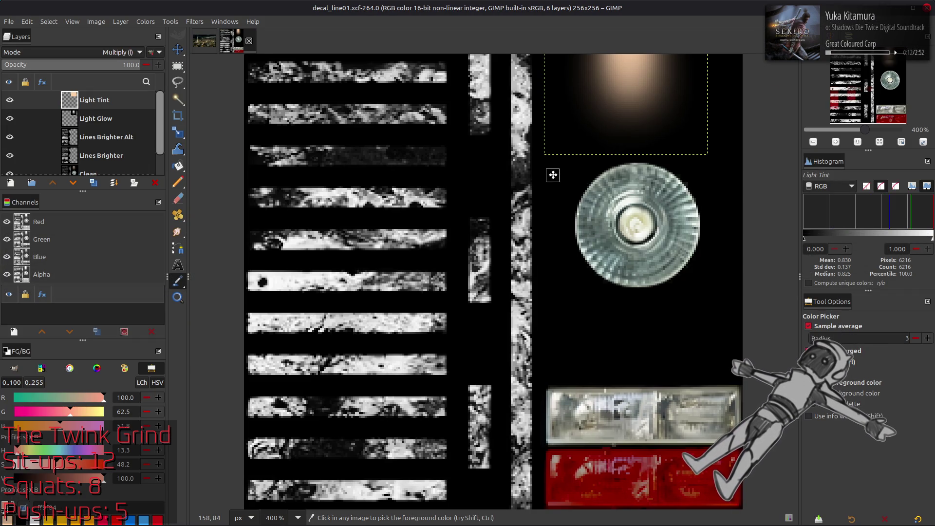
pyautogui.press('m')
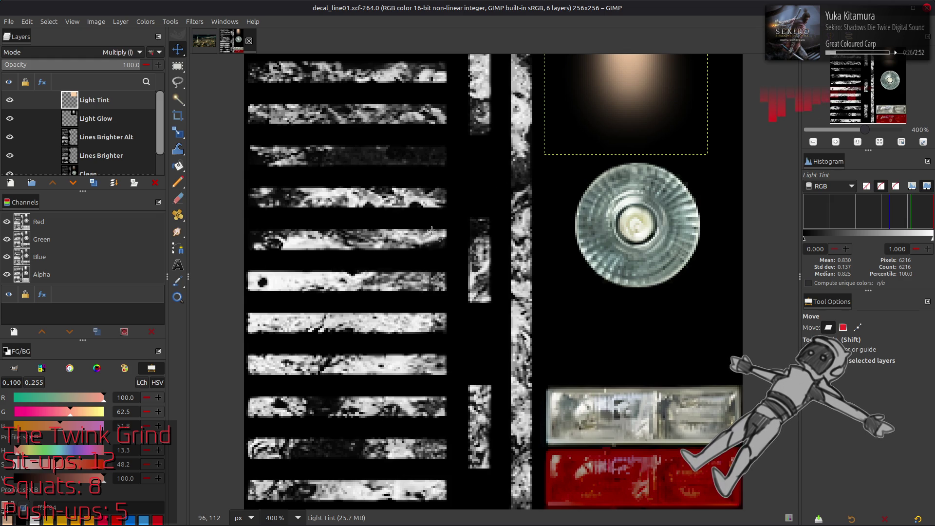
pyautogui.hotkey('alt', 'Tab')
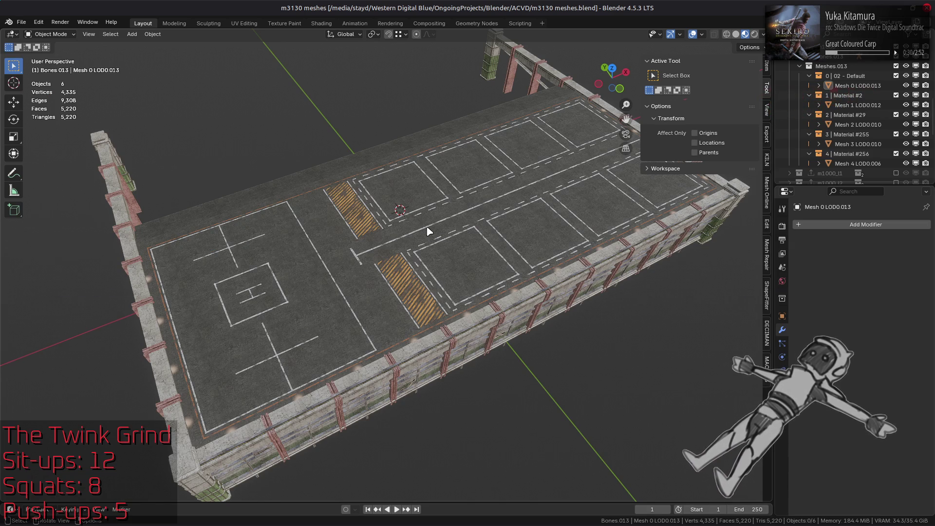
# Select the rooftop marking mesh and, in Edit Mode, its first linked orange stripe island.
pyautogui.scroll(3, 429, 233)
pyautogui.moveTo(429, 234)
pyautogui.mouseDown(button='middle')
pyautogui.moveTo(359, 238)
pyautogui.moveTo(586, 339)
pyautogui.mouseUp(button='middle')
pyautogui.scroll(2, 359, 239)
pyautogui.scroll(-3, 364, 238)
pyautogui.scroll(-5, 412, 244)
pyautogui.scroll(4, 412, 244)
pyautogui.scroll(5, 586, 339)
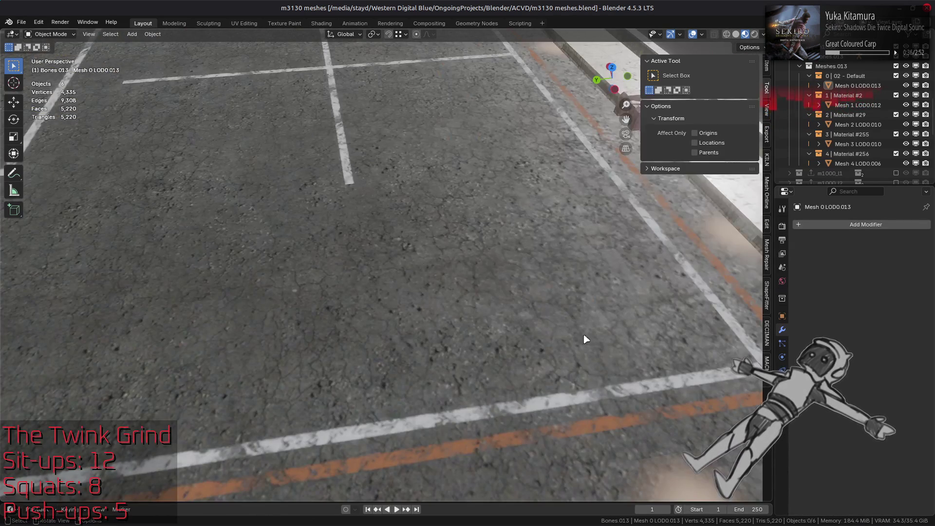
pyautogui.click(684, 408)
pyautogui.press('Tab')
pyautogui.click(684, 408)
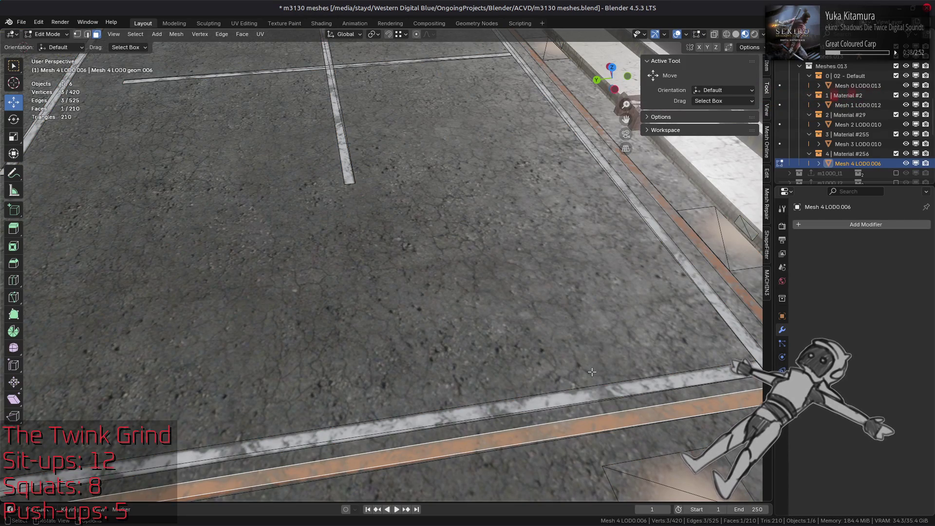
pyautogui.press('l')
# Add the other stripe sections and the long border strip with linked selection, then frame them.
pyautogui.scroll(-4, 590, 369)
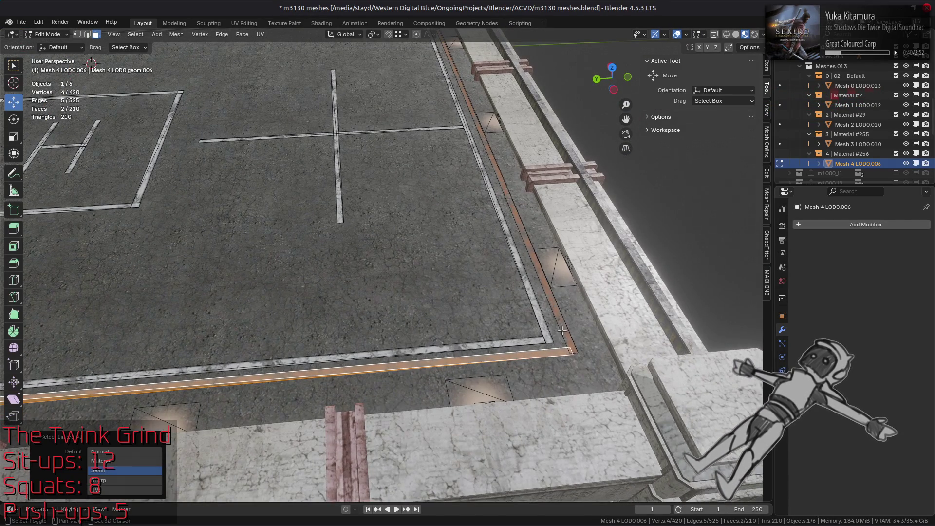
pyautogui.scroll(-4, 562, 331)
pyautogui.moveTo(562, 331)
pyautogui.mouseDown(button='middle')
pyautogui.moveTo(263, 297)
pyautogui.moveTo(526, 180)
pyautogui.moveTo(492, 432)
pyautogui.mouseUp(button='middle')
pyautogui.keyDown('shift'); pyautogui.click(263, 297); pyautogui.keyUp('shift')
pyautogui.scroll(5, 492, 432)
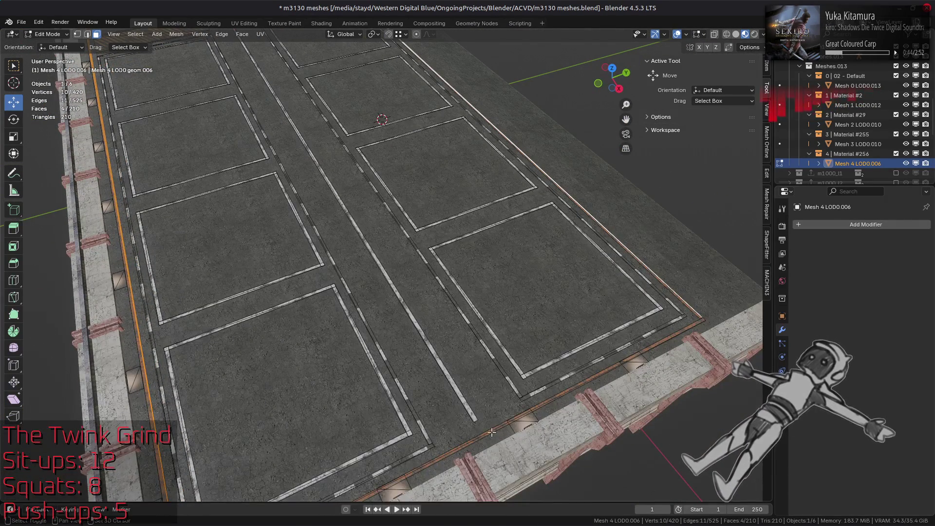
pyautogui.keyDown('shift'); pyautogui.click(489, 431); pyautogui.keyUp('shift')
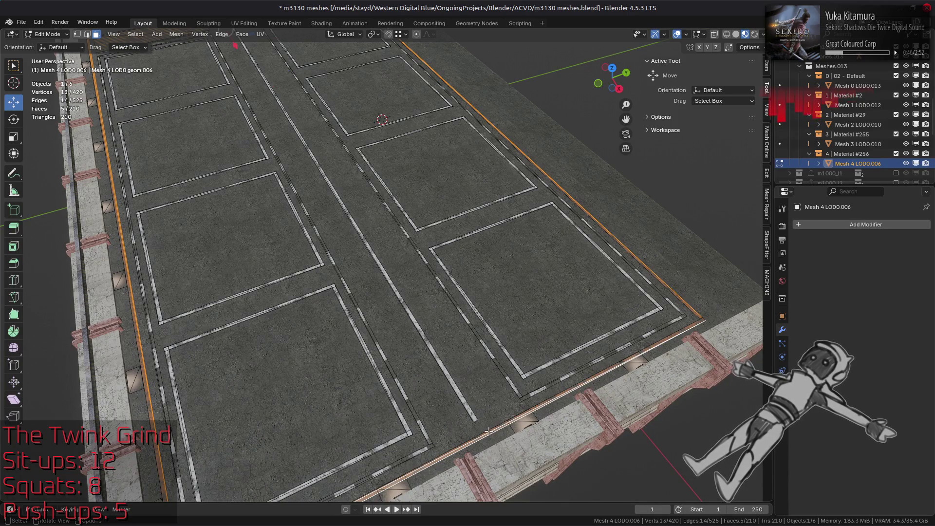
pyautogui.hotkey('ctrl', 'l')
pyautogui.moveTo(460, 262)
pyautogui.mouseDown(button='middle')
pyautogui.moveTo(529, 283)
pyautogui.moveTo(475, 278)
pyautogui.mouseUp(button='middle')
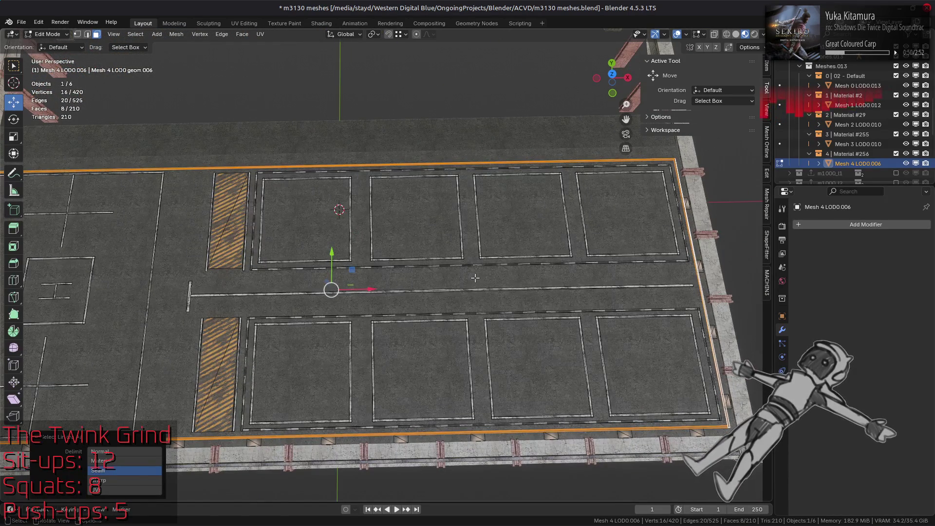
pyautogui.press('KP_Decimal')
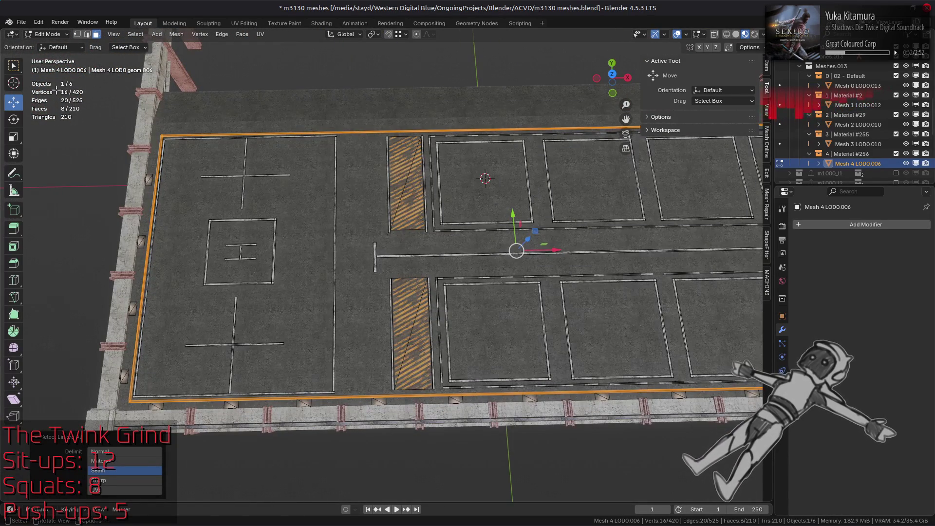
pyautogui.click(47, 34)
# Fill the selected border faces with orange vertex colour in Vertex Paint, then return to Object Mode.
pyautogui.click(48, 78)
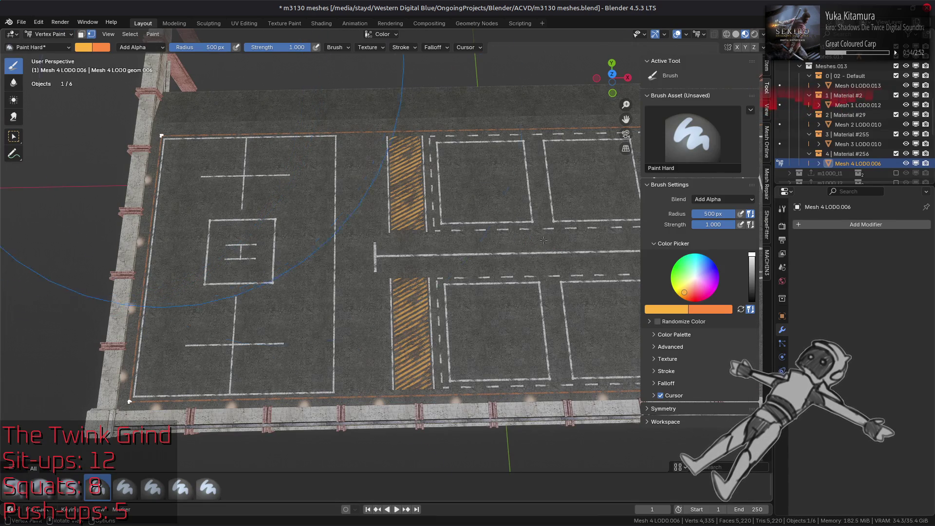
pyautogui.press('x')
pyautogui.hotkey('shift', 'k')
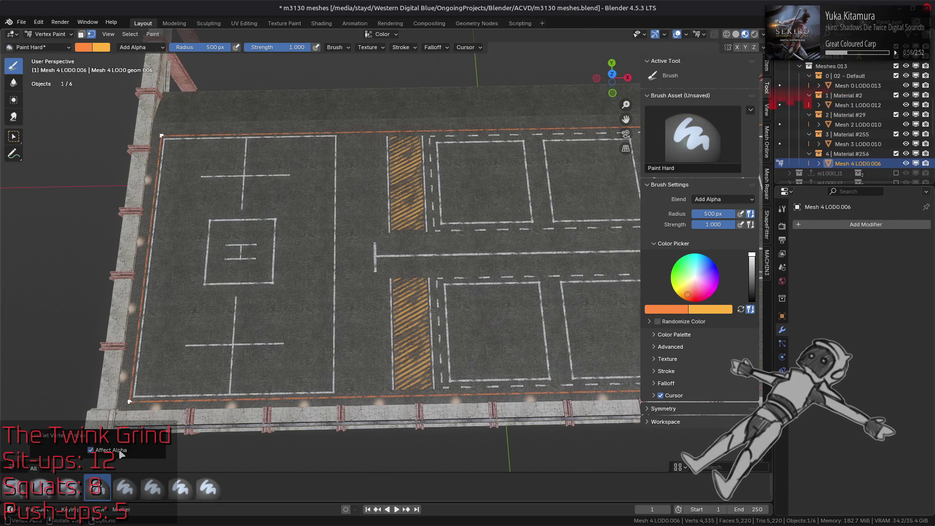
pyautogui.hotkey('ctrl', 'z')
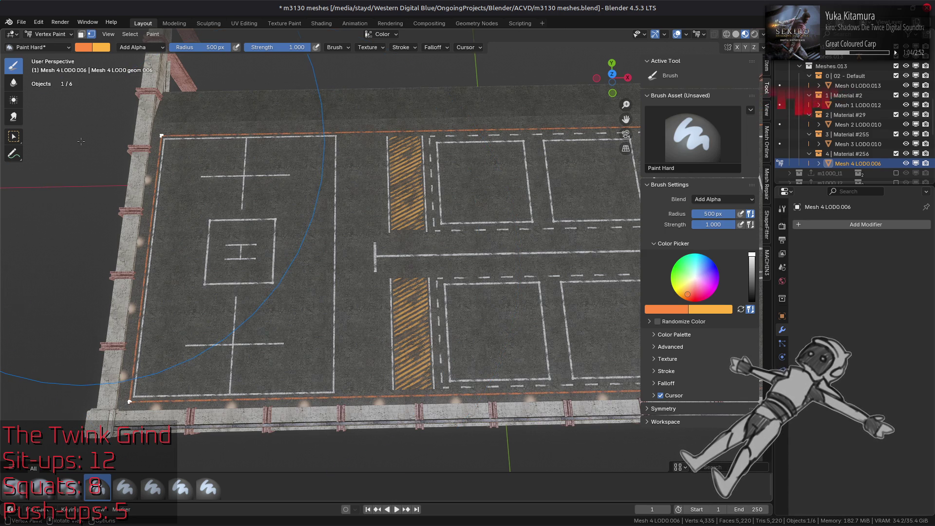
pyautogui.click(51, 34)
pyautogui.click(44, 47)
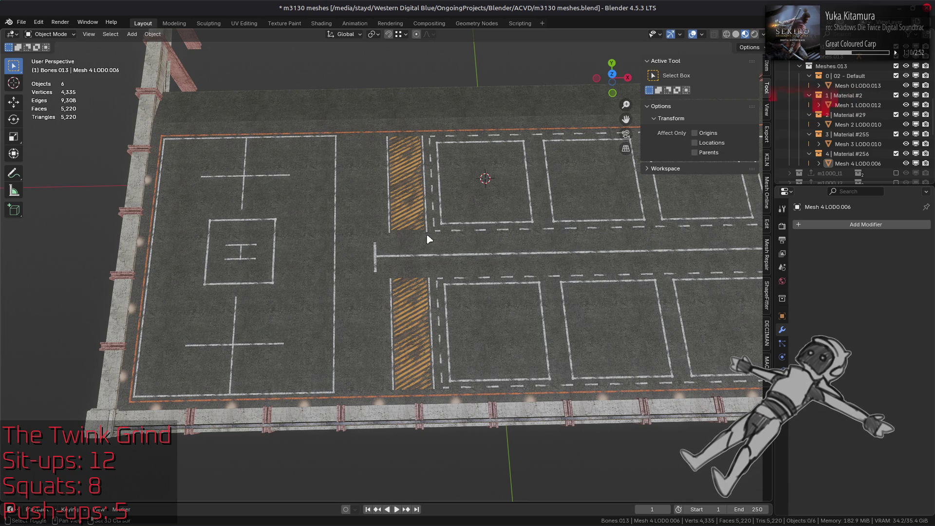
# Inspect the helipad, orange border and railings from several angles and save m3130 meshes.blend.
pyautogui.keyDown('shift'); pyautogui.moveTo(495, 236); pyautogui.dragTo(445, 255, button='middle'); pyautogui.keyUp('shift')
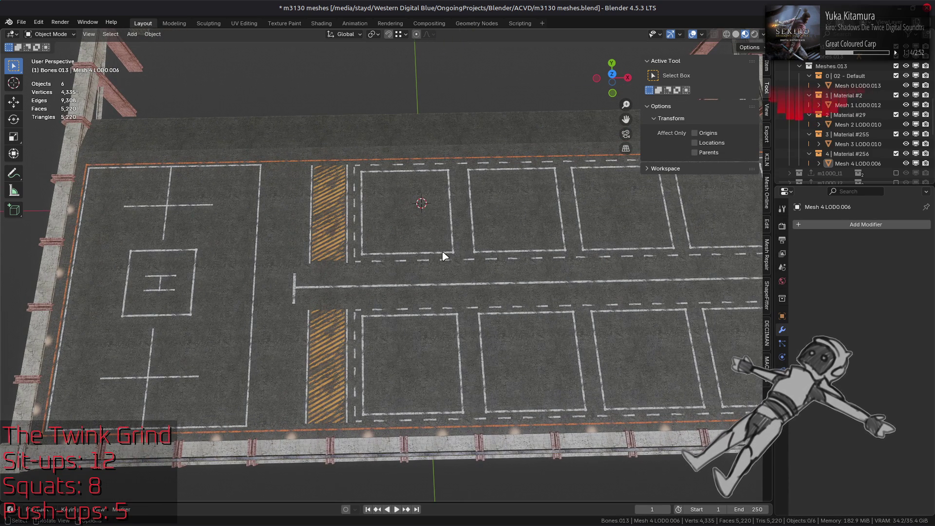
pyautogui.moveTo(376, 309)
pyautogui.mouseDown(button='middle')
pyautogui.moveTo(495, 271)
pyautogui.moveTo(424, 273)
pyautogui.mouseUp(button='middle')
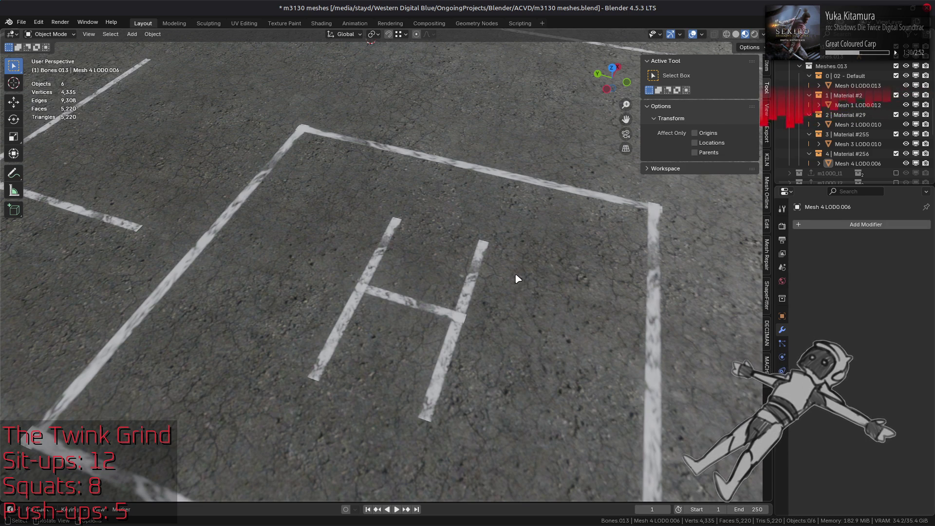
pyautogui.scroll(-8, 517, 279)
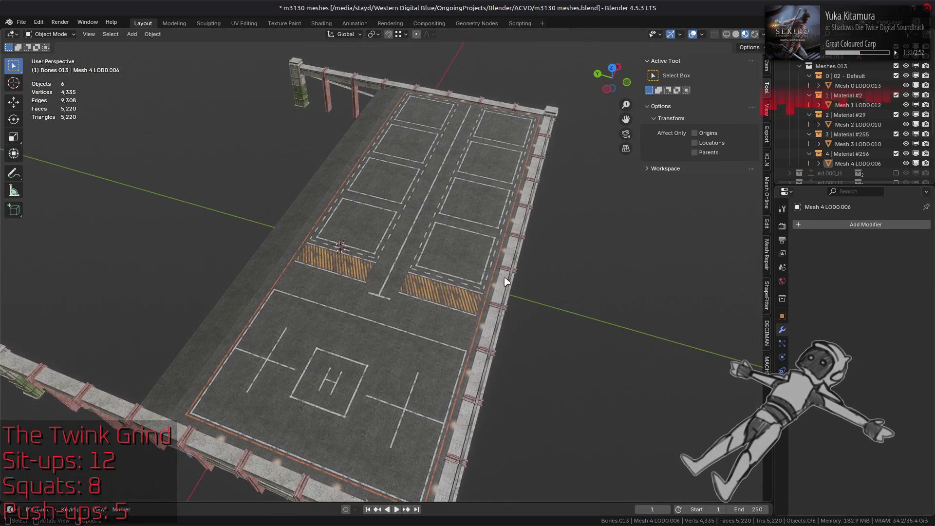
pyautogui.hotkey('ctrl', 's')
pyautogui.moveTo(506, 274)
pyautogui.mouseDown(button='middle')
pyautogui.moveTo(576, 221)
pyautogui.moveTo(571, 233)
pyautogui.mouseUp(button='middle')
pyautogui.scroll(5, 547, 265)
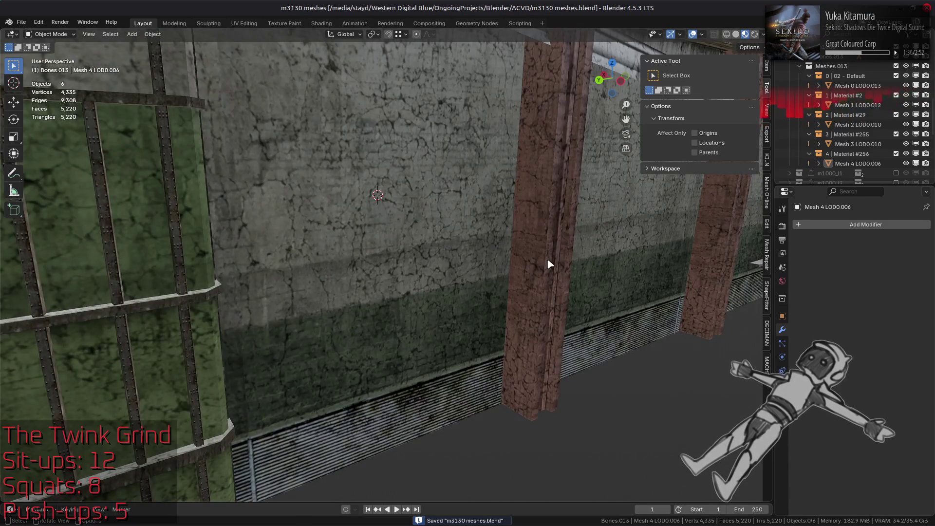
pyautogui.scroll(-5, 549, 265)
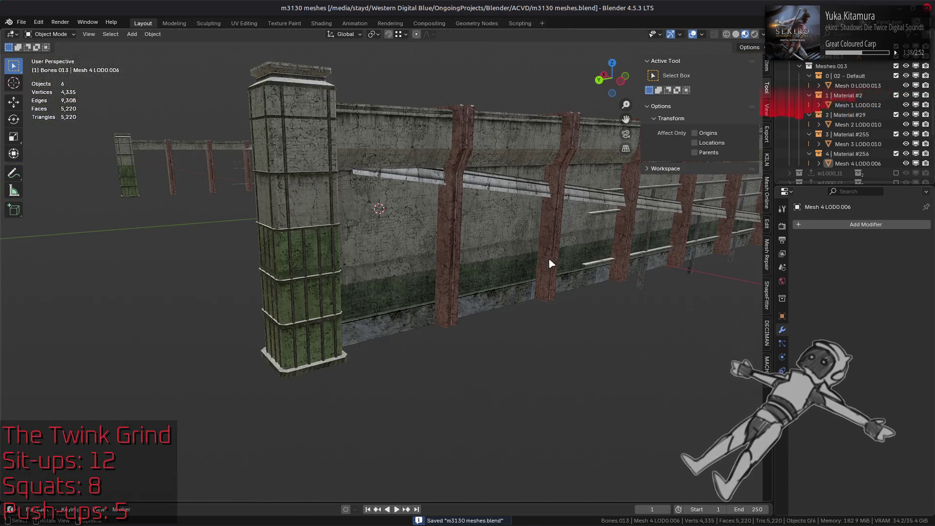
pyautogui.moveTo(549, 265); pyautogui.dragTo(522, 307, button='middle')
pyautogui.scroll(3, 536, 293)
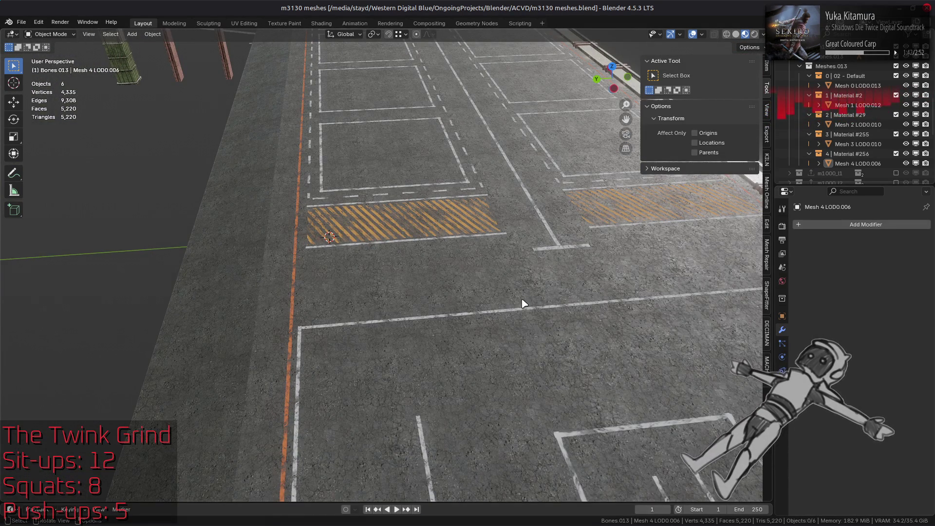
pyautogui.hotkey('alt', 'Tab')
pyautogui.hotkey('alt', 'Tab')
pyautogui.hotkey('alt', 'Tab')
pyautogui.hotkey('alt', 'Tab')
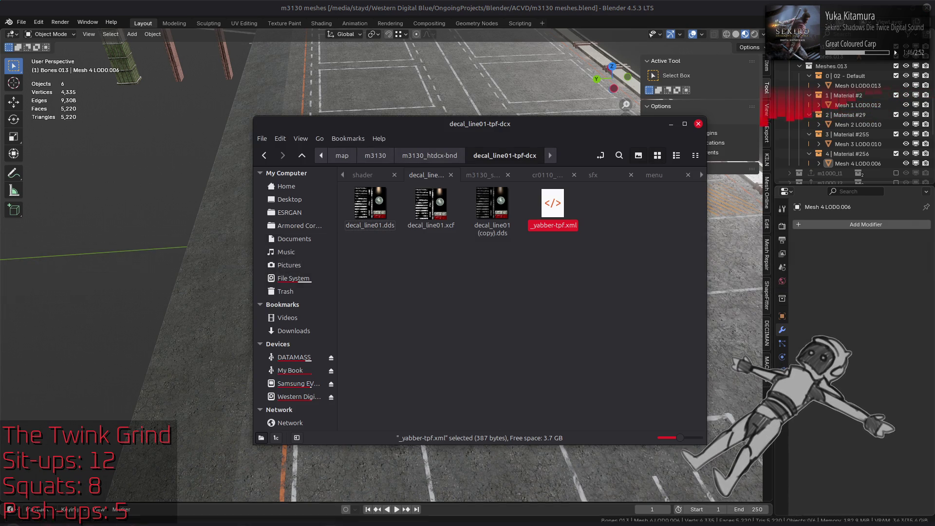
# Open a new Nemo tab and browse to m3100/m3100_htdcx-bnd/decal_01-tpf-dcx.
pyautogui.moveTo(533, 524)
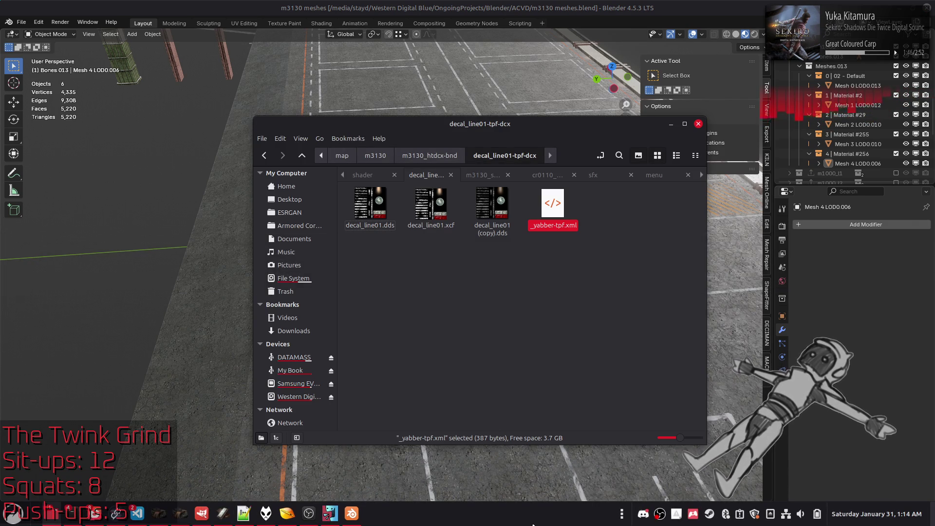
pyautogui.click(535, 376)
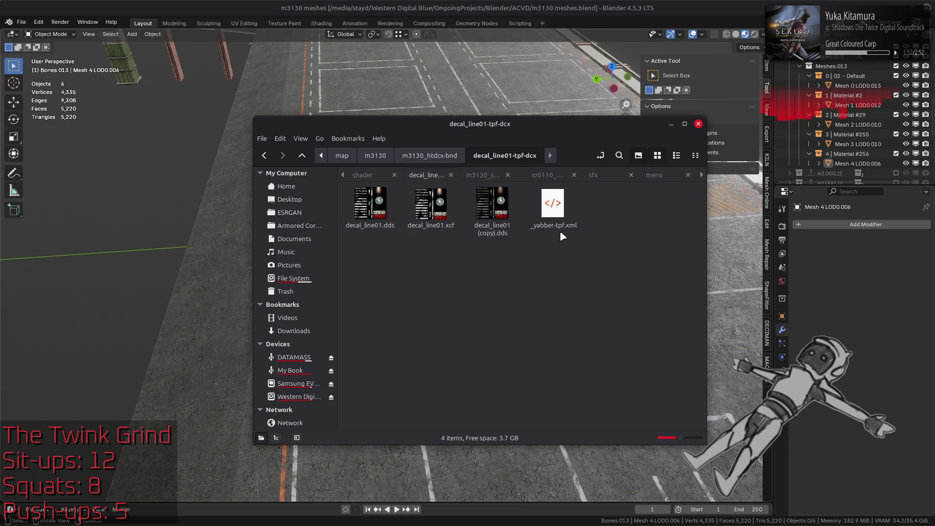
pyautogui.rightClick(423, 174)
pyautogui.click(441, 184)
pyautogui.click(302, 156)
pyautogui.click(302, 156)
pyautogui.click(303, 156)
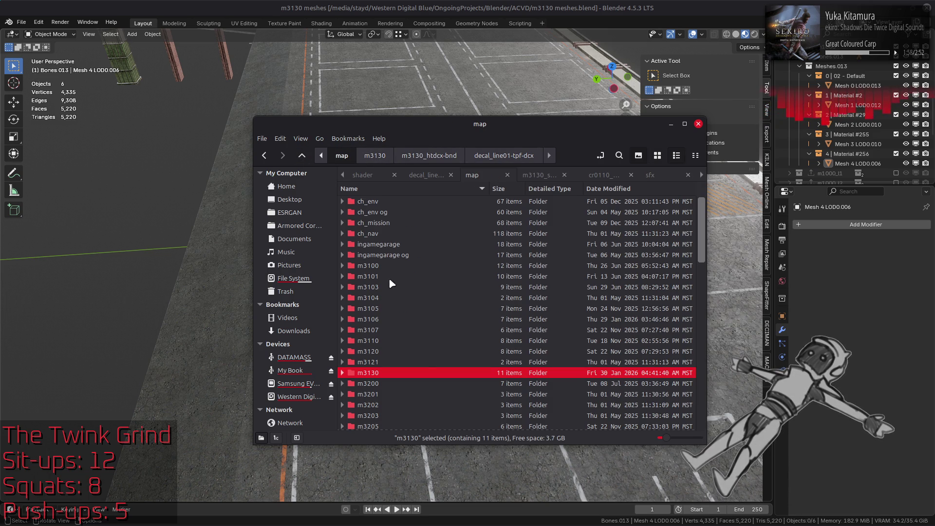
pyautogui.doubleClick(387, 268)
pyautogui.doubleClick(417, 200)
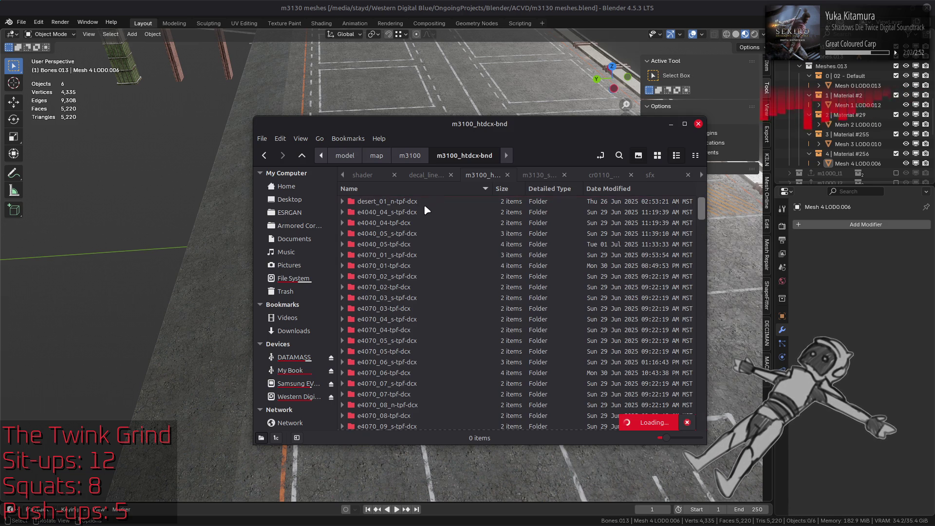
pyautogui.doubleClick(417, 244)
# Preview the decal_01, desert_01_n and desert_01 texture folders, ending back in m3100_htdcx-bnd.
pyautogui.click(657, 155)
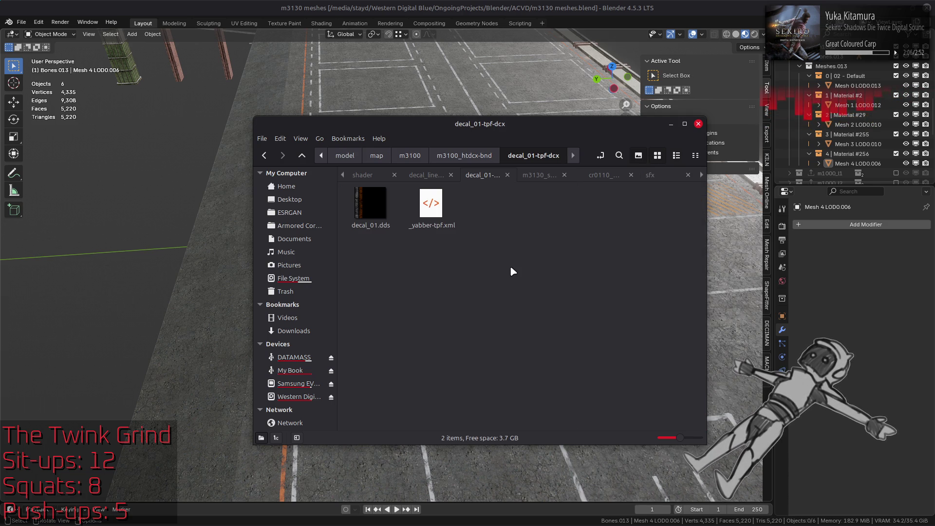
pyautogui.press('BackSpace')
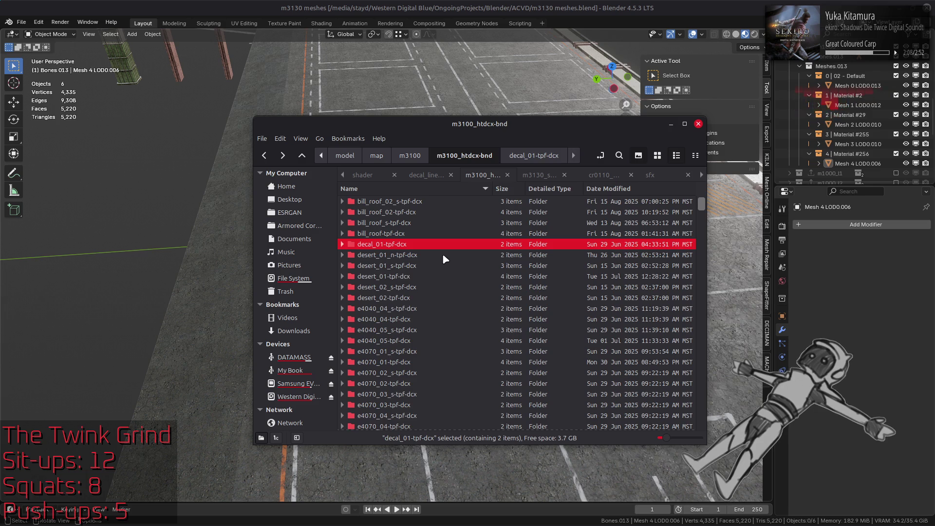
pyautogui.doubleClick(442, 254)
pyautogui.press('BackSpace')
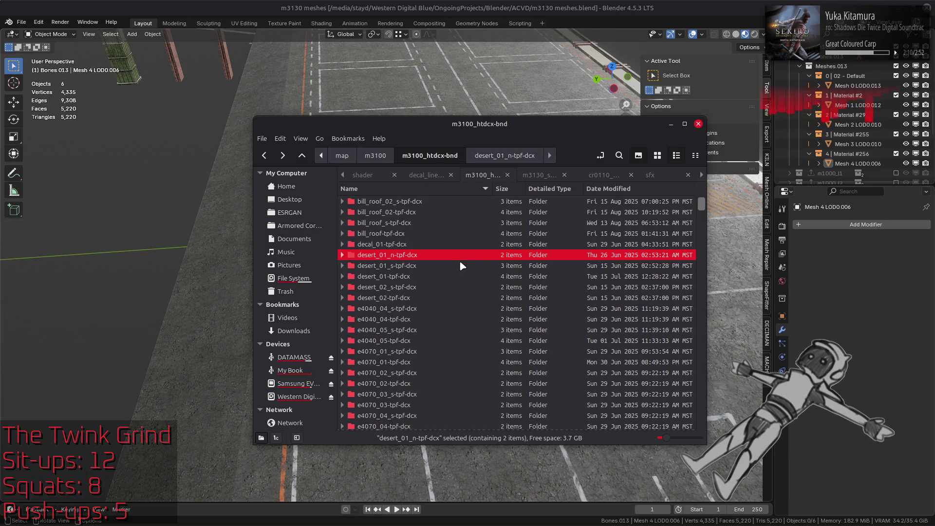
pyautogui.doubleClick(458, 276)
pyautogui.click(657, 155)
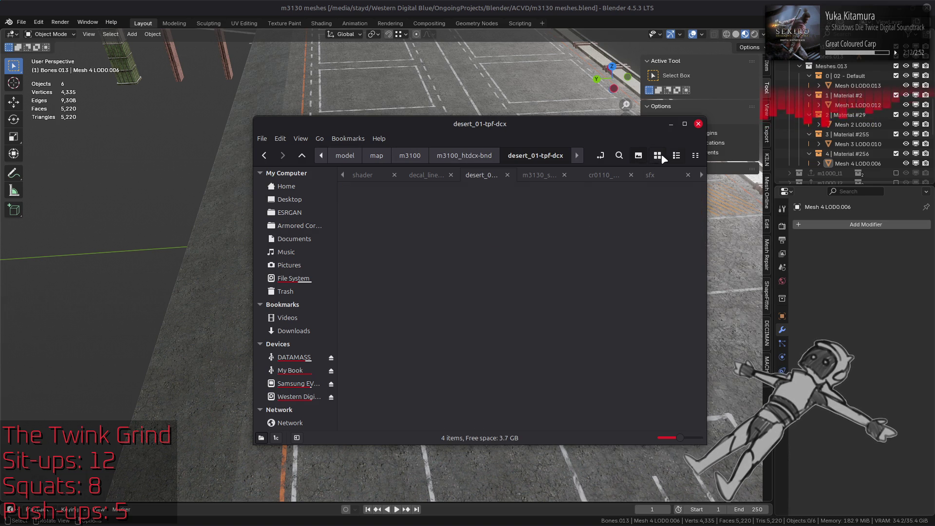
pyautogui.press('BackSpace')
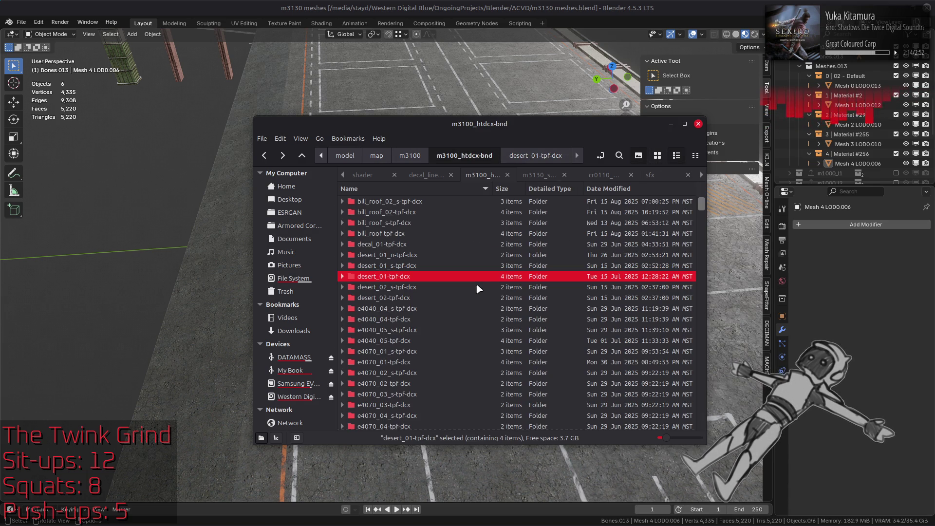
pyautogui.scroll(-5, 476, 282)
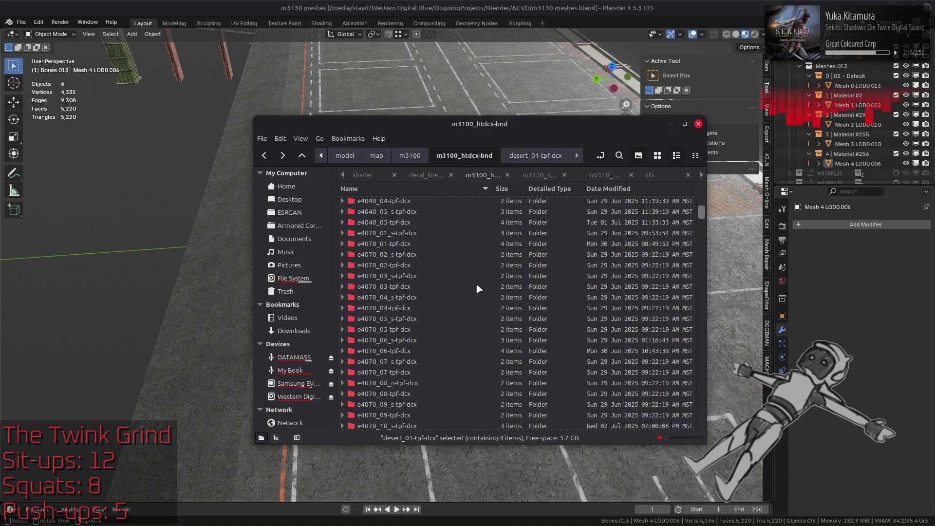
pyautogui.scroll(-10, 476, 285)
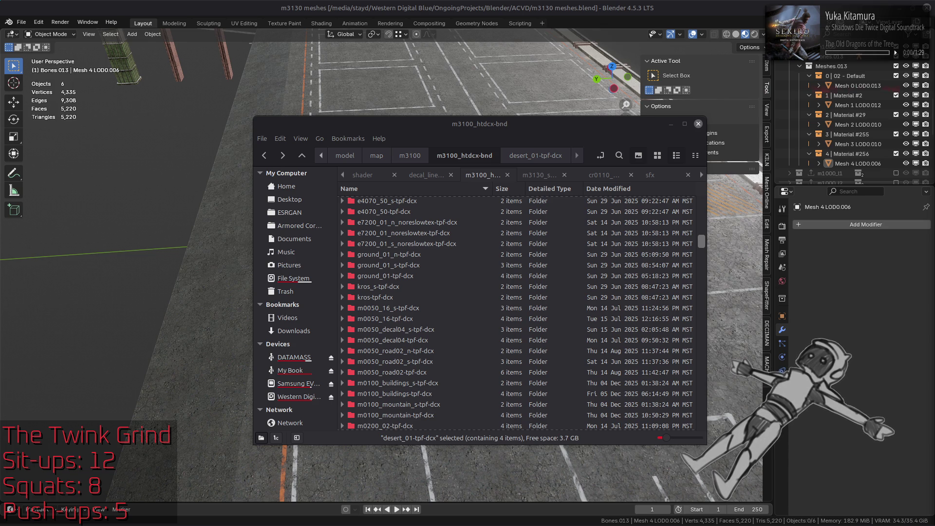
pyautogui.click(446, 276)
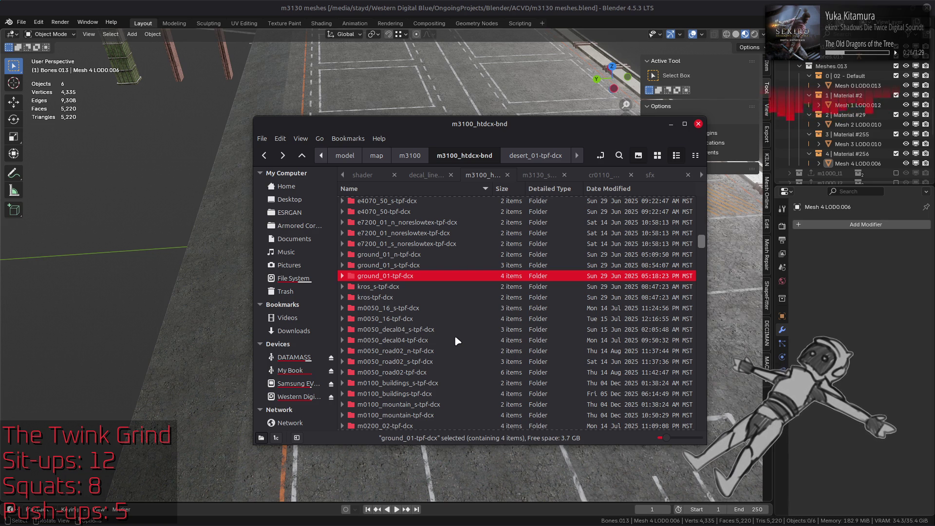
pyautogui.doubleClick(456, 339)
pyautogui.click(657, 155)
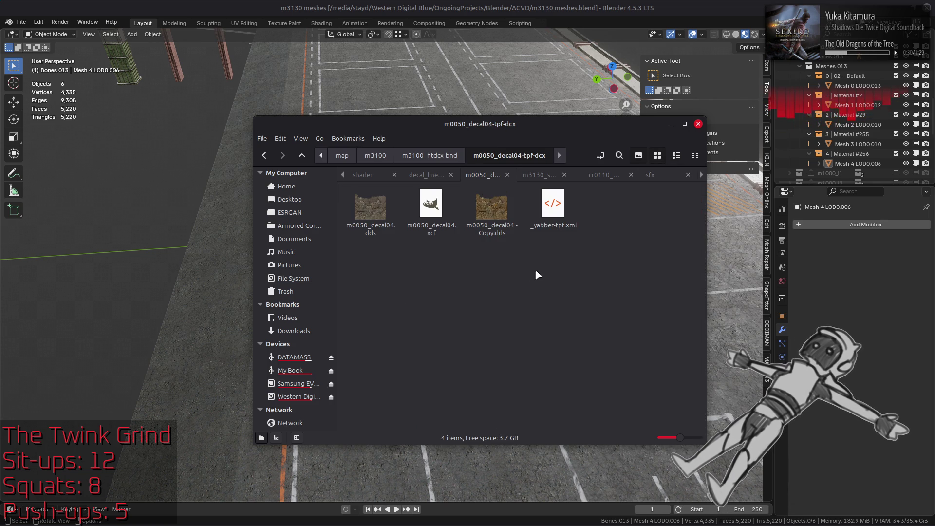
pyautogui.hotkey('alt', 'Left')
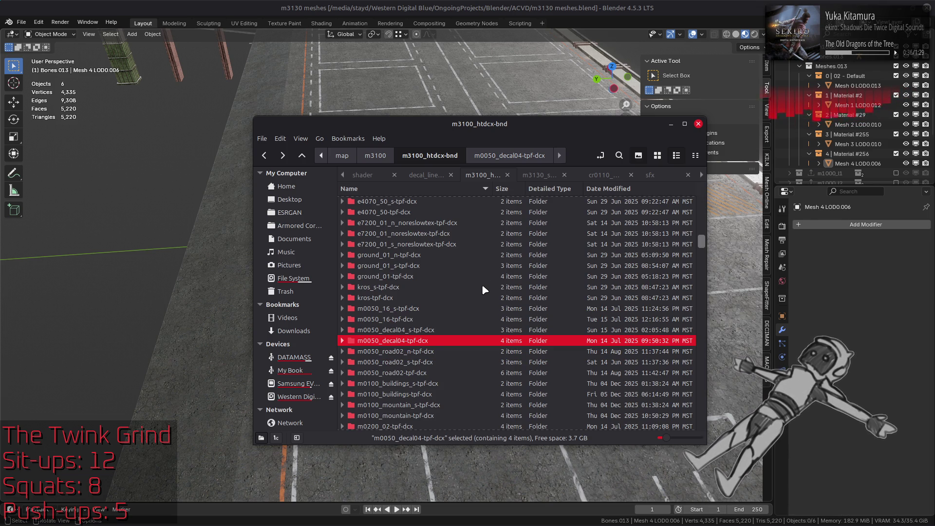
pyautogui.scroll(-2, 490, 292)
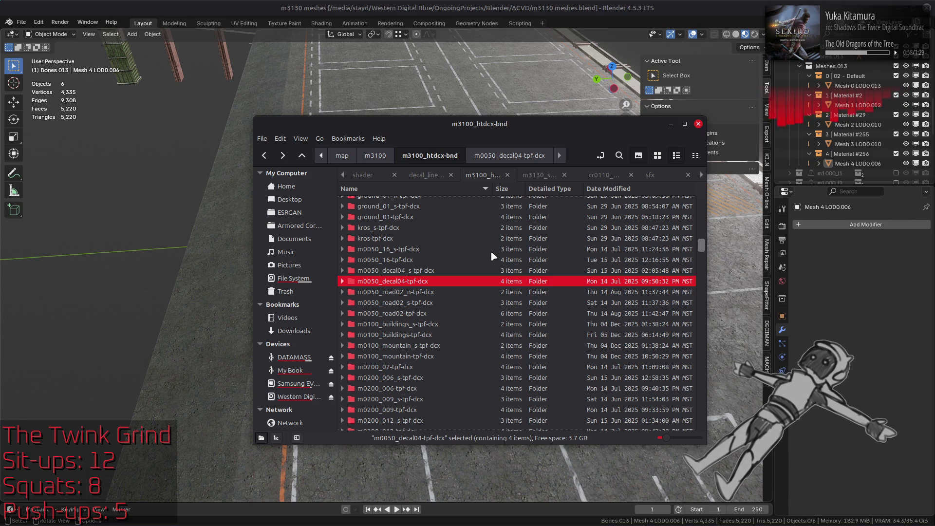
pyautogui.click(490, 291)
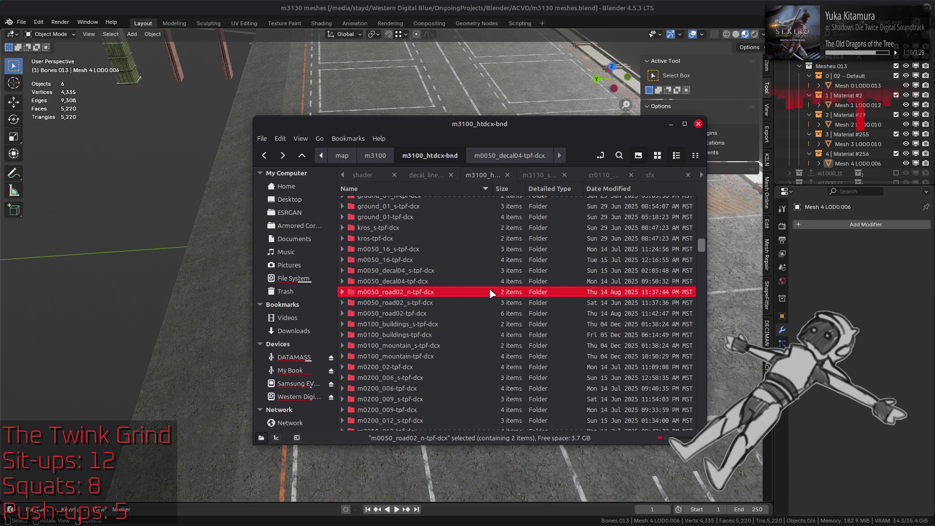
# Check the m0050_road02 and m0100_buildings texture folders inside m3100_htdcx-bnd.
pyautogui.doubleClick(467, 309)
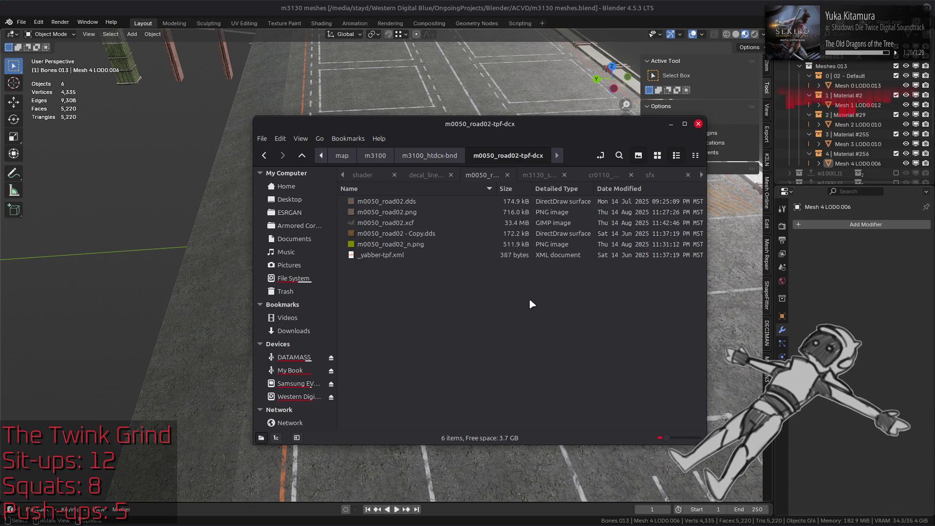
pyautogui.hotkey('alt', 'Up')
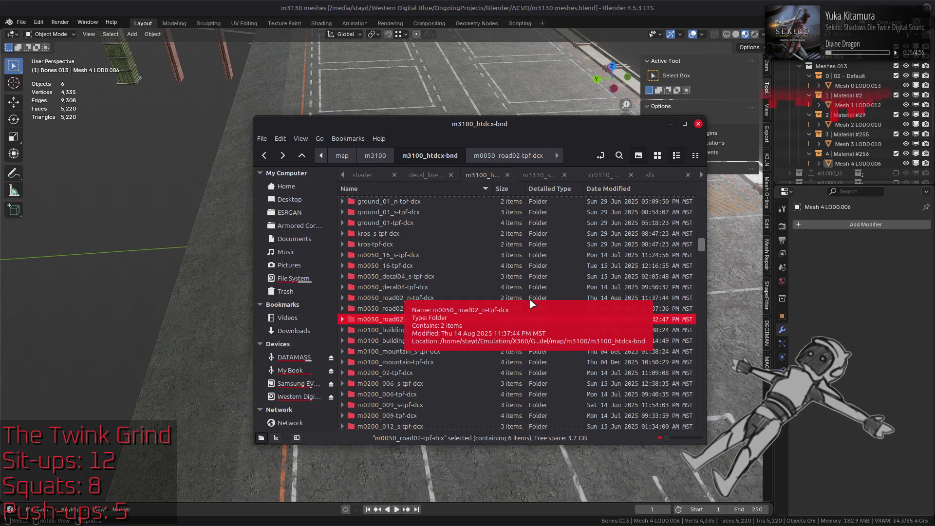
pyautogui.click(507, 246)
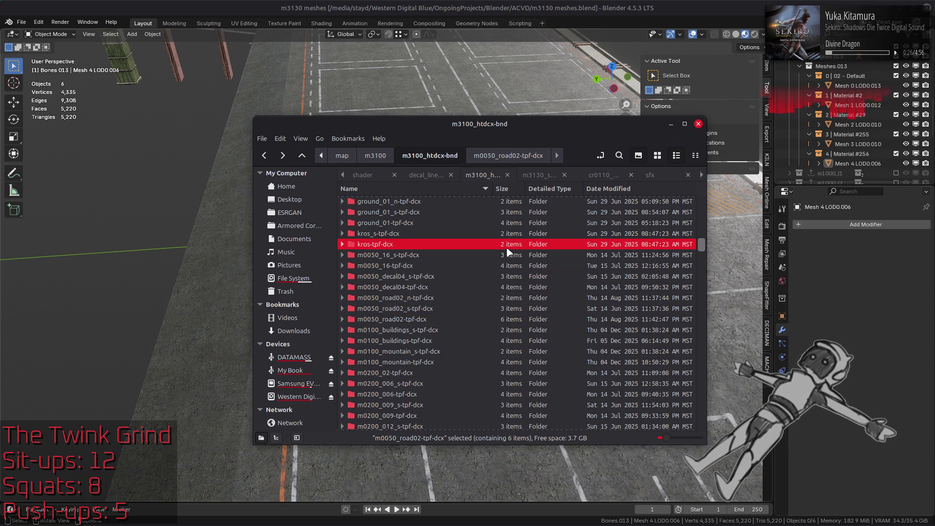
pyautogui.doubleClick(468, 341)
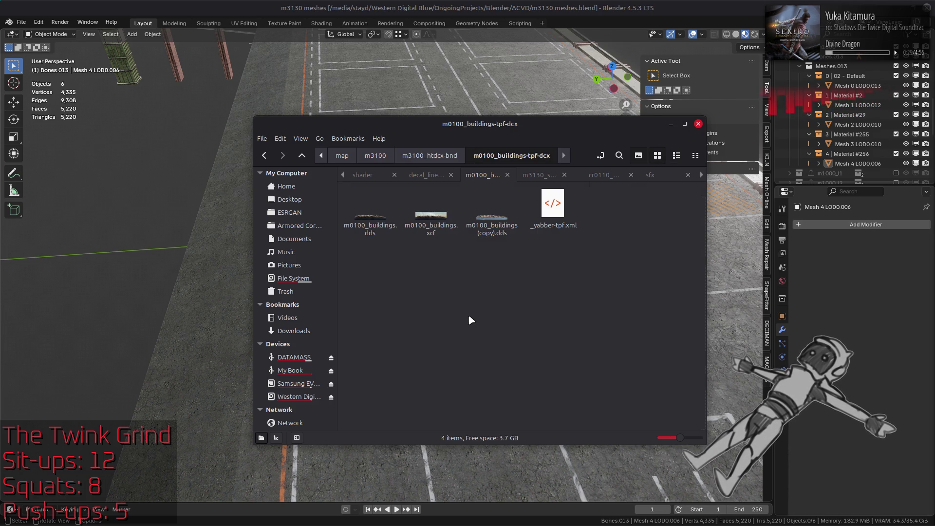
pyautogui.press('BackSpace')
pyautogui.scroll(-3, 469, 317)
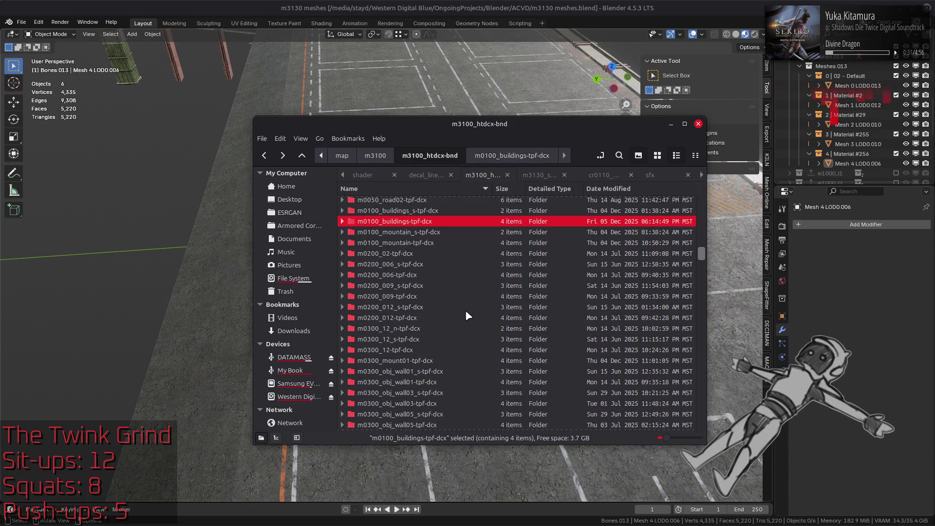
pyautogui.scroll(-2, 467, 316)
pyautogui.scroll(-3, 466, 314)
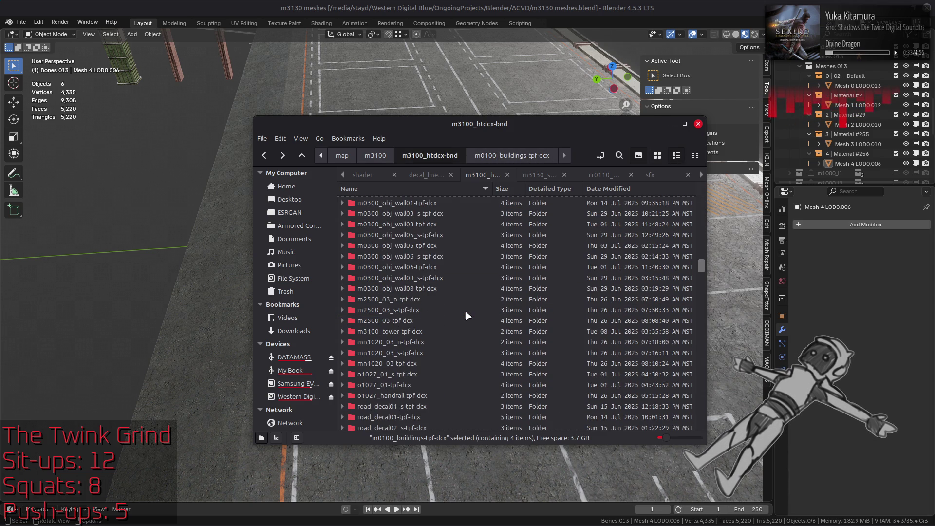
# Preview the m3100_tower and road_decal01 folders as thumbnails, then go up to map.
pyautogui.doubleClick(437, 331)
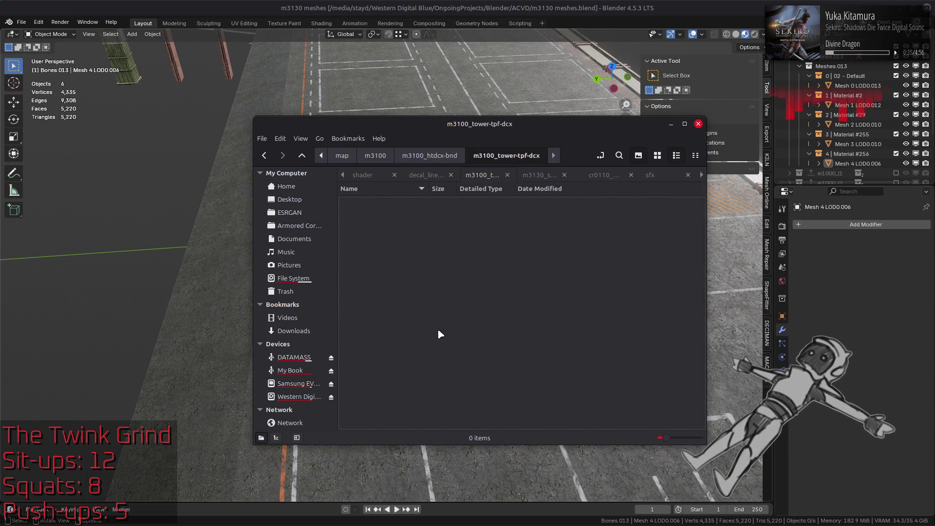
pyautogui.click(657, 155)
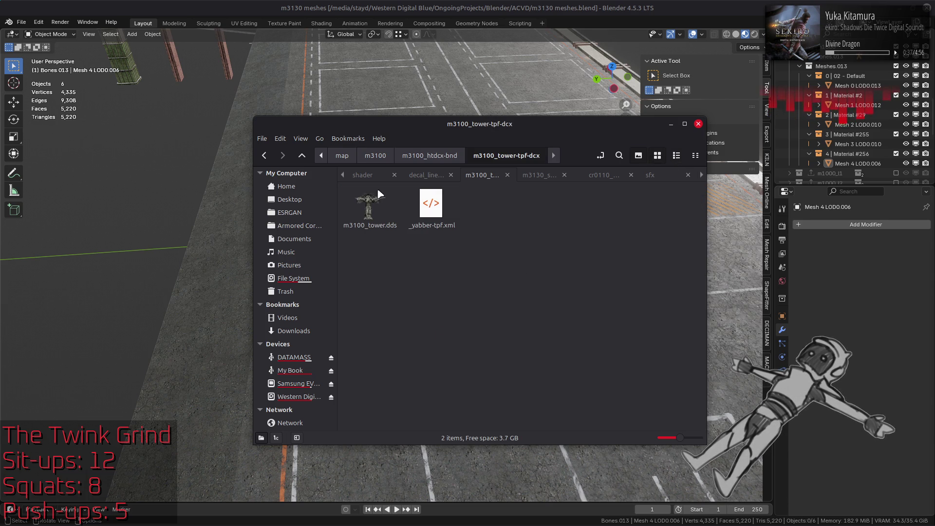
pyautogui.press('BackSpace')
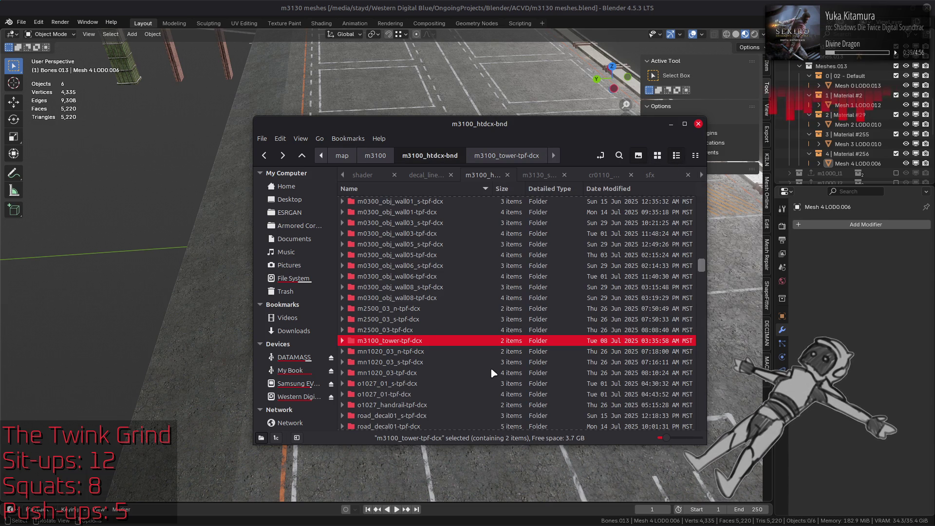
pyautogui.scroll(-3, 490, 367)
pyautogui.doubleClick(432, 336)
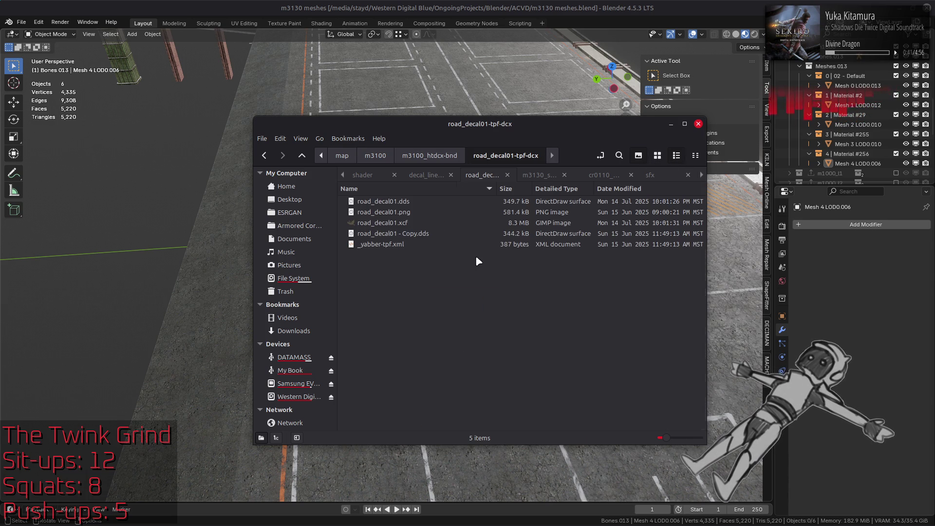
pyautogui.click(656, 155)
pyautogui.press('BackSpace')
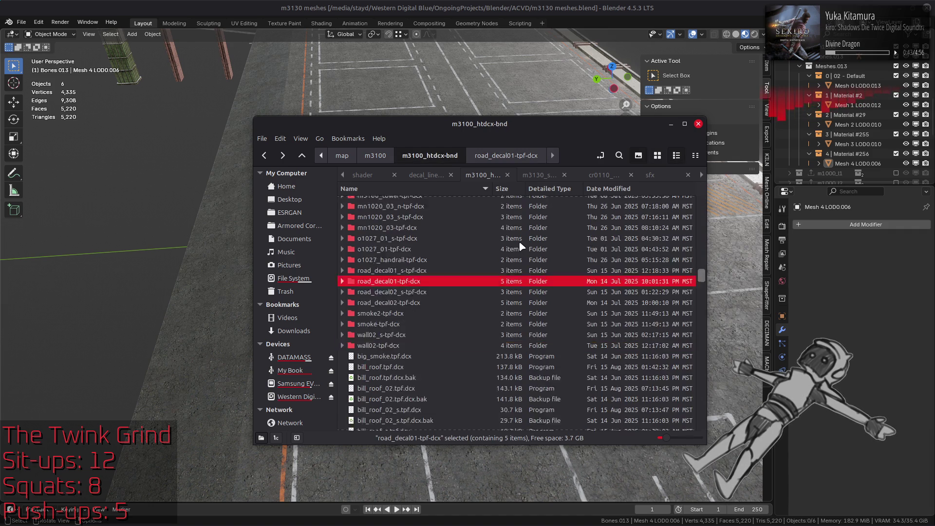
pyautogui.press('BackSpace')
pyautogui.press('BackSpace')
# Inspect m3101_htdcx-bnd's m3110cl and m3110_desert_01 texture folders, then return to map.
pyautogui.doubleClick(431, 276)
pyautogui.doubleClick(443, 201)
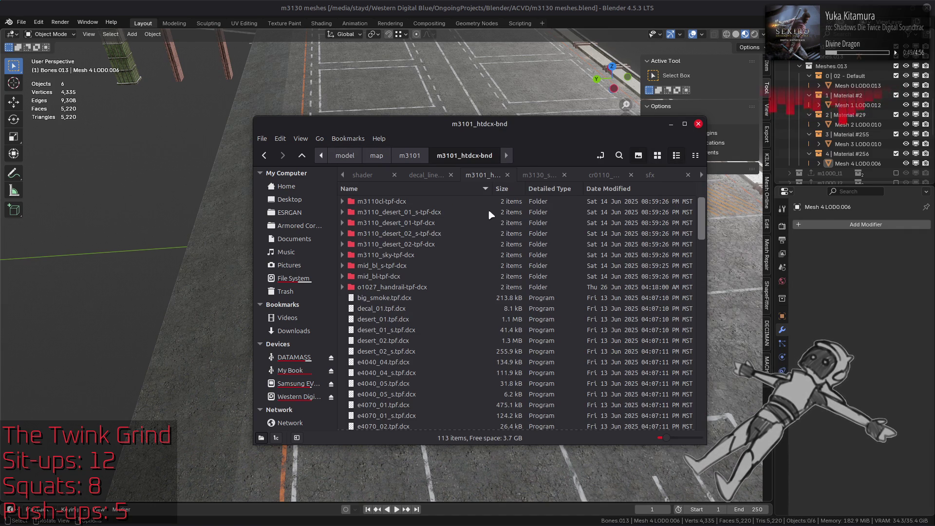
pyautogui.doubleClick(414, 200)
pyautogui.press('BackSpace')
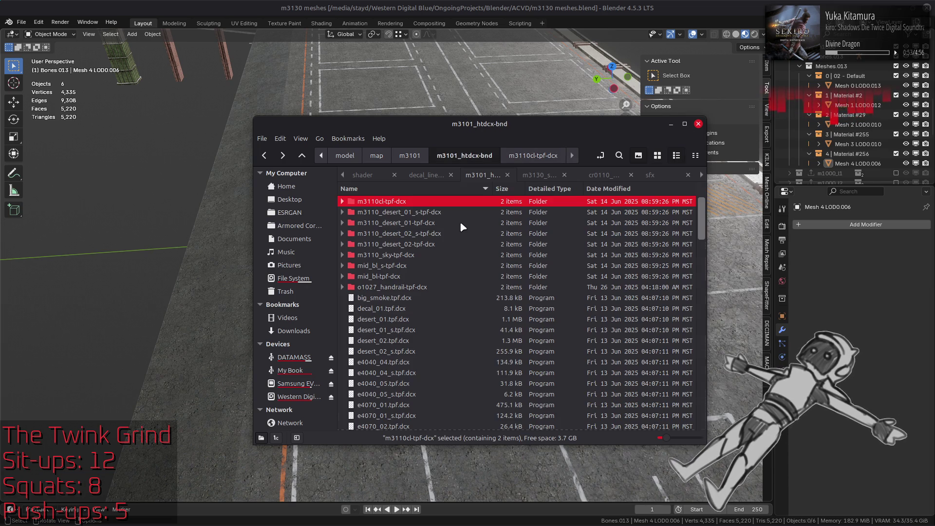
pyautogui.doubleClick(446, 220)
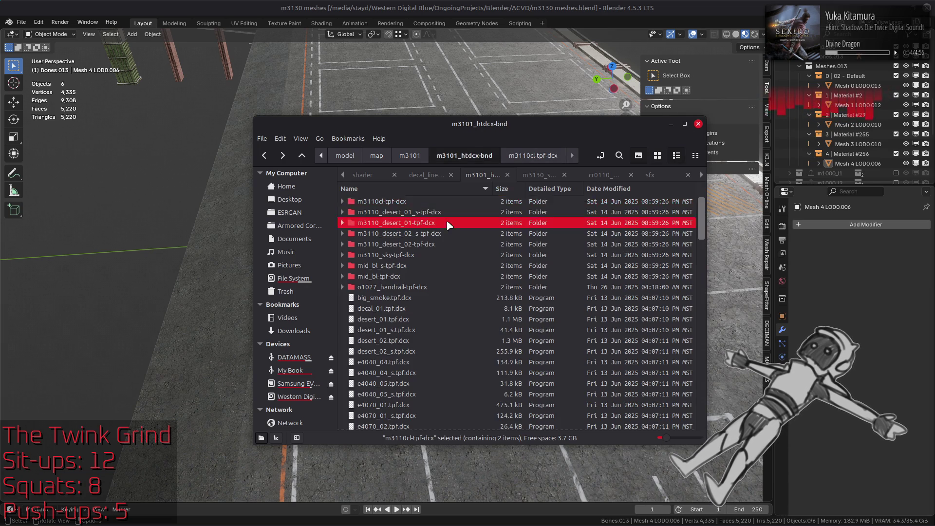
pyautogui.click(658, 156)
pyautogui.press('BackSpace')
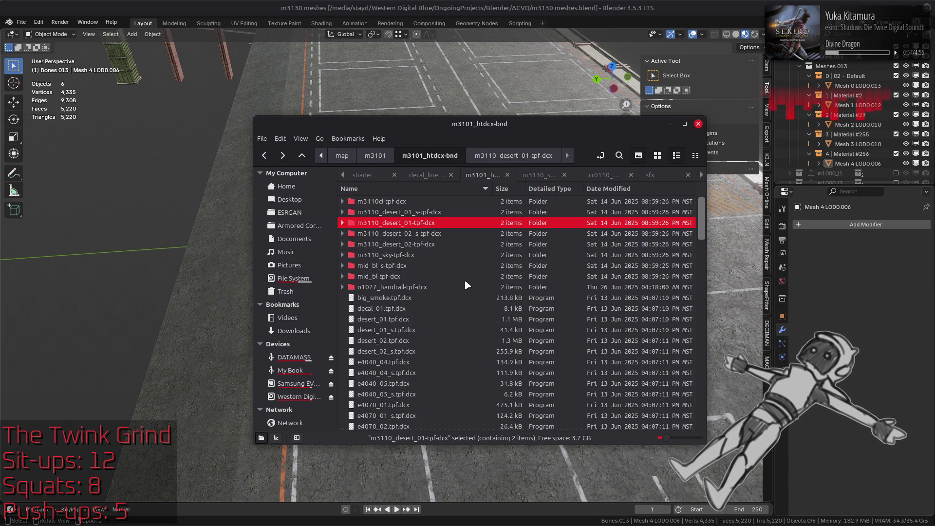
pyautogui.press('BackSpace')
pyautogui.press('BackSpace')
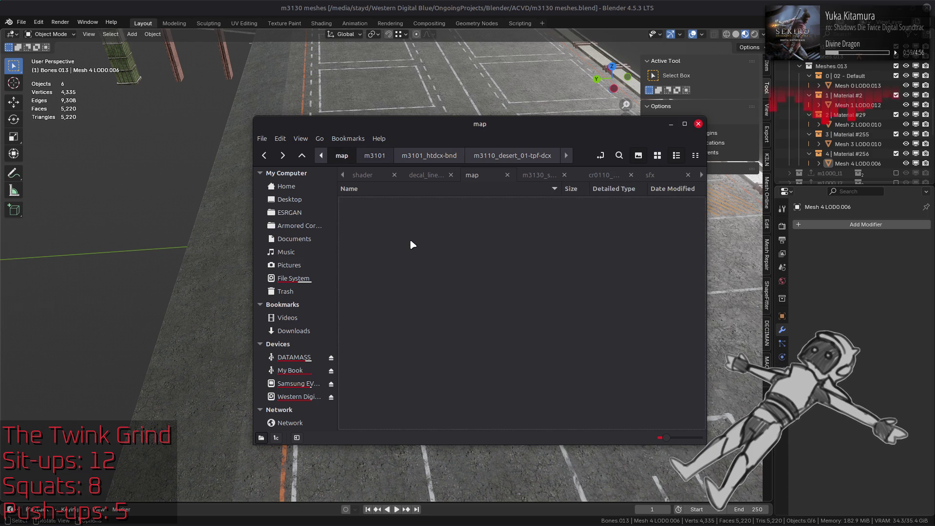
# Open m3103 and browse its m3103_l-tpf-dcx textures, including m0200_02.dds.
pyautogui.doubleClick(408, 289)
pyautogui.doubleClick(421, 202)
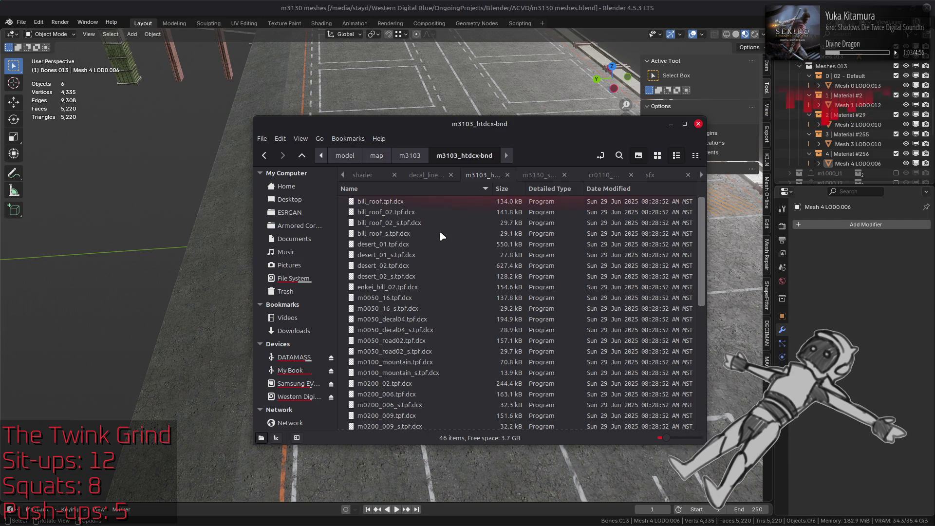
pyautogui.press('BackSpace')
pyautogui.doubleClick(414, 212)
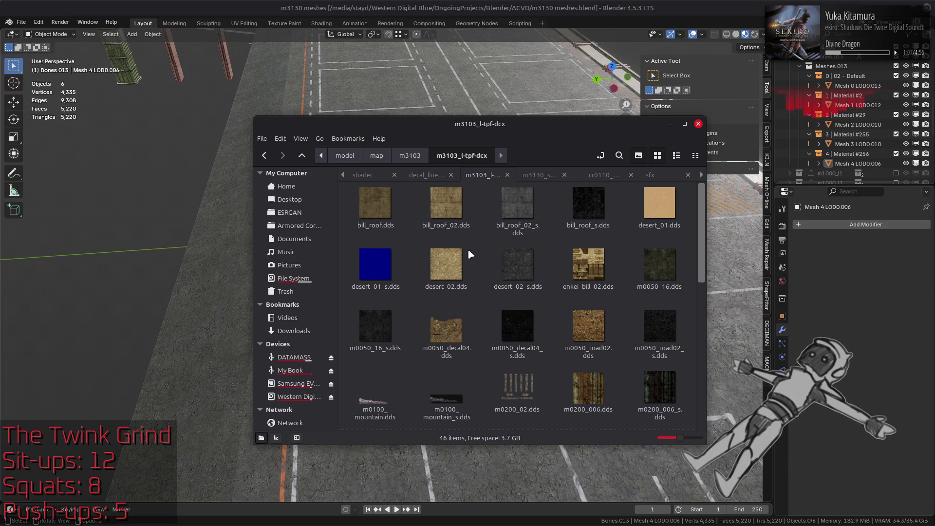
pyautogui.click(490, 403)
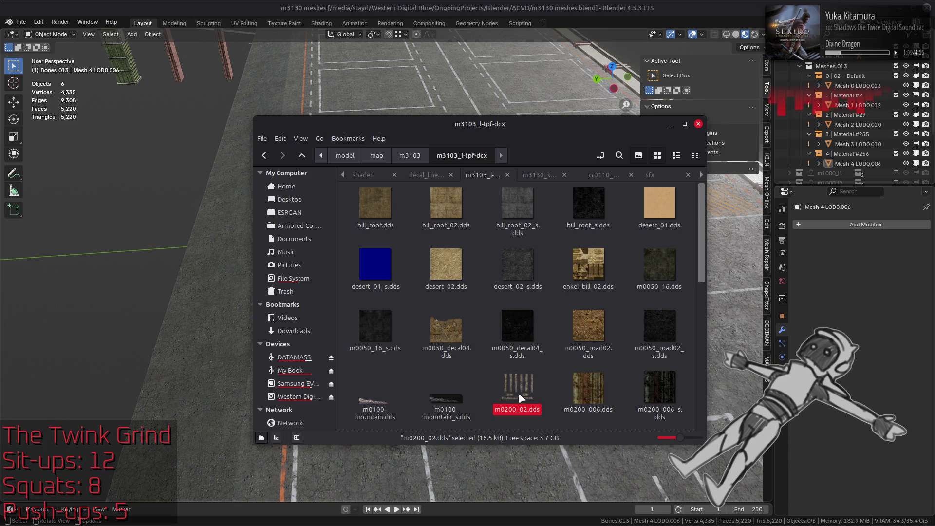
pyautogui.click(486, 317)
pyautogui.scroll(-5, 486, 316)
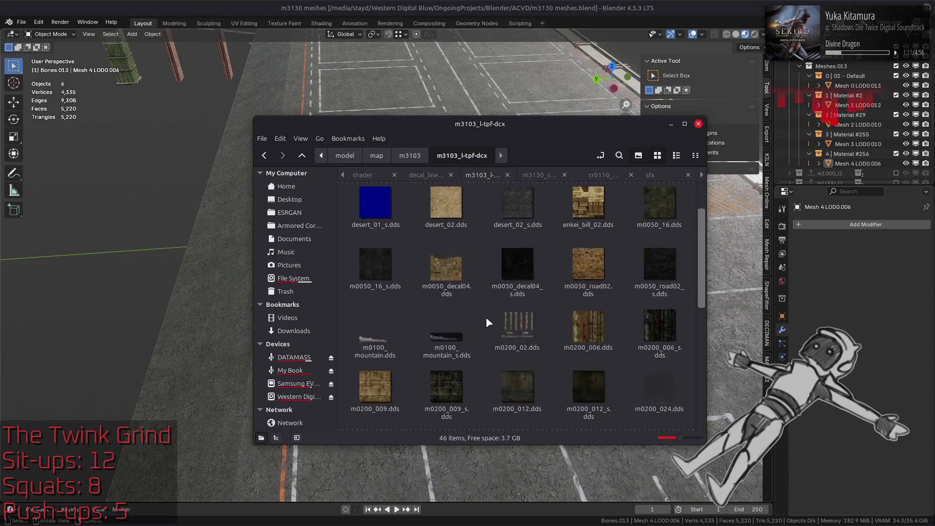
pyautogui.scroll(-3, 487, 319)
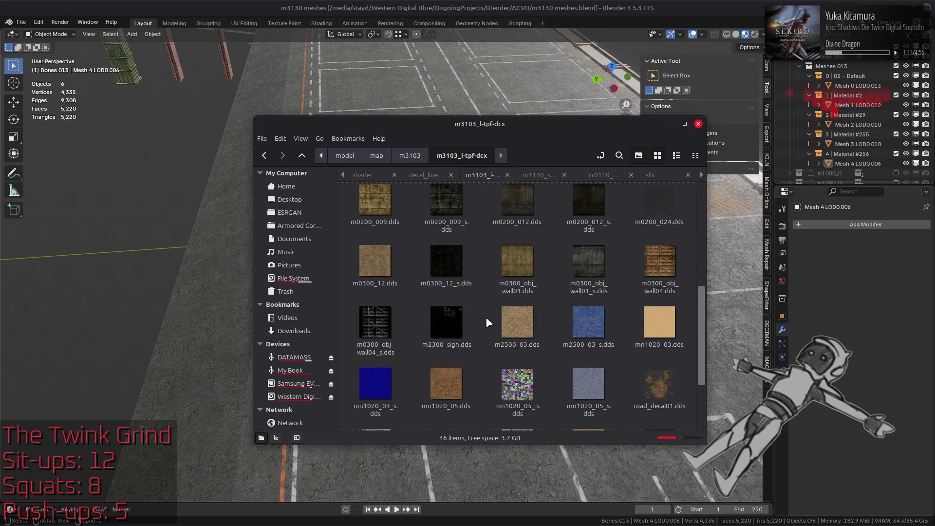
pyautogui.scroll(-1, 486, 316)
# Go back up to map and check the contents of the m3104 folder.
pyautogui.hotkey('alt', 'Up')
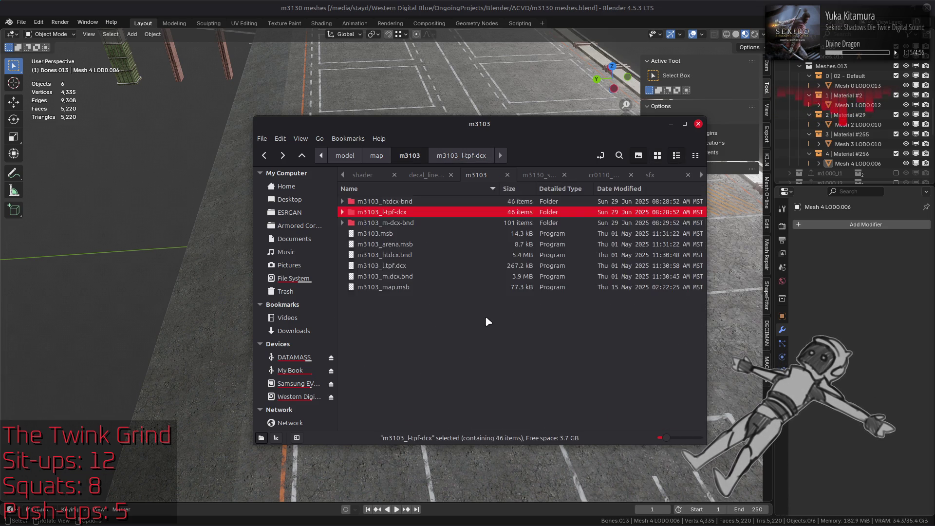
pyautogui.hotkey('alt', 'Up')
pyautogui.doubleClick(399, 298)
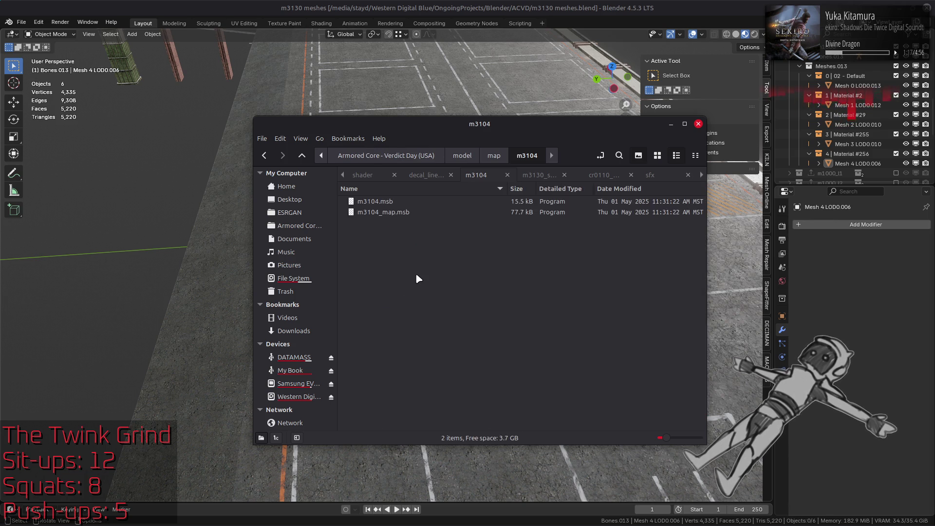
pyautogui.hotkey('alt', 'Up')
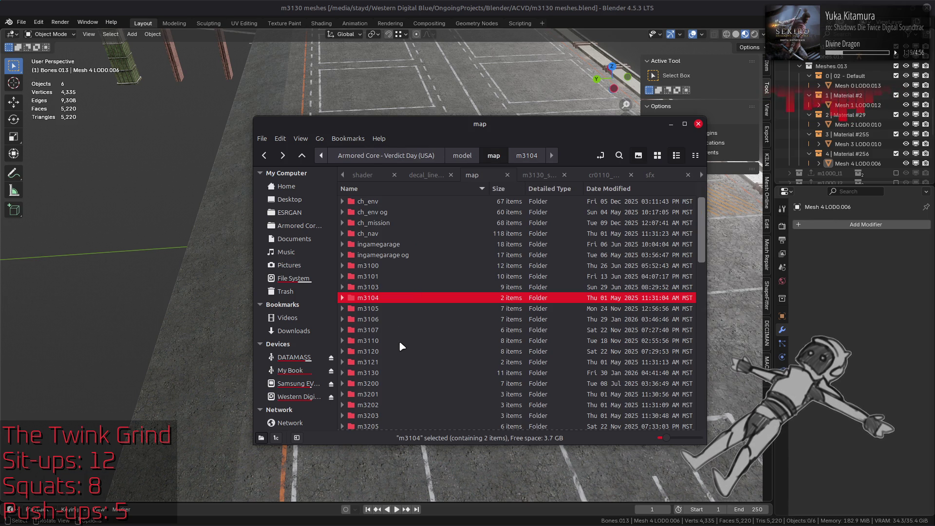
pyautogui.doubleClick(406, 340)
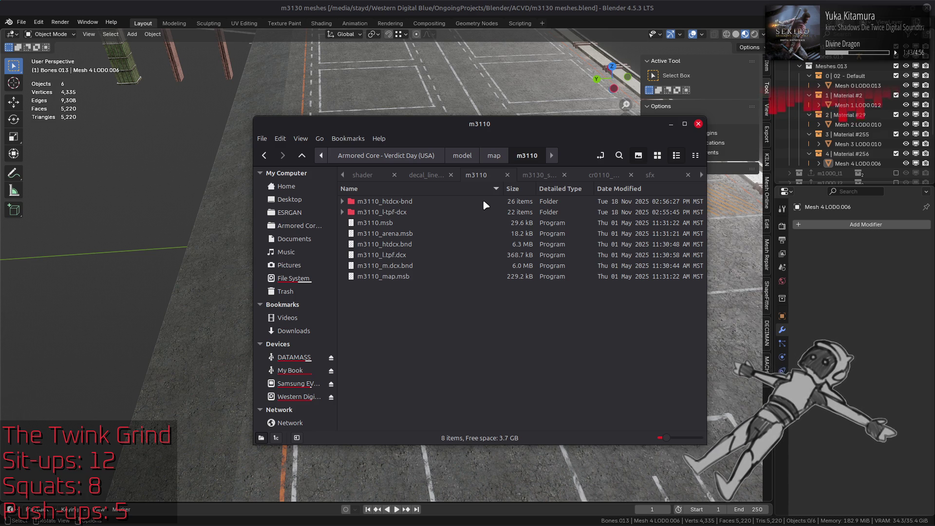
# Browse m3110_htdcx-bnd and its m3100_tower folder, then open m3120/m3120_htdcx-bnd.
pyautogui.doubleClick(483, 201)
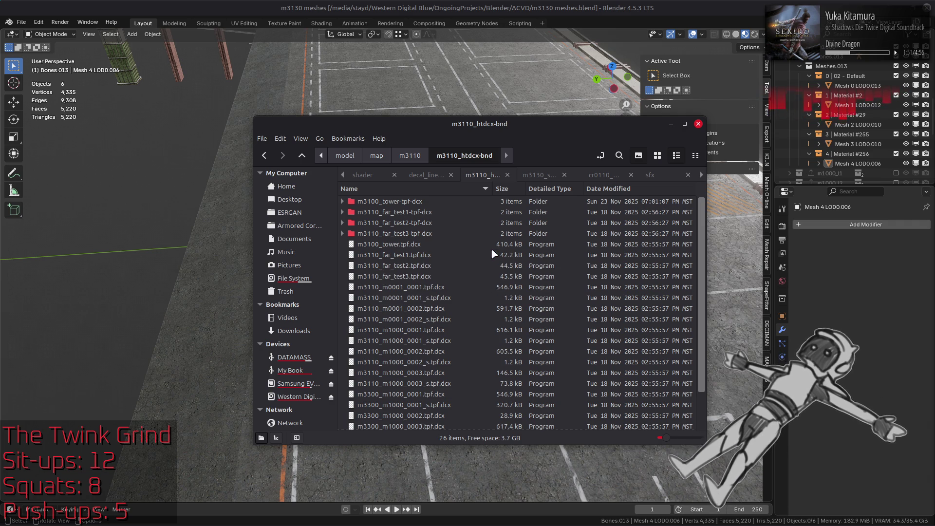
pyautogui.doubleClick(437, 202)
pyautogui.hotkey('alt', 'Left')
pyautogui.hotkey('alt', 'Left')
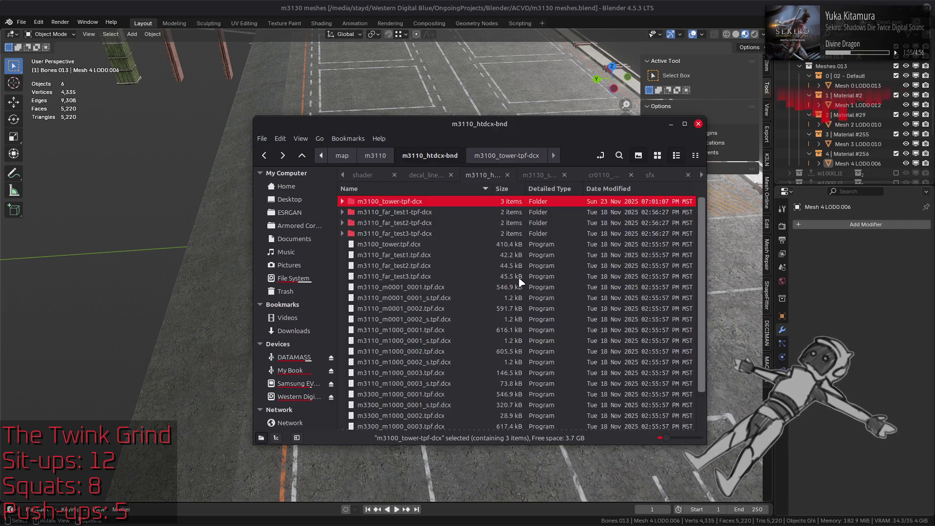
pyautogui.hotkey('alt', 'Left')
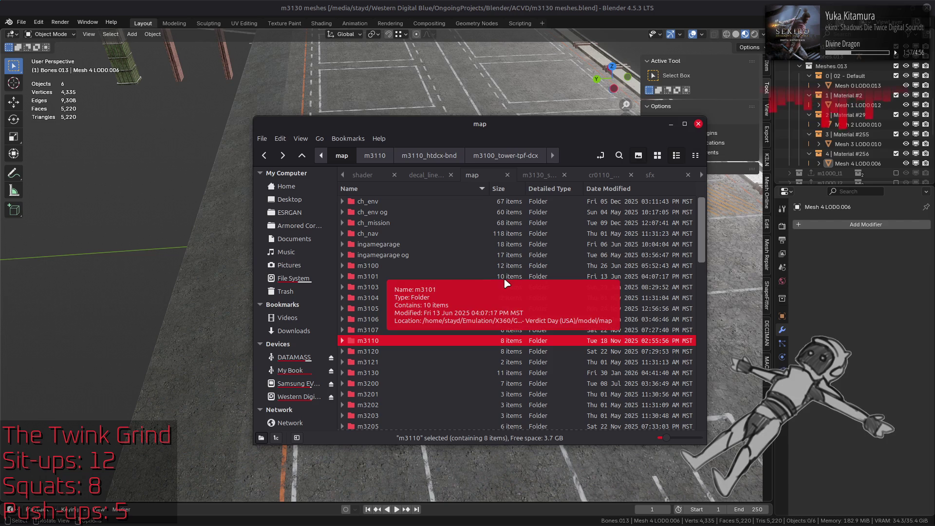
pyautogui.doubleClick(457, 352)
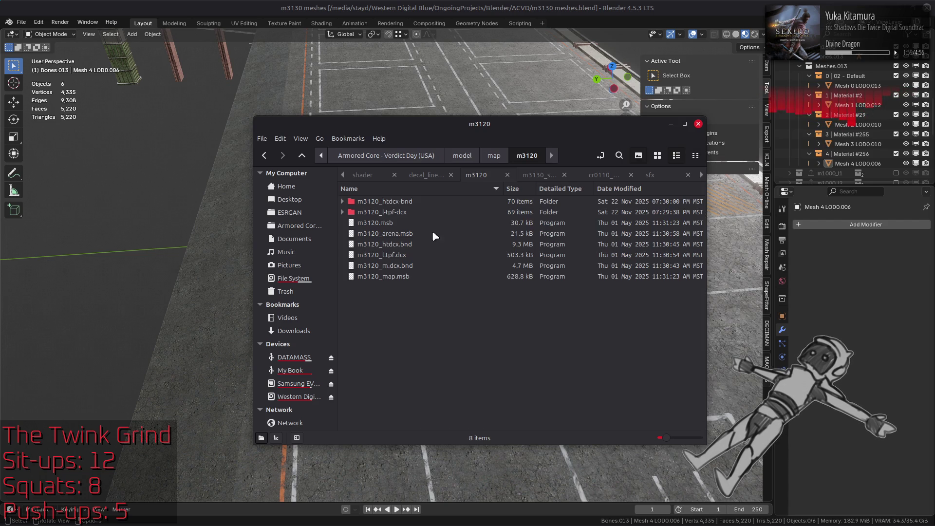
pyautogui.doubleClick(435, 202)
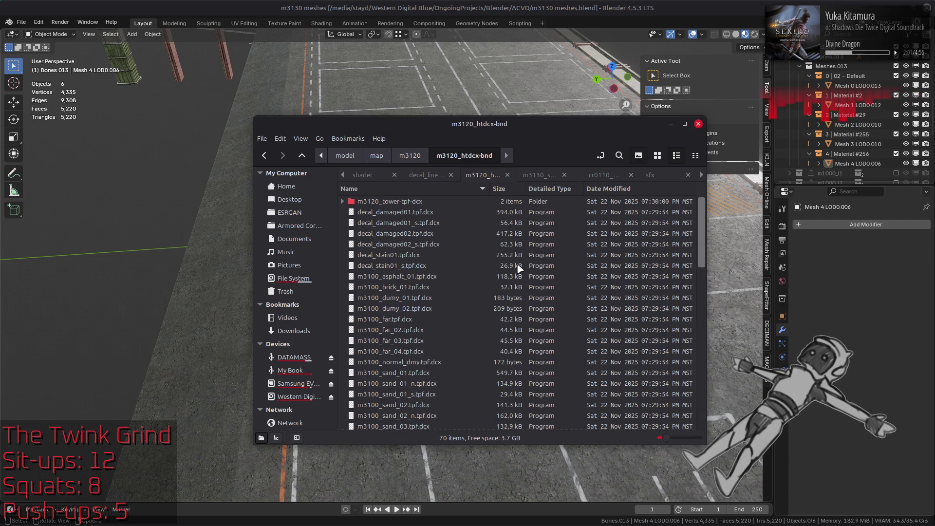
# Select the six decal archives and unpack them with YabberExtended.
pyautogui.click(436, 215)
pyautogui.keyDown('shift'); pyautogui.click(418, 267); pyautogui.keyUp('shift')
pyautogui.rightClick(418, 268)
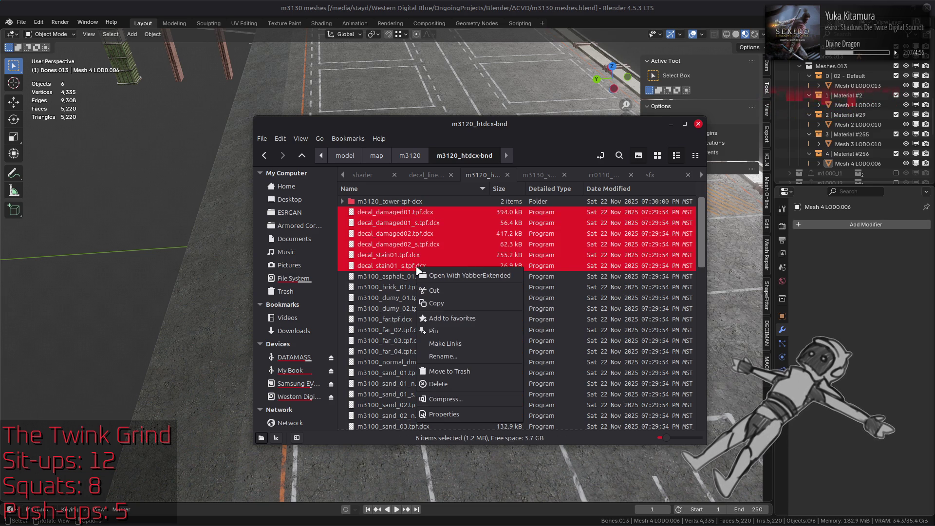
pyautogui.click(422, 270)
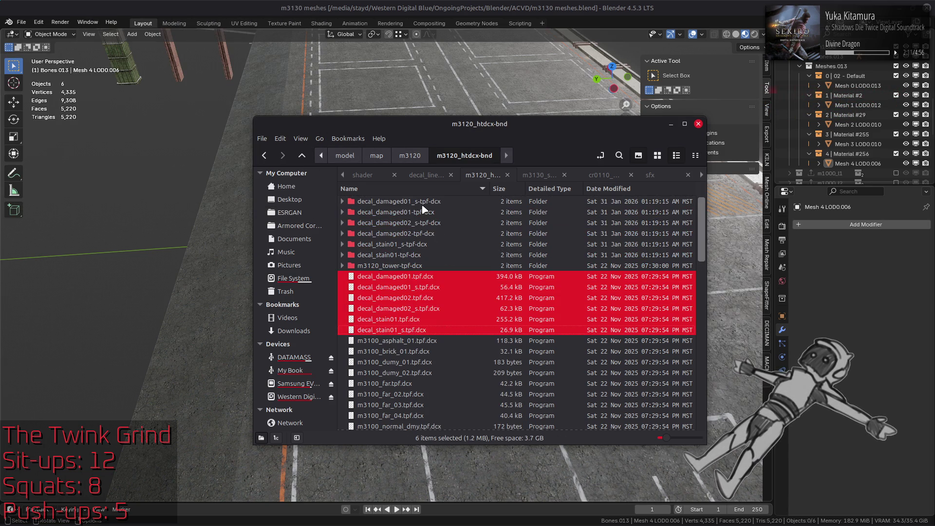
# Browse the extracted decal_damaged01_s, decal_damaged01 and decal_damaged02 folders as thumbnails.
pyautogui.doubleClick(423, 207)
pyautogui.doubleClick(418, 208)
pyautogui.click(657, 155)
pyautogui.press('BackSpace')
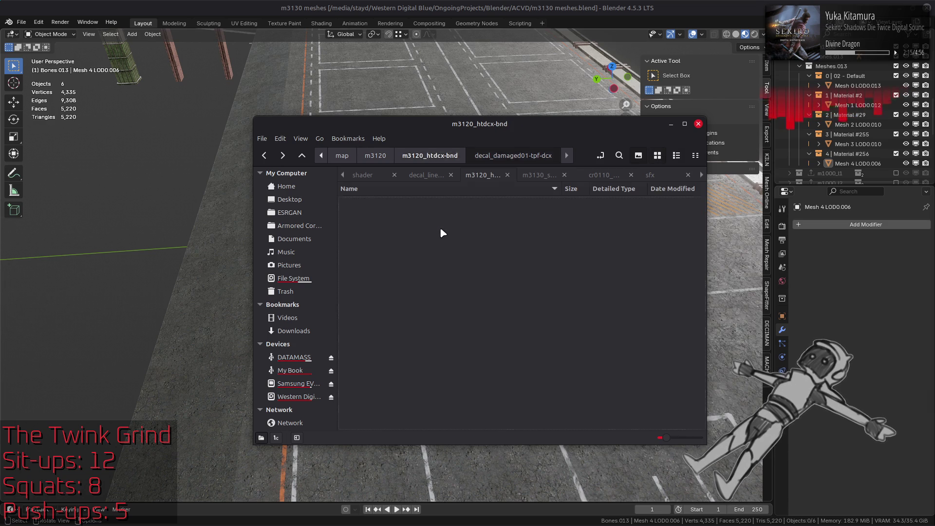
pyautogui.doubleClick(436, 236)
pyautogui.hotkey('ctrl', '1')
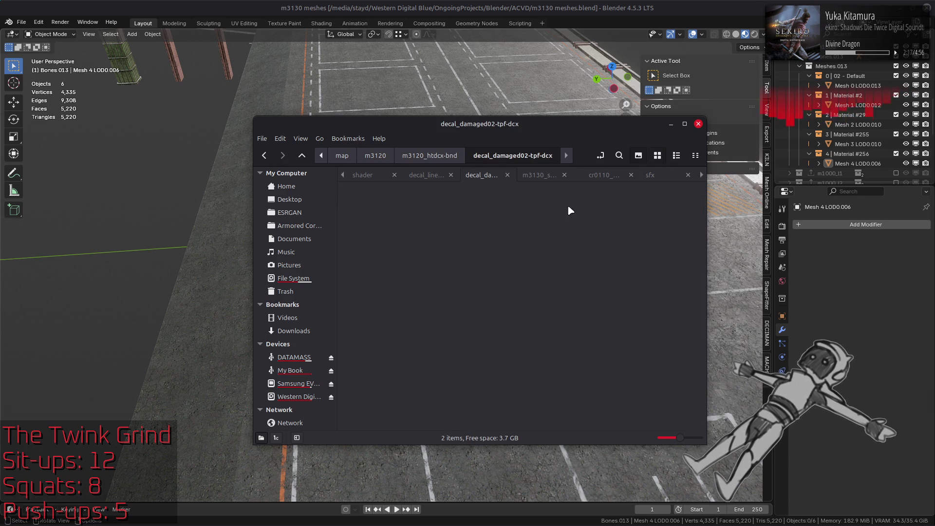
pyautogui.press('BackSpace')
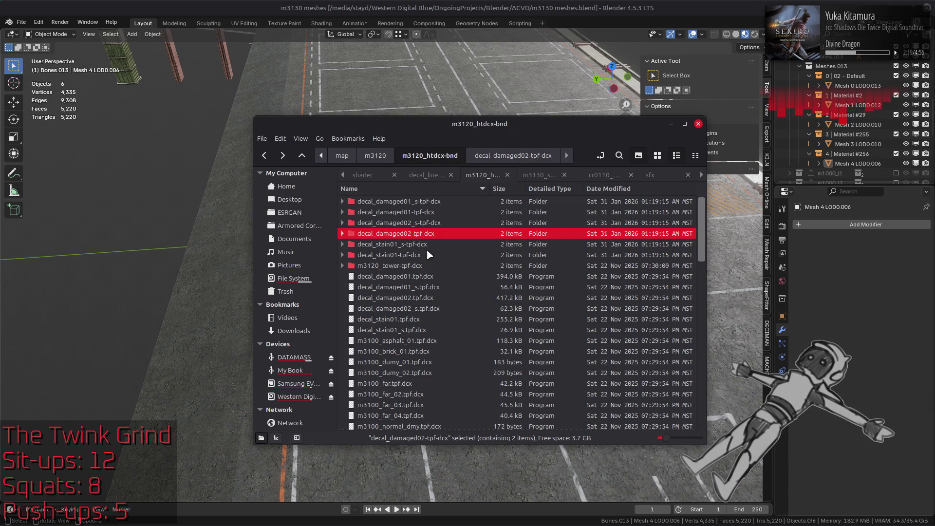
# Open decal_stain01.dds from the decal_stain01-tpf-dcx folder in GIMP.
pyautogui.doubleClick(424, 254)
pyautogui.hotkey('ctrl', '1')
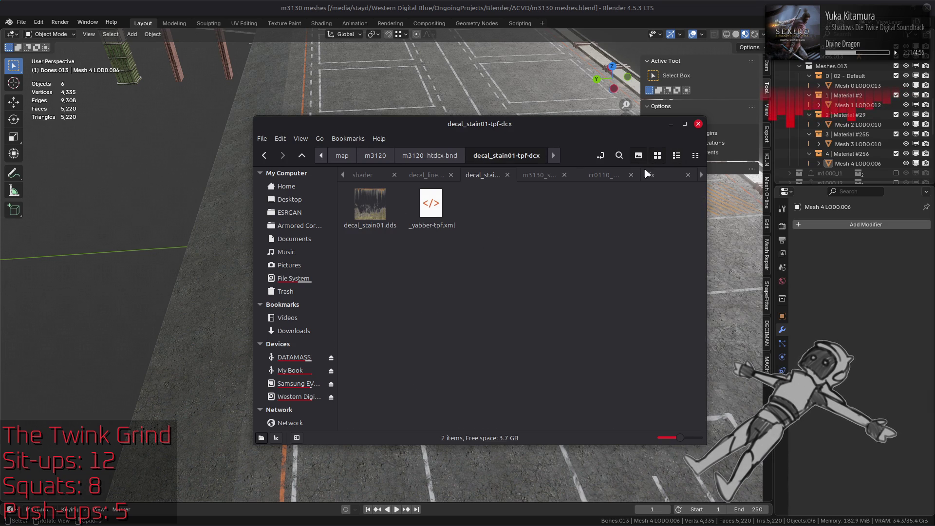
pyautogui.doubleClick(366, 209)
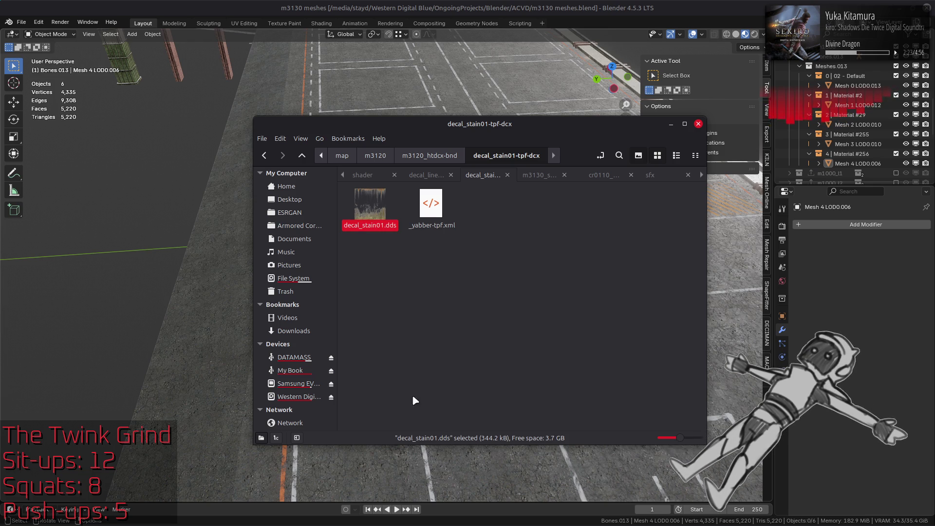
pyautogui.press('Return')
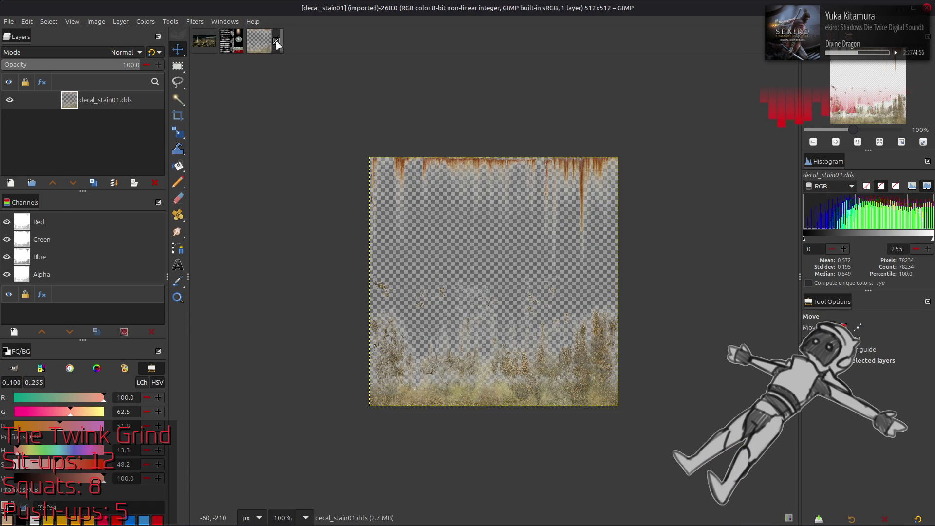
# Close decal_stain01, then browse past m3121 into the m3130_l-tpf-dcx texture folder.
pyautogui.click(276, 41)
pyautogui.hotkey('alt', 'Tab')
pyautogui.hotkey('alt', 'Up')
pyautogui.hotkey('alt', 'Up')
pyautogui.hotkey('alt', 'Up')
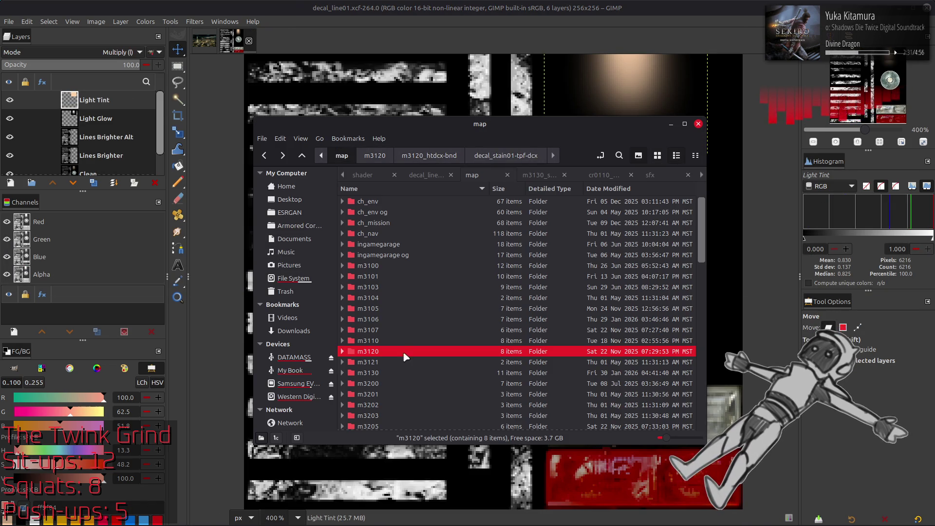
pyautogui.doubleClick(405, 362)
pyautogui.hotkey('alt', 'Up')
pyautogui.doubleClick(404, 373)
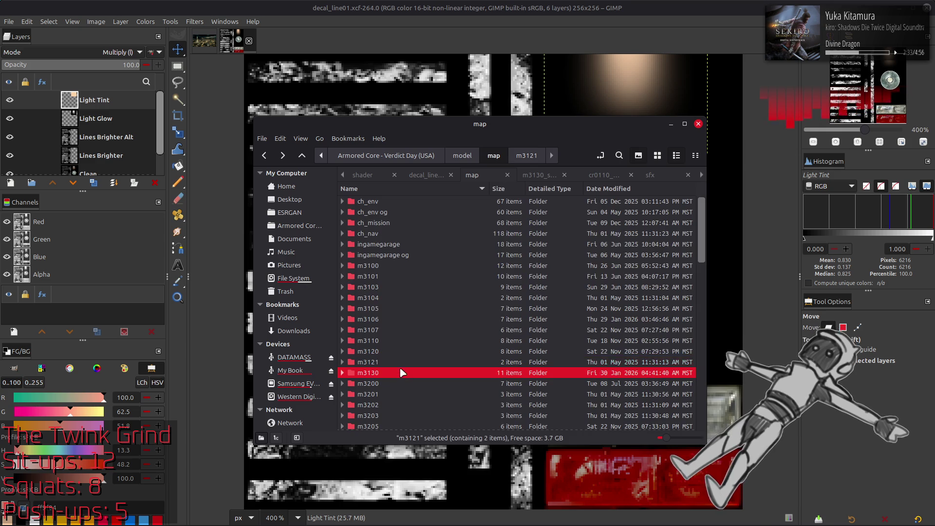
pyautogui.doubleClick(429, 213)
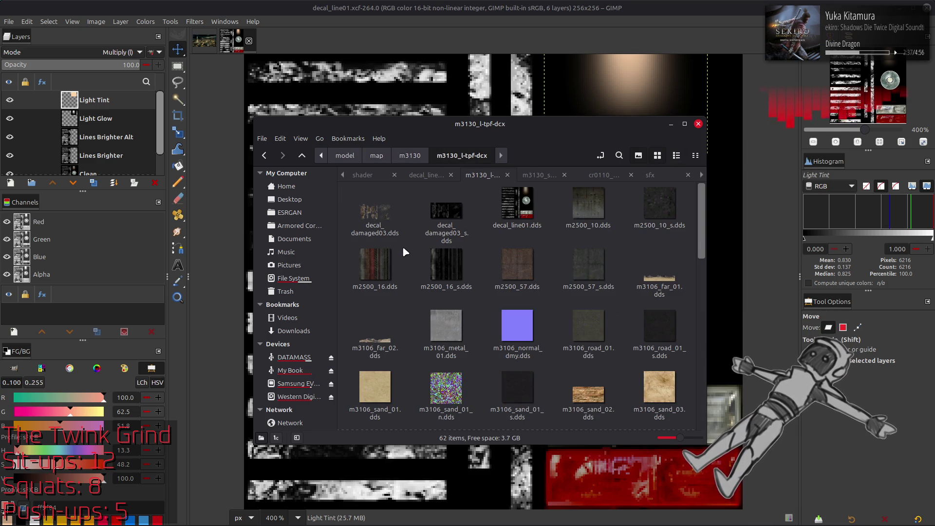
# Preview m3106_far_01.dds in GIMP, close it, and return to the m3130 folder.
pyautogui.doubleClick(658, 280)
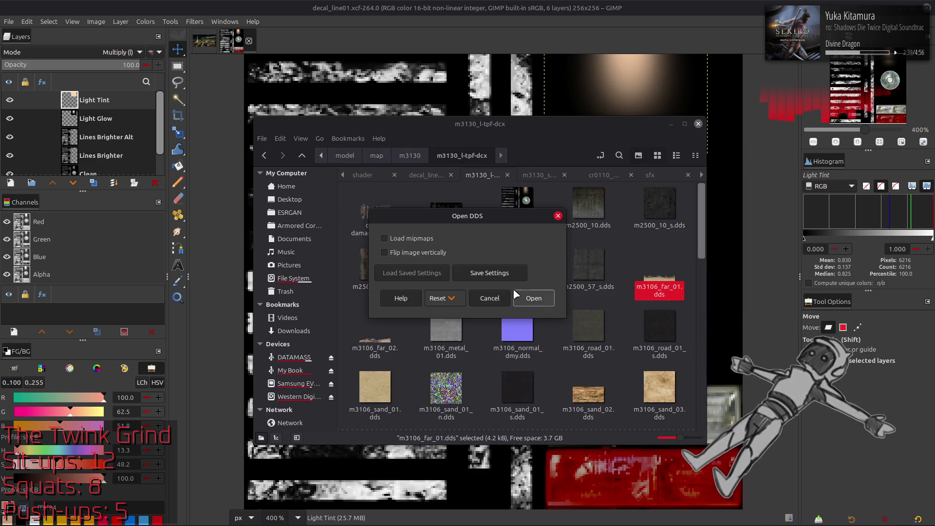
pyautogui.click(536, 297)
pyautogui.keyDown('ctrl'); pyautogui.scroll(4, 497, 299); pyautogui.keyUp('ctrl')
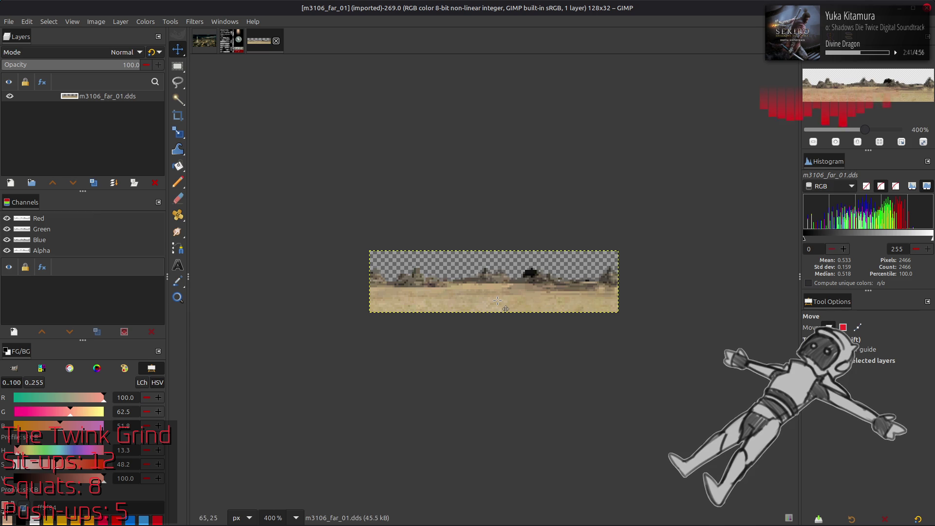
pyautogui.click(276, 41)
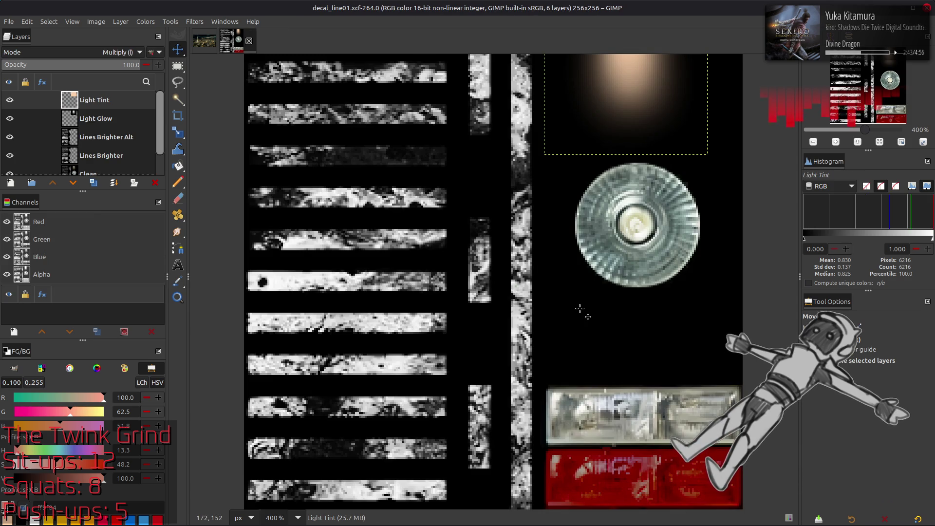
pyautogui.hotkey('alt', 'Tab')
pyautogui.scroll(-5, 539, 306)
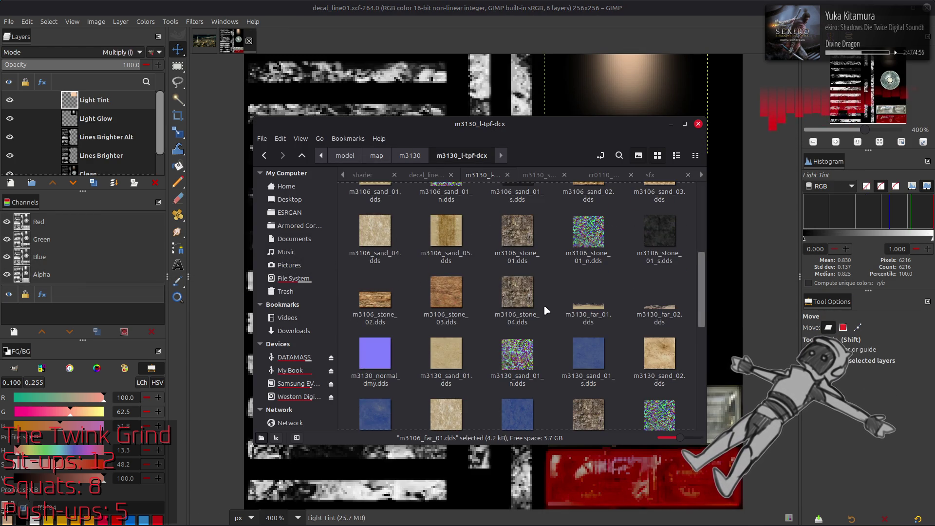
pyautogui.scroll(-3, 543, 305)
pyautogui.scroll(3, 544, 305)
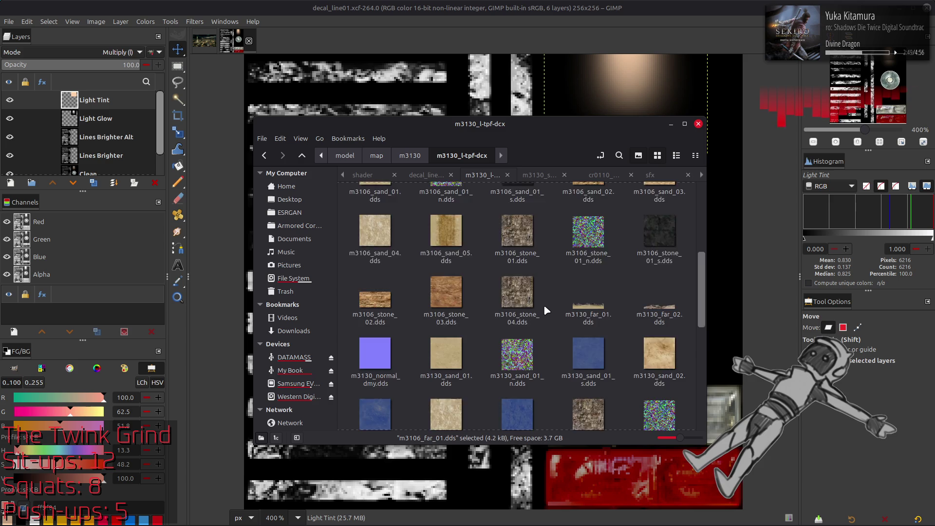
pyautogui.scroll(-5, 543, 305)
pyautogui.hotkey('alt', 'Left')
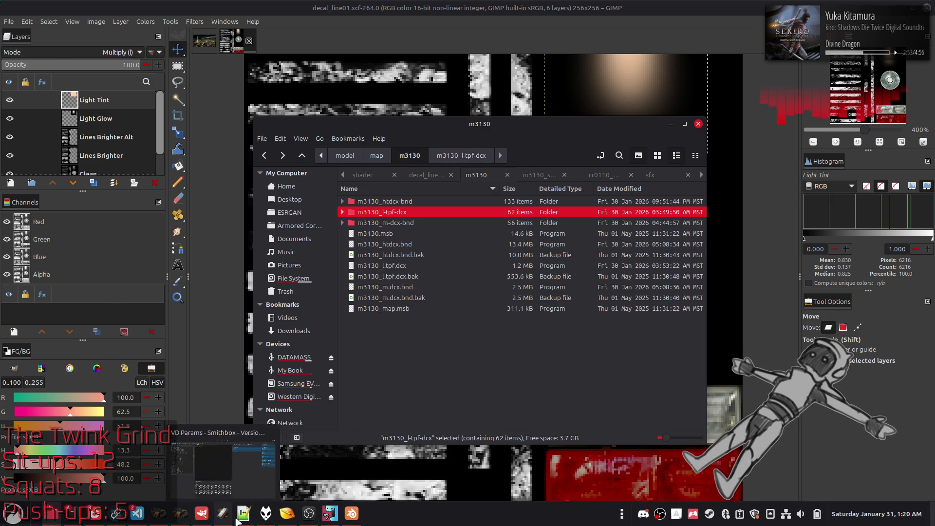
# Open mission ref.txt in Notepad++, mark the Fort Denis m3330 line, then return to the file manager.
pyautogui.click(244, 514)
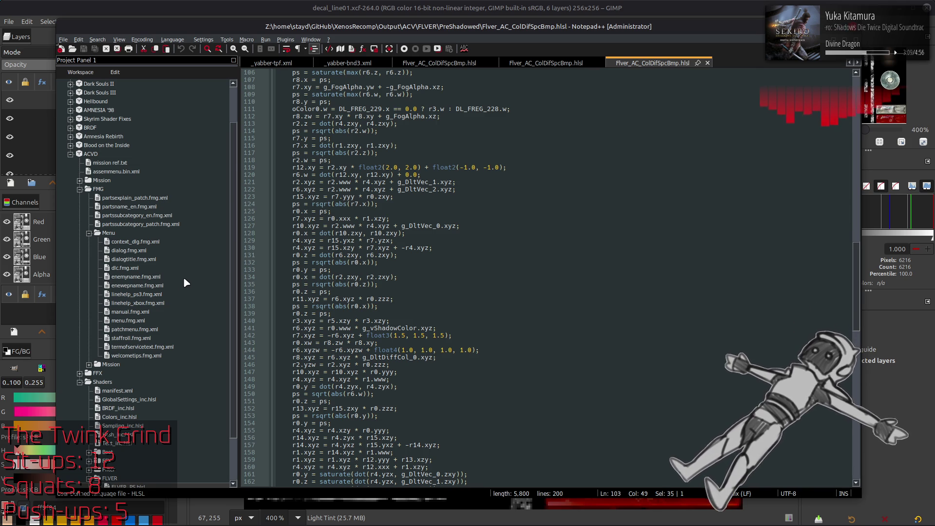
pyautogui.scroll(-2, 186, 278)
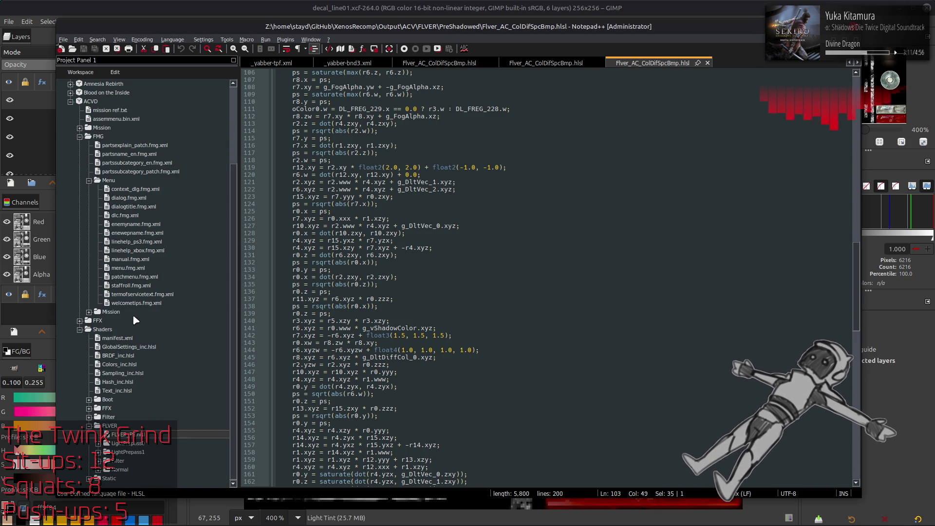
pyautogui.scroll(4, 132, 314)
pyautogui.doubleClick(125, 211)
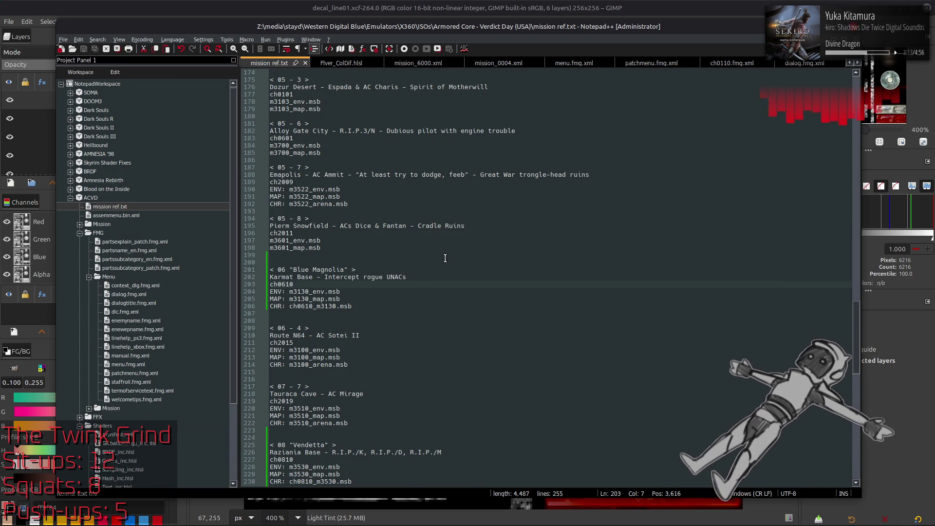
pyautogui.scroll(20, 445, 252)
pyautogui.scroll(-5, 446, 253)
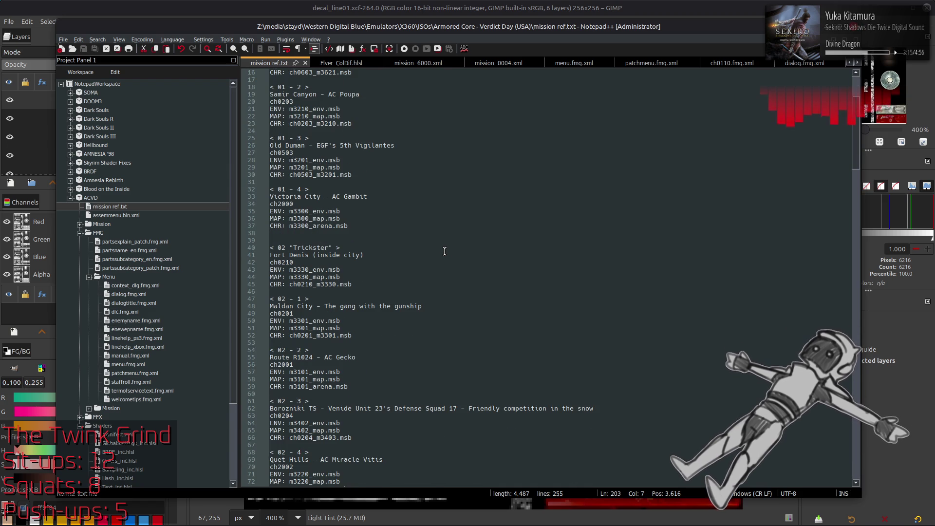
pyautogui.click(352, 241)
pyautogui.click(297, 270)
pyautogui.hotkey('alt', 'Tab')
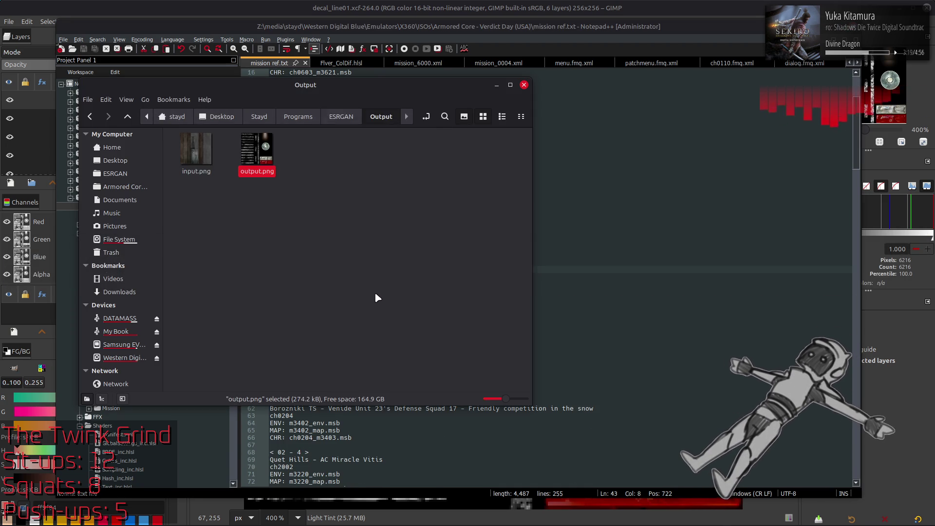
pyautogui.hotkey('alt', 'Tab')
# Go to map > m3330 > m3330_l-tpf-dcx and preview m3330_far_01.dds in GIMP, then close it.
pyautogui.press('BackSpace')
pyautogui.scroll(-3, 374, 289)
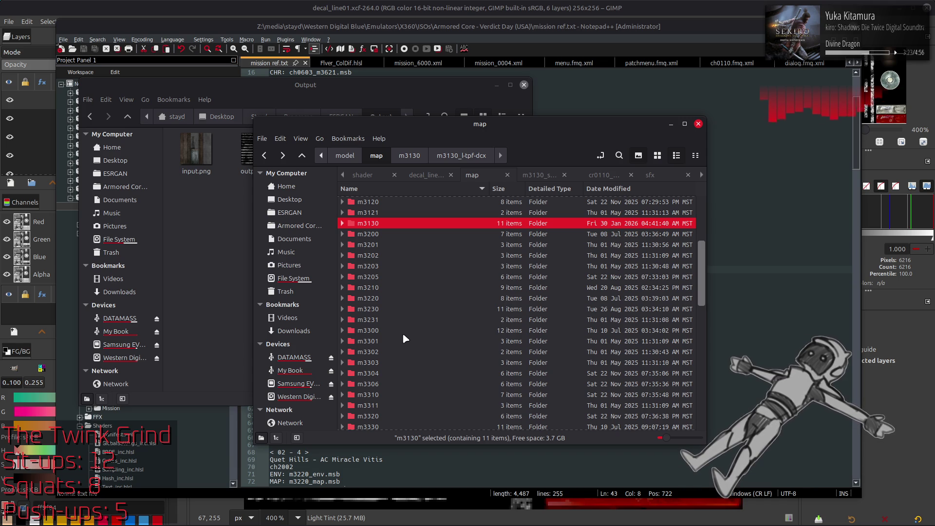
pyautogui.scroll(-3, 382, 383)
pyautogui.doubleClick(389, 308)
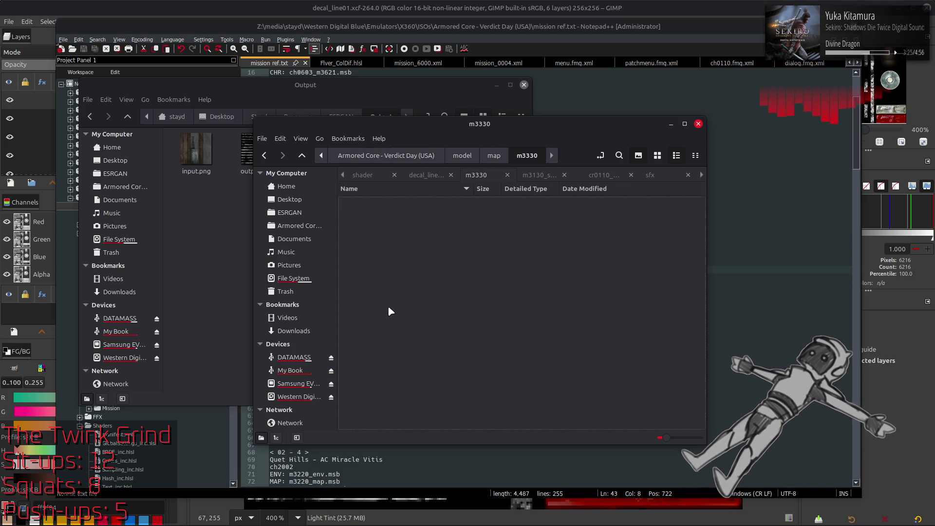
pyautogui.doubleClick(407, 215)
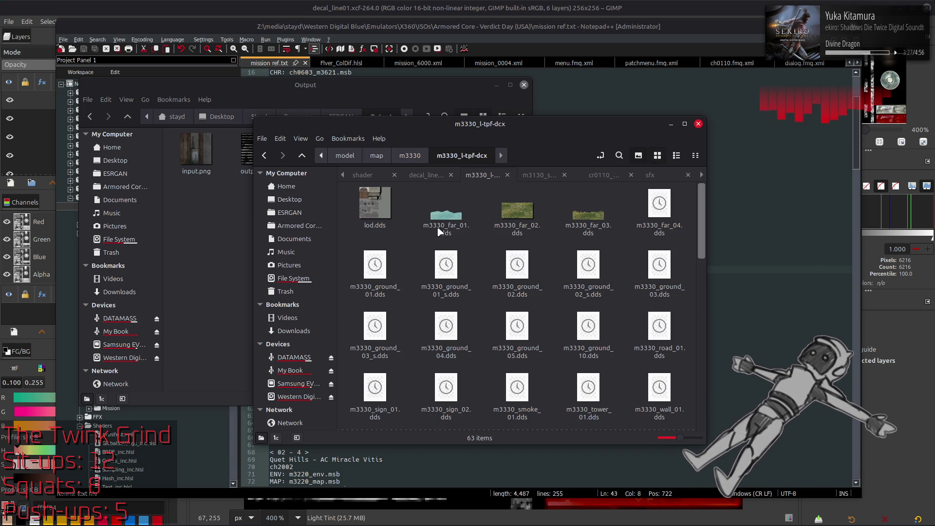
pyautogui.doubleClick(445, 215)
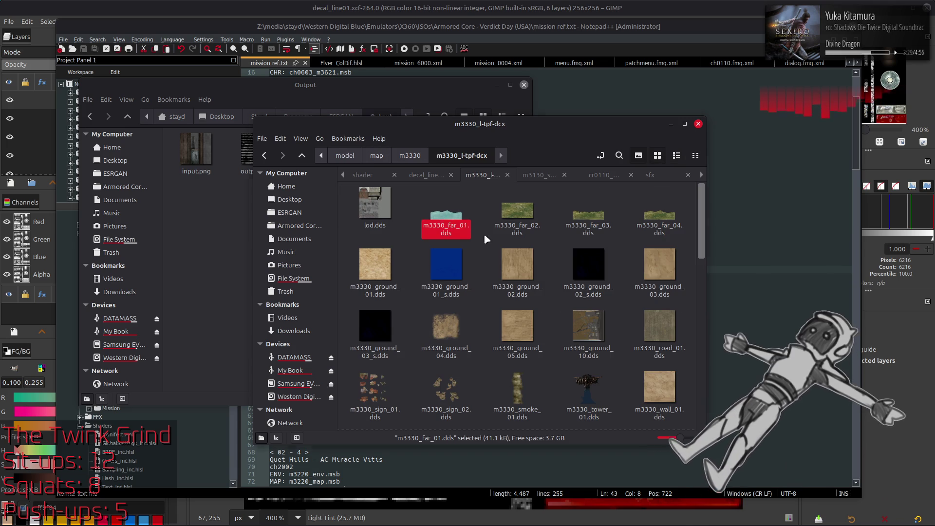
pyautogui.click(538, 302)
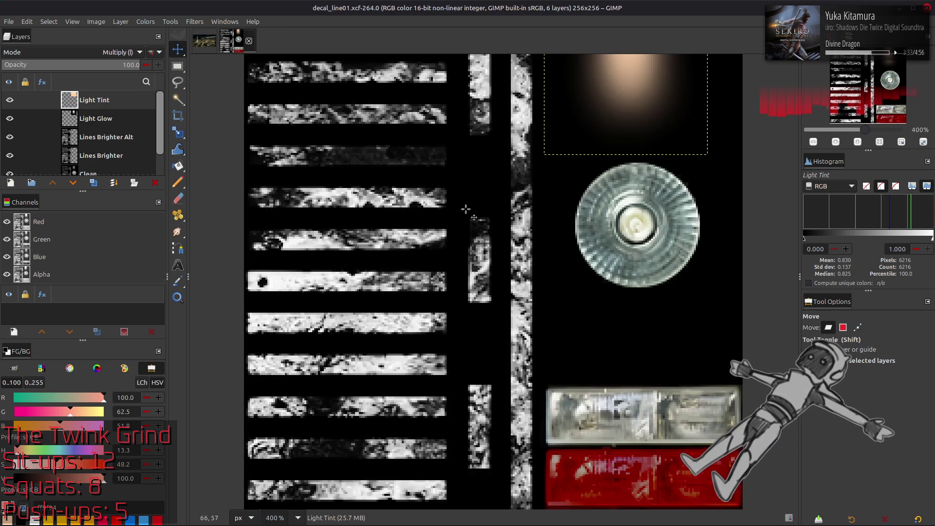
pyautogui.click(276, 40)
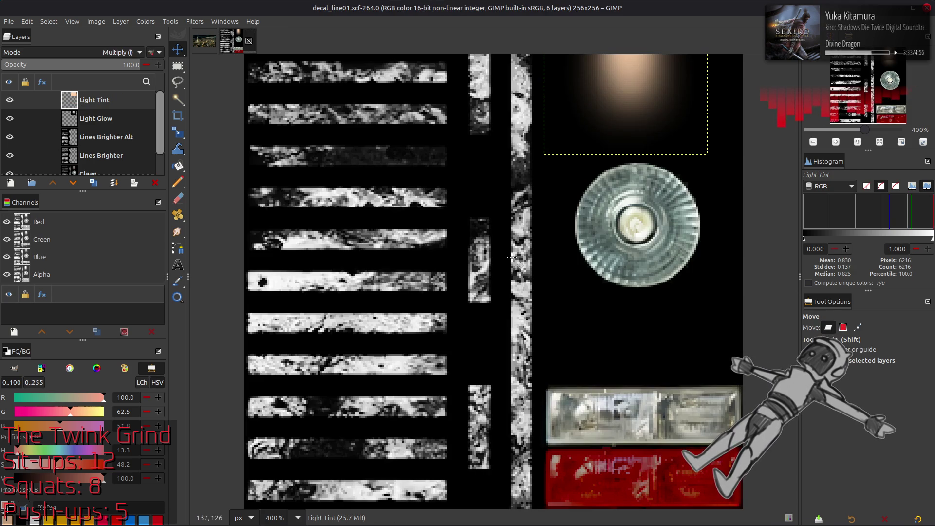
pyautogui.hotkey('alt', 'Tab')
# Preview m3330_ground_04.dds in GIMP, close it, and start importing m3330_ground_10.dds.
pyautogui.click(483, 258)
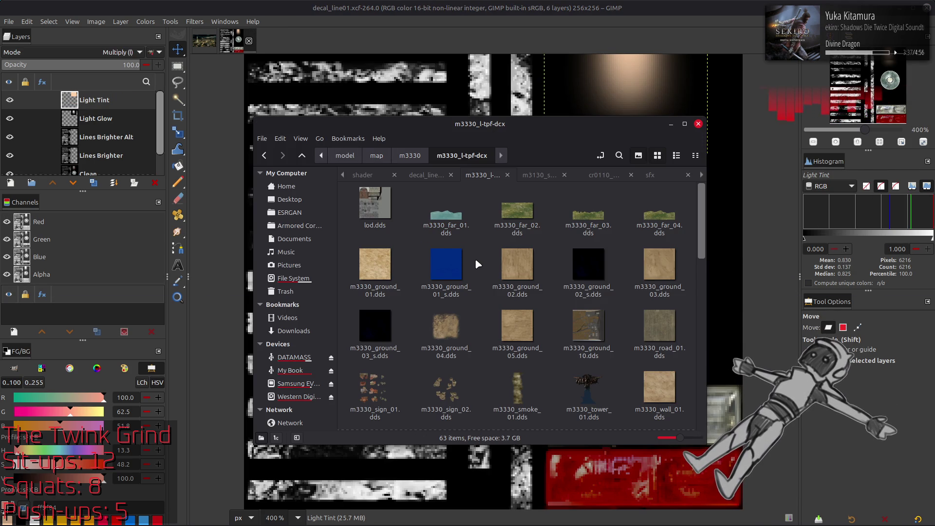
pyautogui.doubleClick(446, 327)
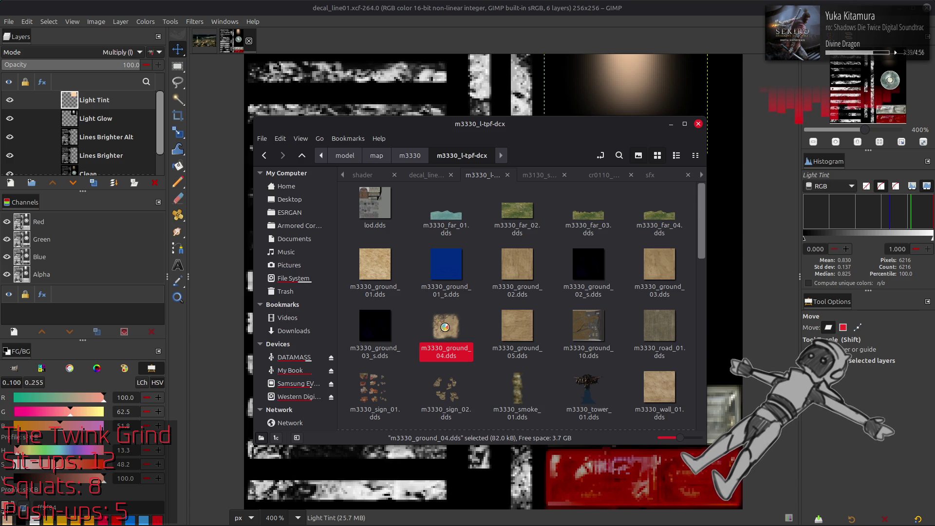
pyautogui.click(530, 297)
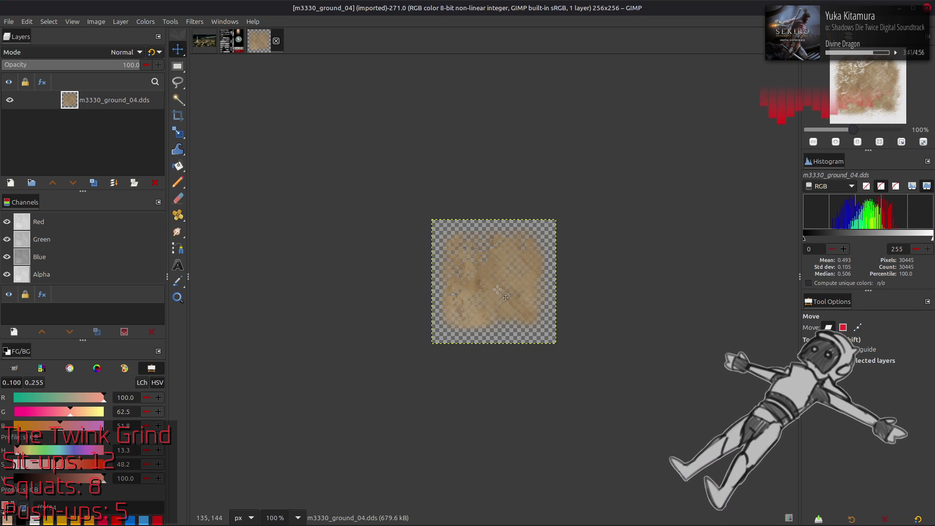
pyautogui.keyDown('ctrl'); pyautogui.scroll(4, 496, 286); pyautogui.keyUp('ctrl')
pyautogui.keyDown('ctrl'); pyautogui.scroll(-2, 410, 240); pyautogui.keyUp('ctrl')
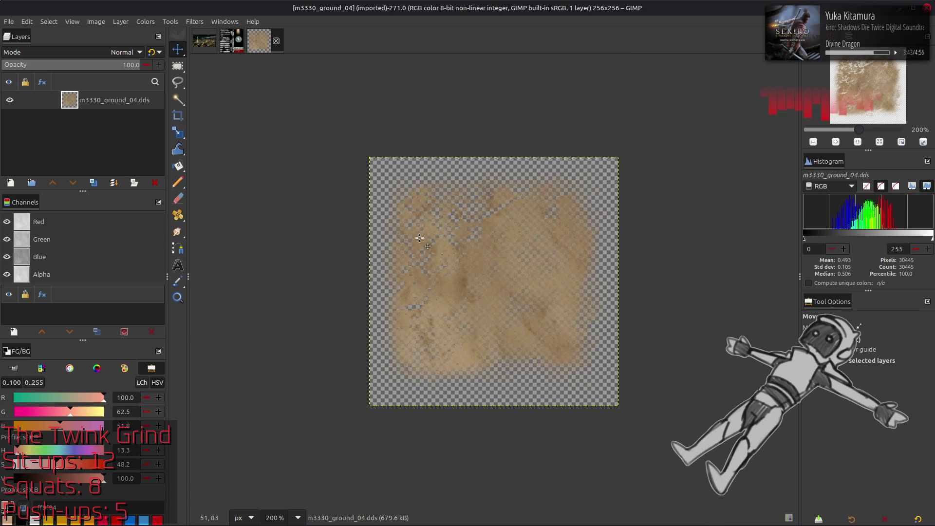
pyautogui.click(277, 41)
pyautogui.hotkey('alt', 'Tab')
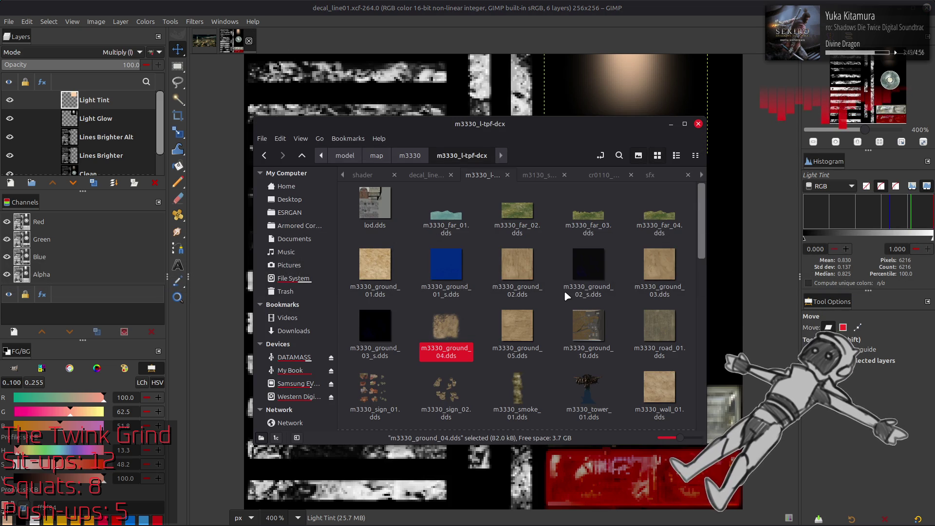
pyautogui.doubleClick(564, 324)
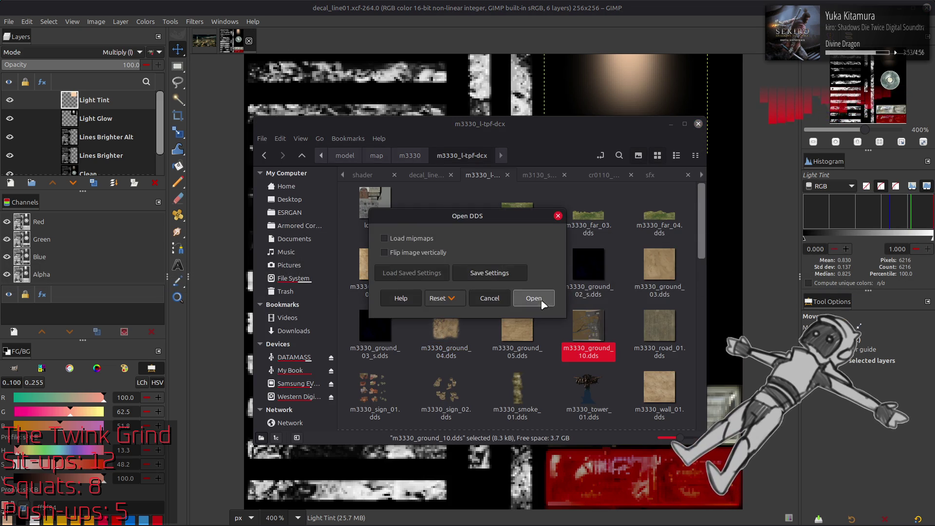
# Finish importing m3330_ground_10.dds, inspect it, and close it.
pyautogui.click(544, 305)
pyautogui.keyDown('ctrl'); pyautogui.scroll(5, 487, 287); pyautogui.keyUp('ctrl')
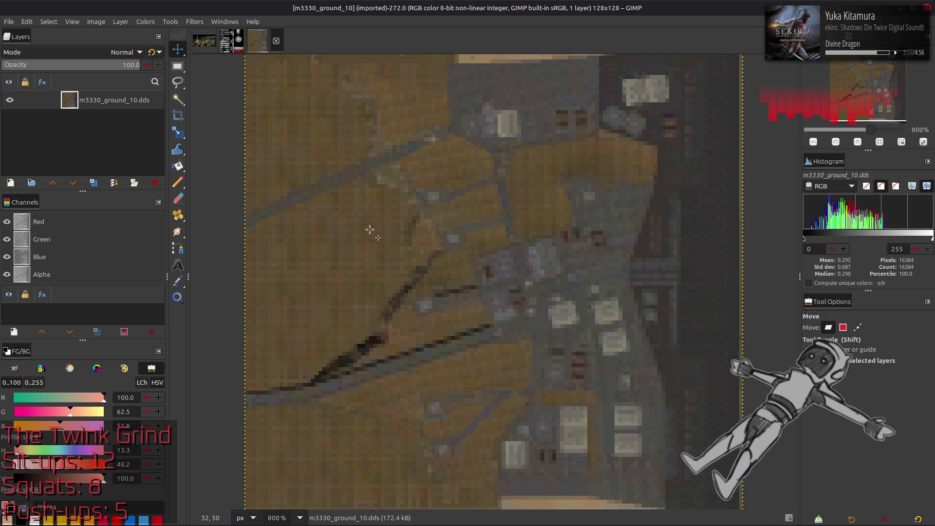
pyautogui.keyDown('ctrl'); pyautogui.scroll(-4, 366, 229); pyautogui.keyUp('ctrl')
pyautogui.click(276, 41)
pyautogui.hotkey('alt', 'Tab')
# Scroll through the texture folder, then preview m3330_ground_02.dds in GIMP and close it.
pyautogui.scroll(-1, 472, 261)
pyautogui.scroll(-1, 471, 263)
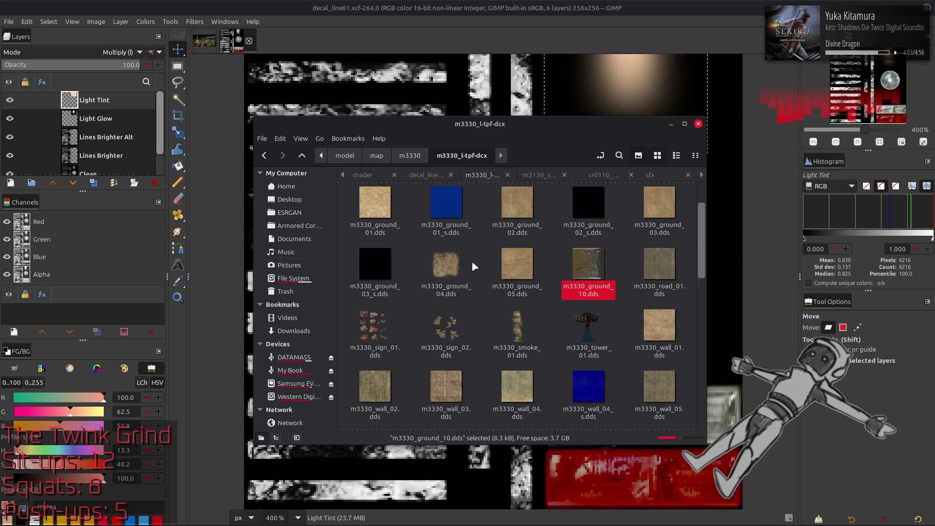
pyautogui.scroll(-2, 471, 262)
pyautogui.scroll(-1, 516, 258)
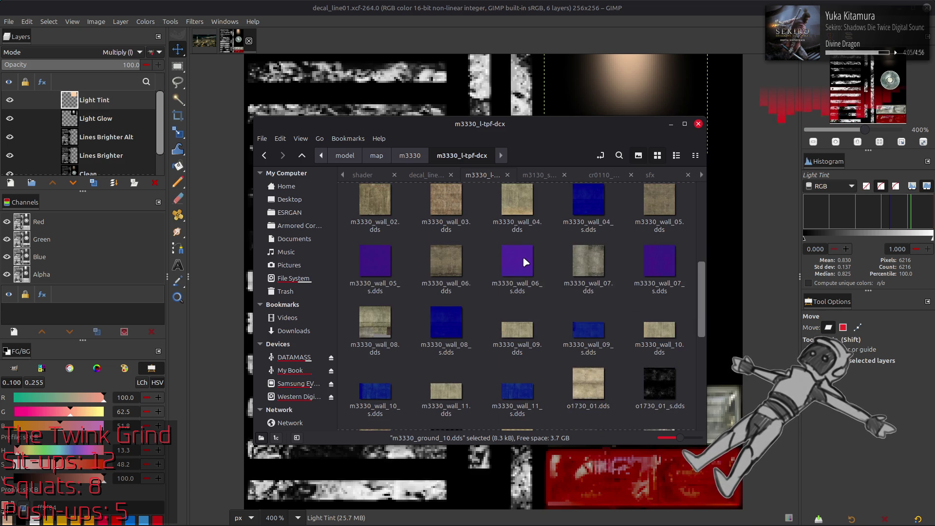
pyautogui.moveTo(523, 260)
pyautogui.scroll(-1, 524, 262)
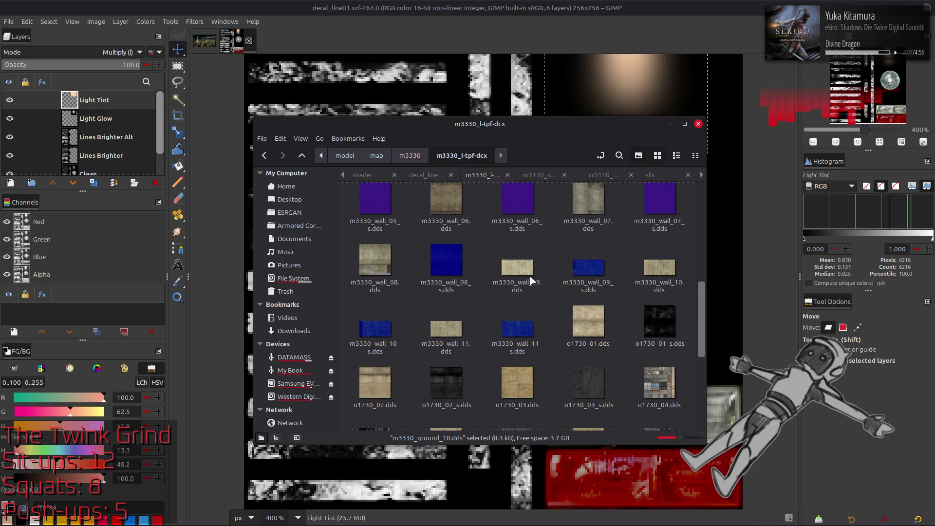
pyautogui.scroll(-2, 535, 277)
pyautogui.scroll(-2, 549, 296)
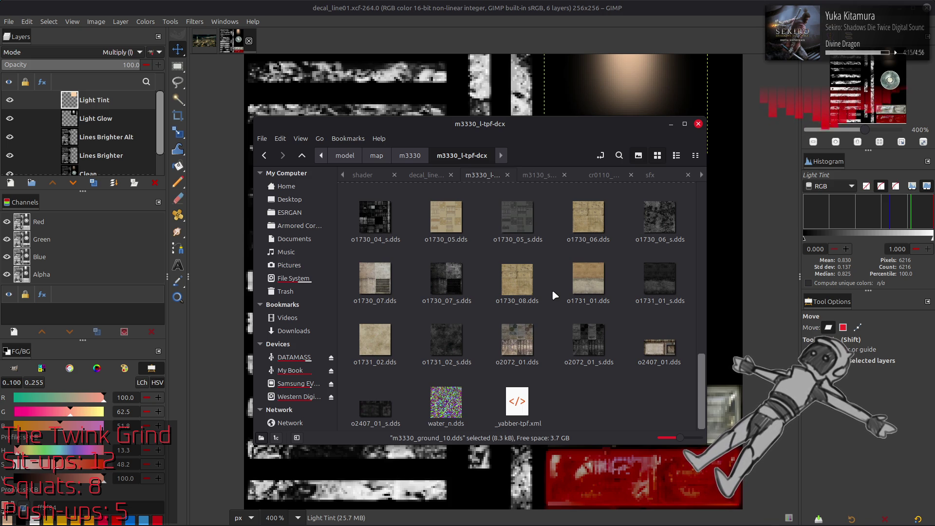
pyautogui.scroll(6, 552, 289)
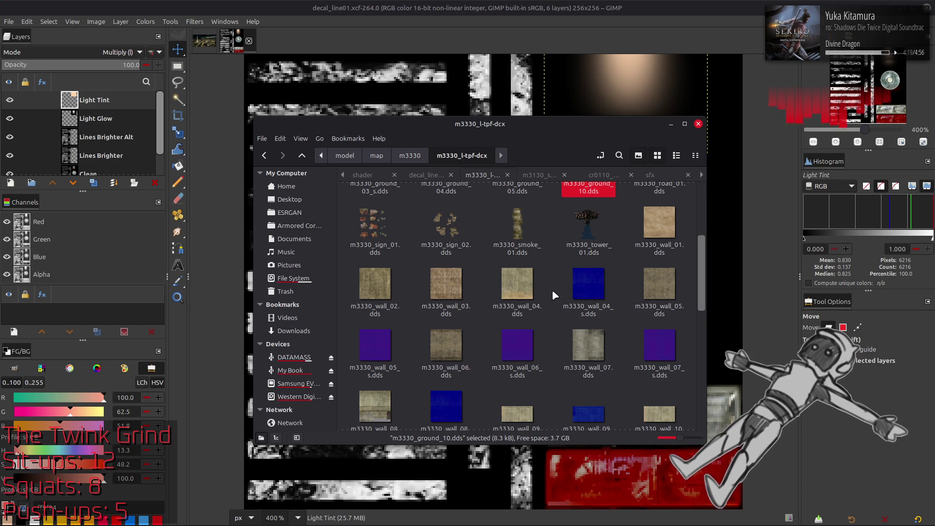
pyautogui.scroll(3, 554, 292)
pyautogui.scroll(-1, 553, 292)
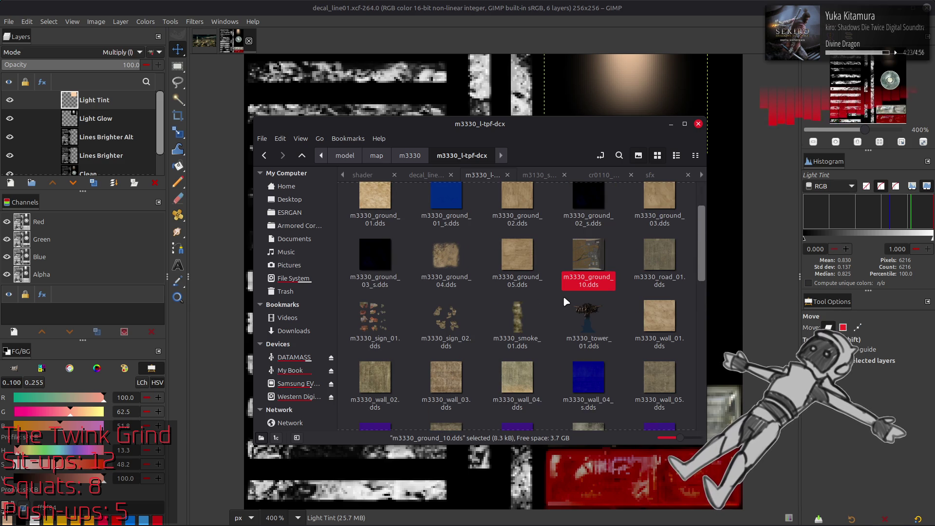
pyautogui.click(546, 326)
pyautogui.scroll(1, 542, 324)
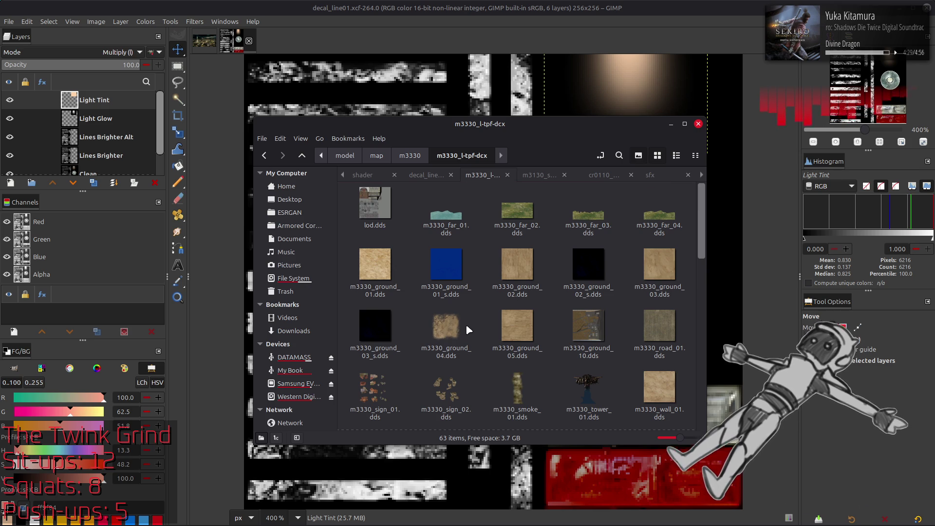
pyautogui.doubleClick(517, 264)
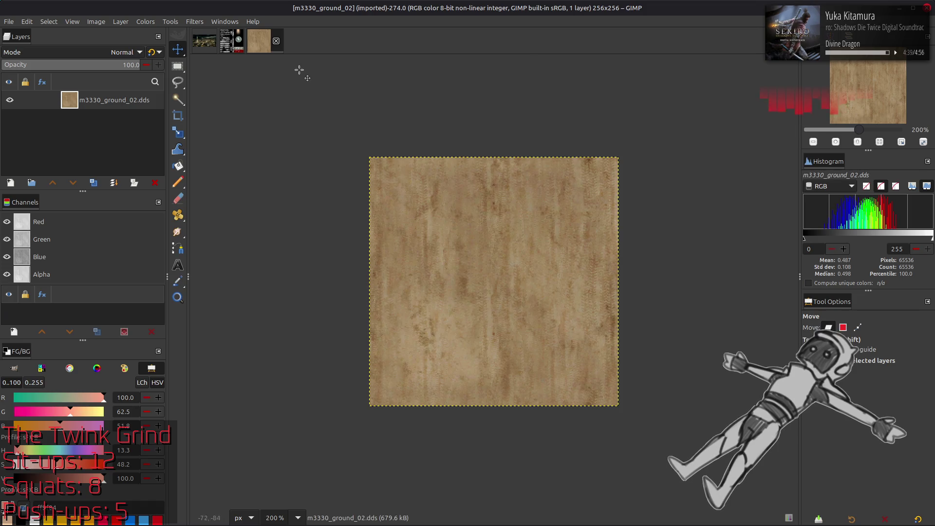
pyautogui.hotkey('ctrl', 'w')
pyautogui.hotkey('alt', 'Tab')
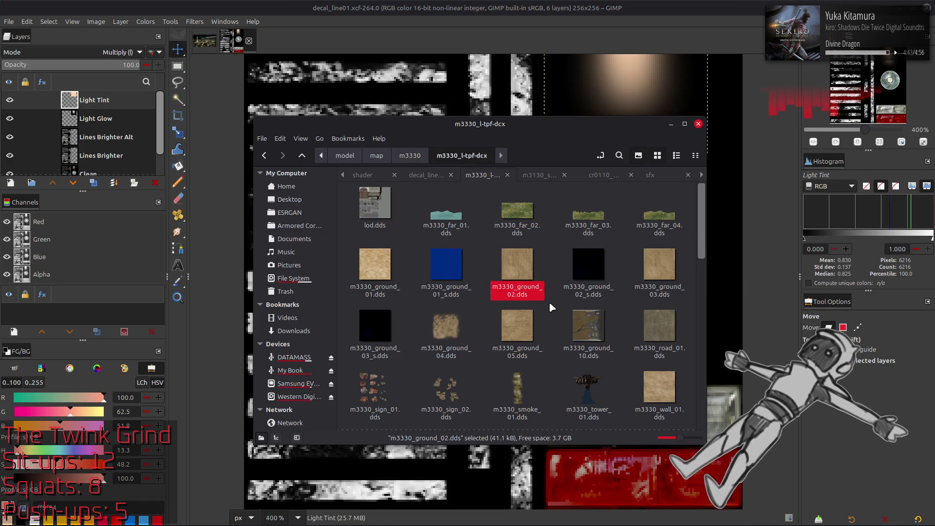
# Preview m3330_wall_01.dds in GIMP, close it, and go back to the m3330 folder.
pyautogui.doubleClick(659, 387)
pyautogui.click(533, 300)
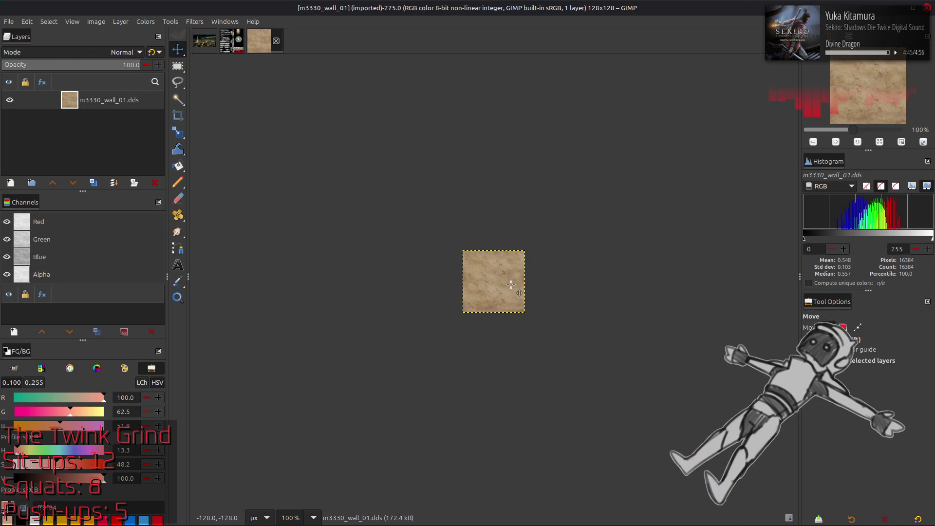
pyautogui.click(278, 40)
pyautogui.hotkey('alt', 'Tab')
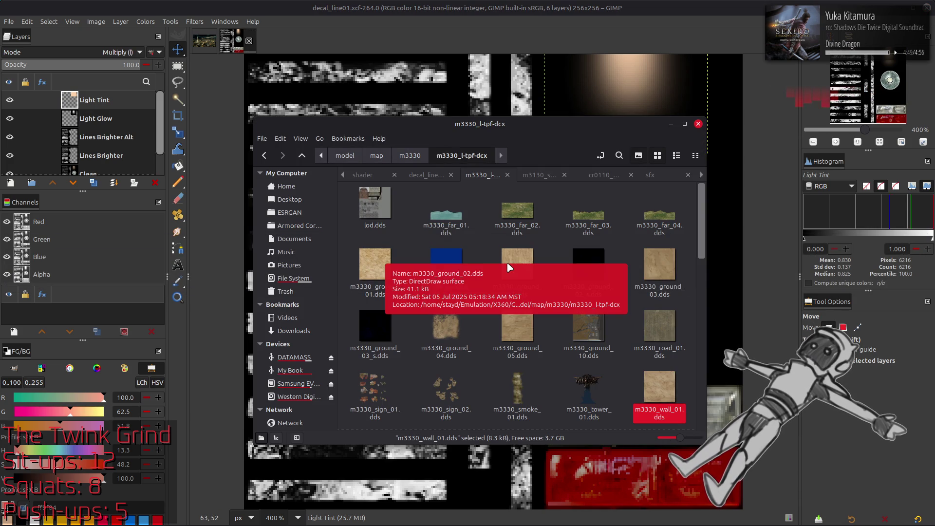
pyautogui.hotkey('alt', 'Left')
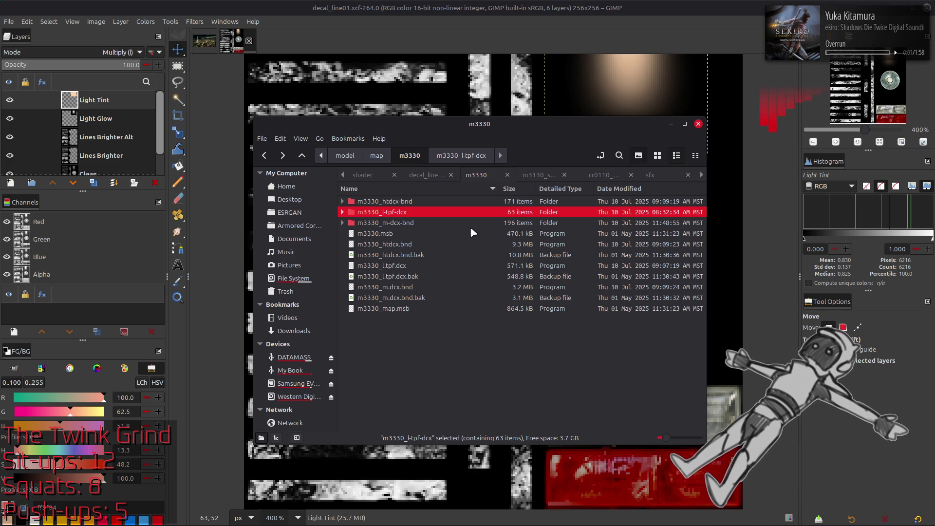
# Go to map > m3130 > m3130_htdcx-bnd and check the decal_line01-tpf-dcx folder.
pyautogui.hotkey('alt', 'Up')
pyautogui.scroll(4, 449, 273)
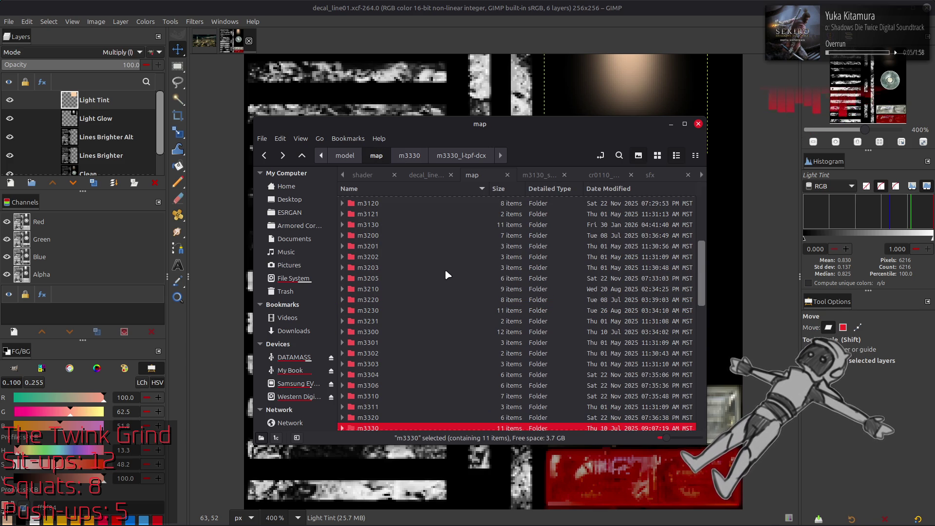
pyautogui.scroll(4, 448, 281)
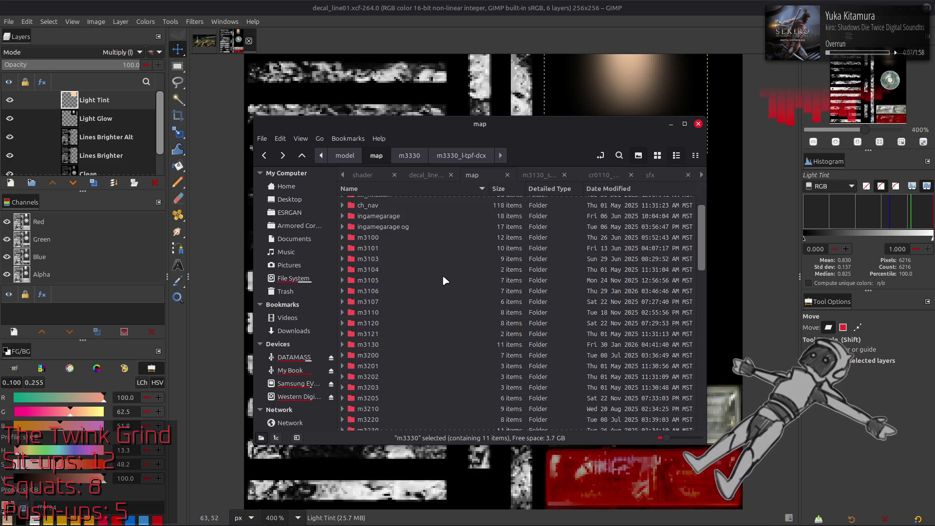
pyautogui.doubleClick(387, 345)
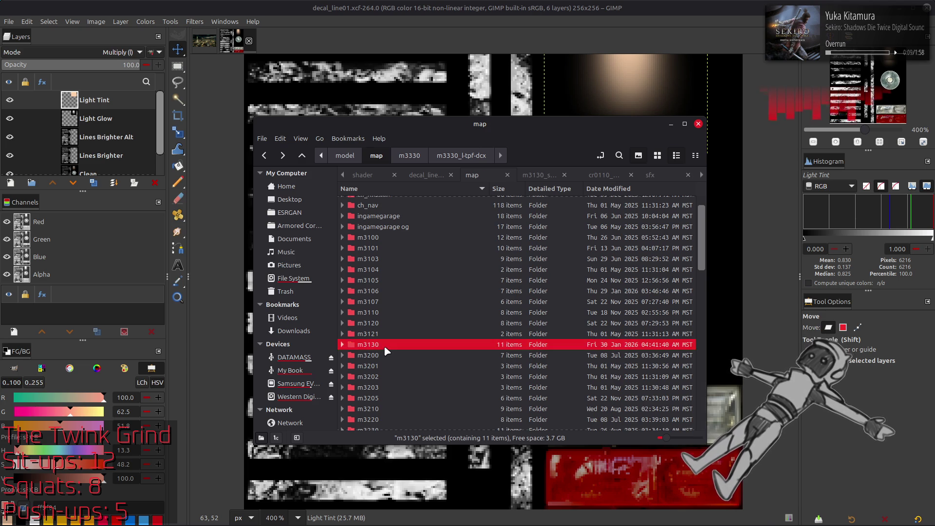
pyautogui.doubleClick(416, 201)
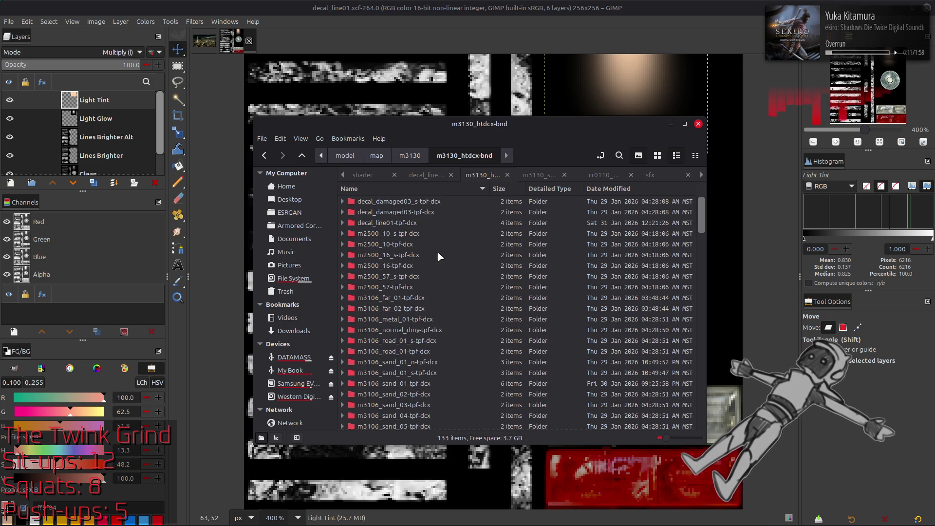
pyautogui.doubleClick(432, 225)
pyautogui.hotkey('alt', 'Left')
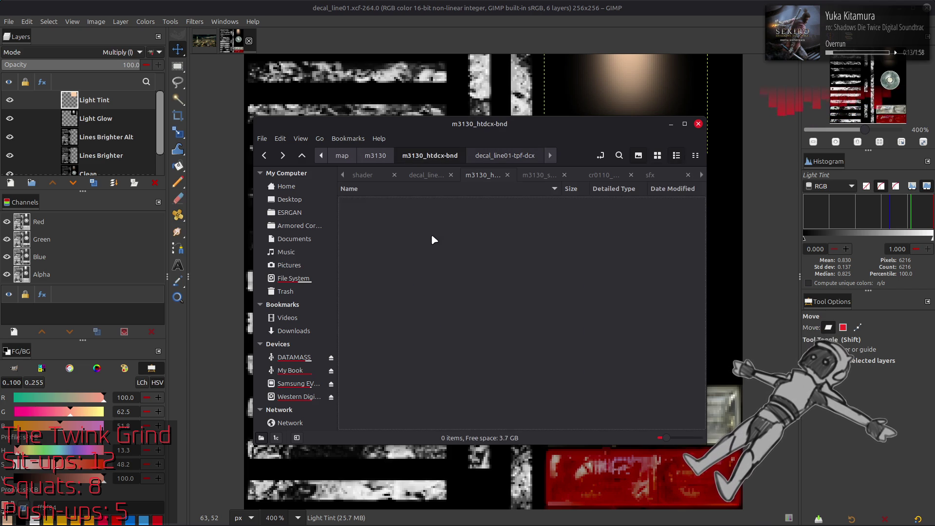
# Check the m3106_road_01 and m3106_road_01_s folders, then open m3130_sand_01-tpf-dcx.
pyautogui.scroll(-7, 432, 234)
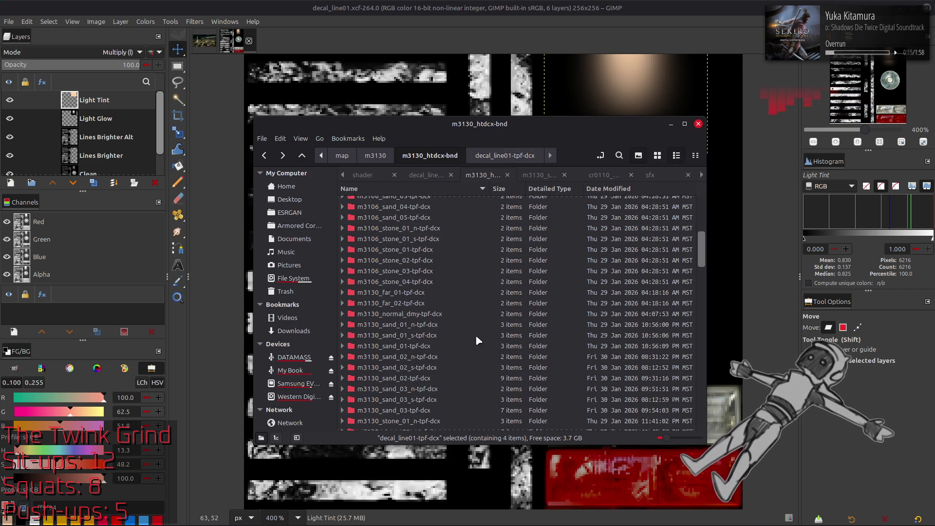
pyautogui.scroll(5, 488, 340)
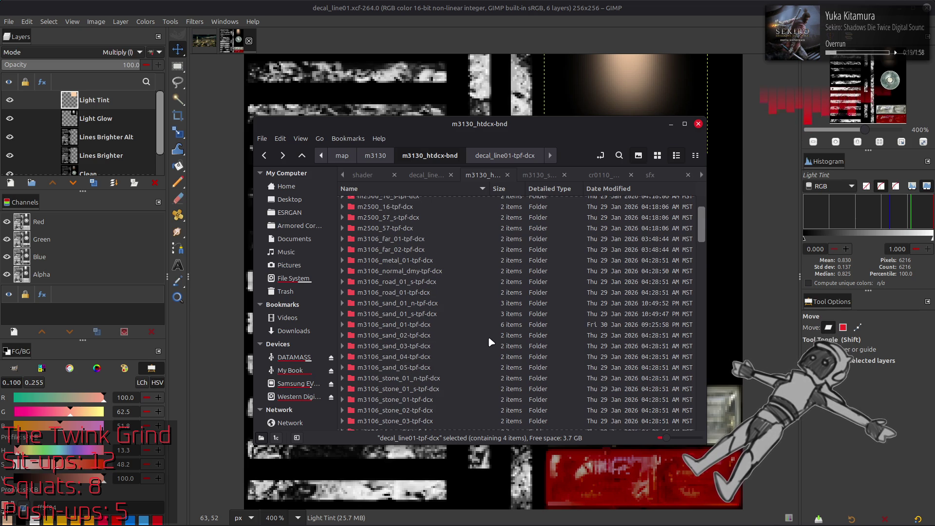
pyautogui.doubleClick(427, 292)
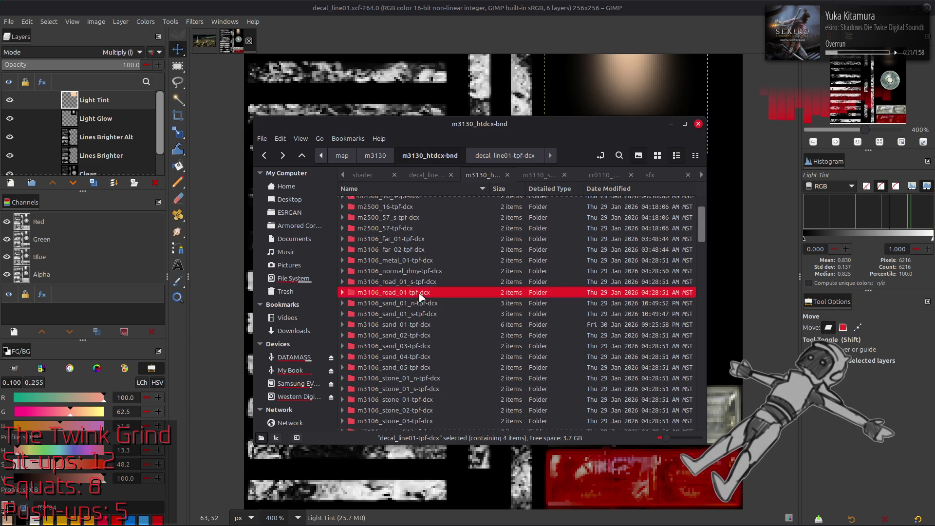
pyautogui.click(657, 155)
pyautogui.press('BackSpace')
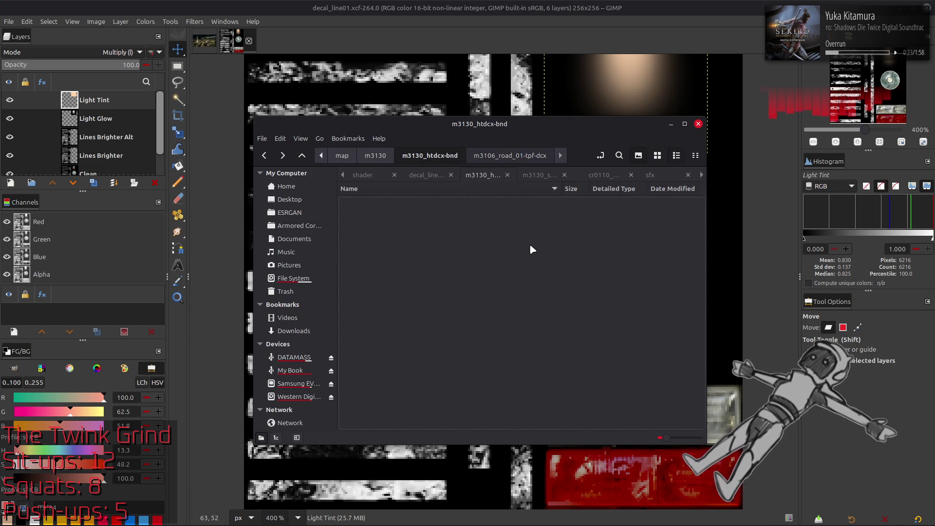
pyautogui.doubleClick(457, 292)
pyautogui.click(658, 156)
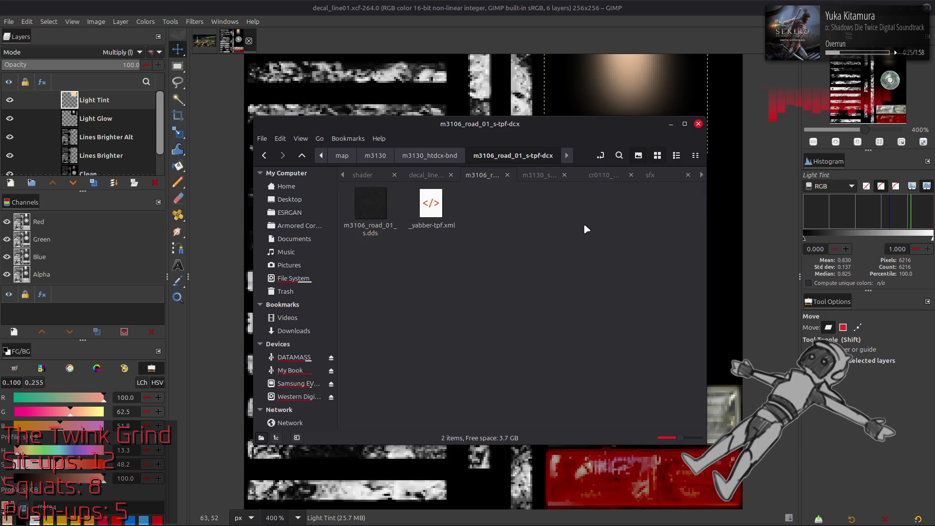
pyautogui.press('BackSpace')
pyautogui.scroll(-3, 506, 264)
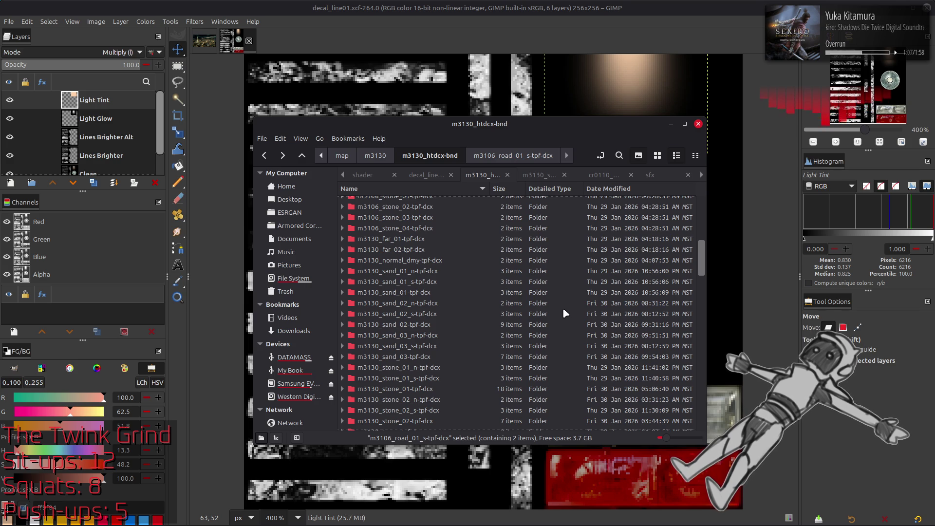
pyautogui.moveTo(563, 306)
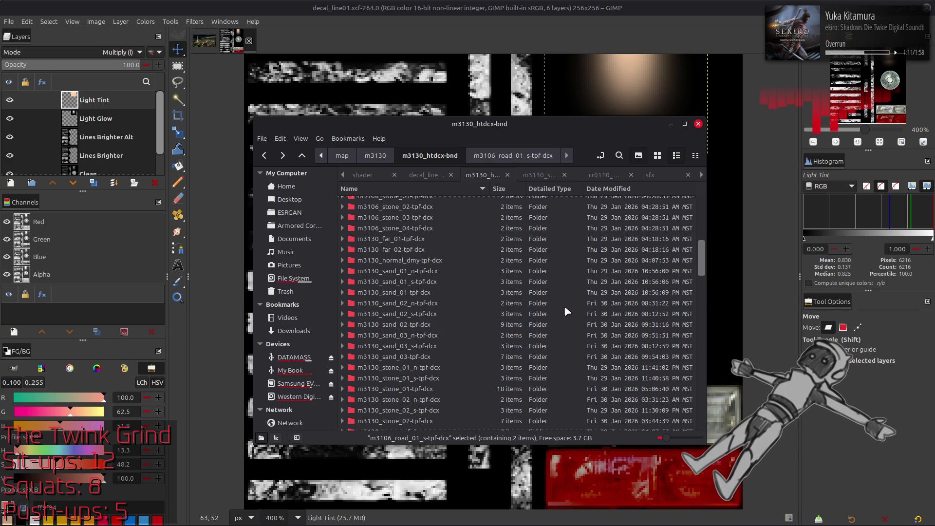
pyautogui.doubleClick(428, 292)
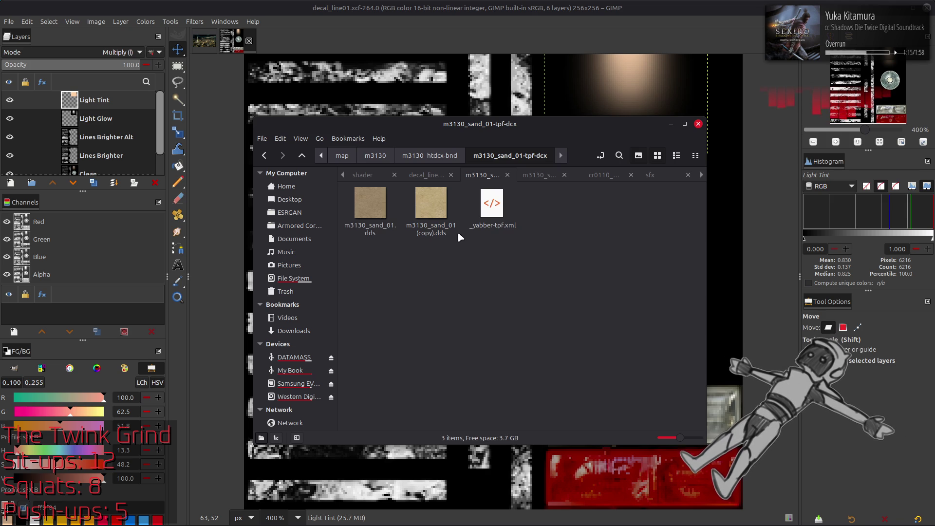
pyautogui.press('BackSpace')
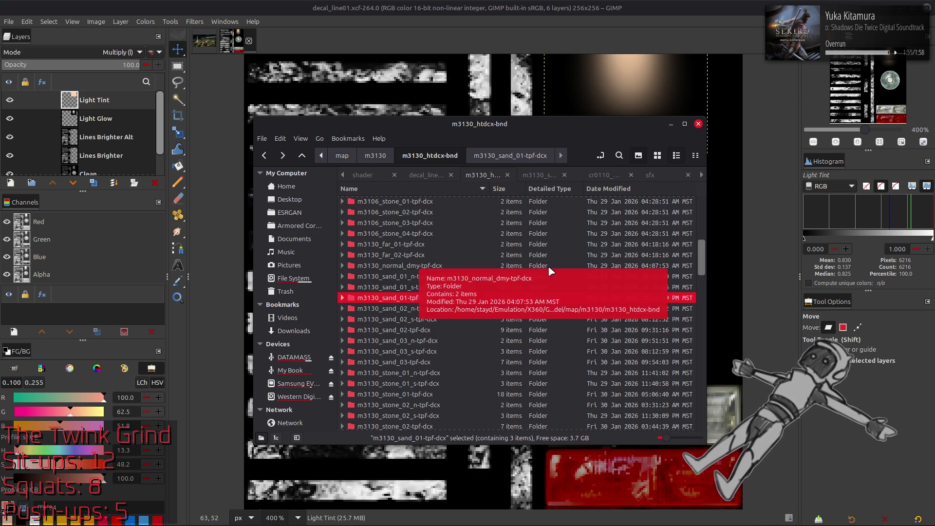
pyautogui.moveTo(693, 516)
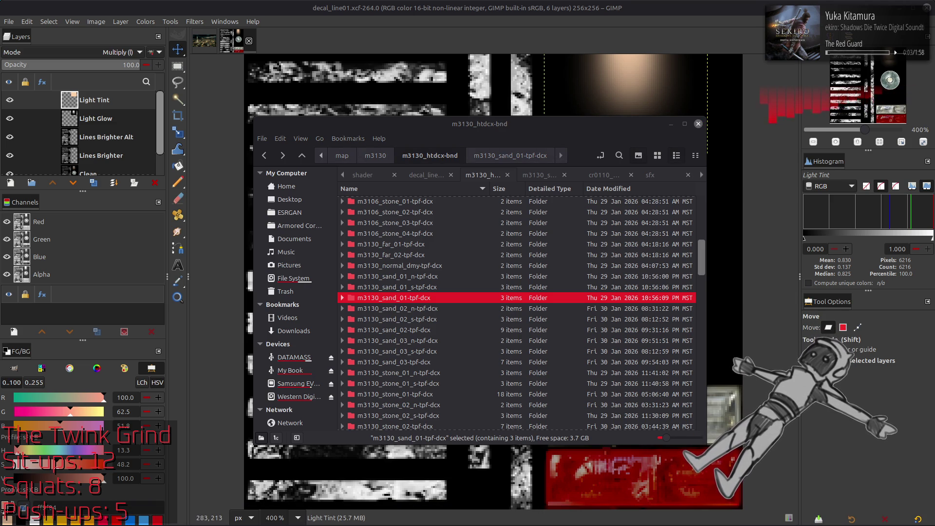
pyautogui.hotkey('alt', 'Tab')
pyautogui.moveTo(730, 123); pyautogui.dragTo(556, 8)
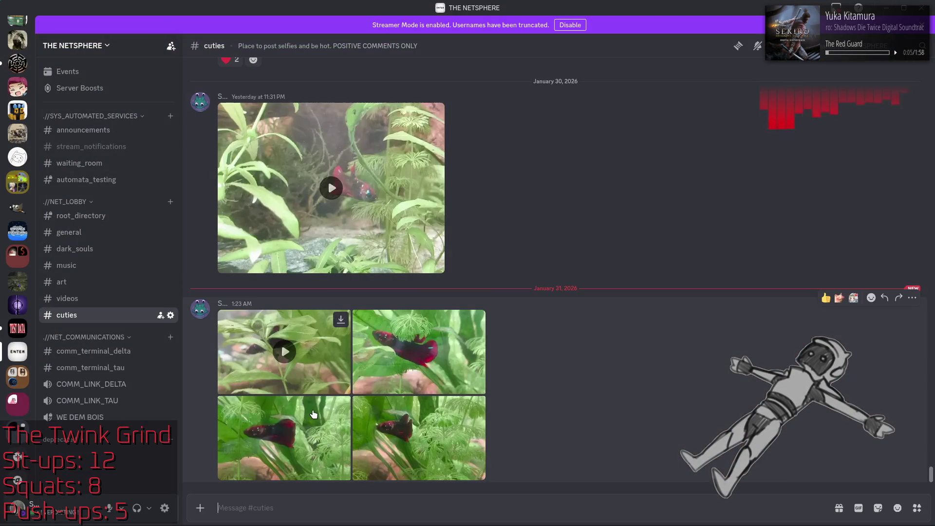
pyautogui.click(429, 347)
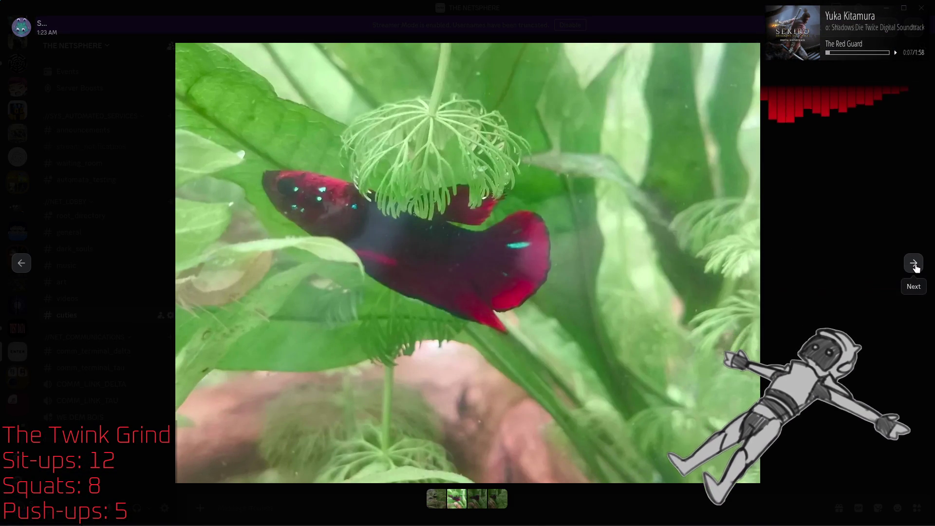
pyautogui.click(914, 264)
pyautogui.click(915, 265)
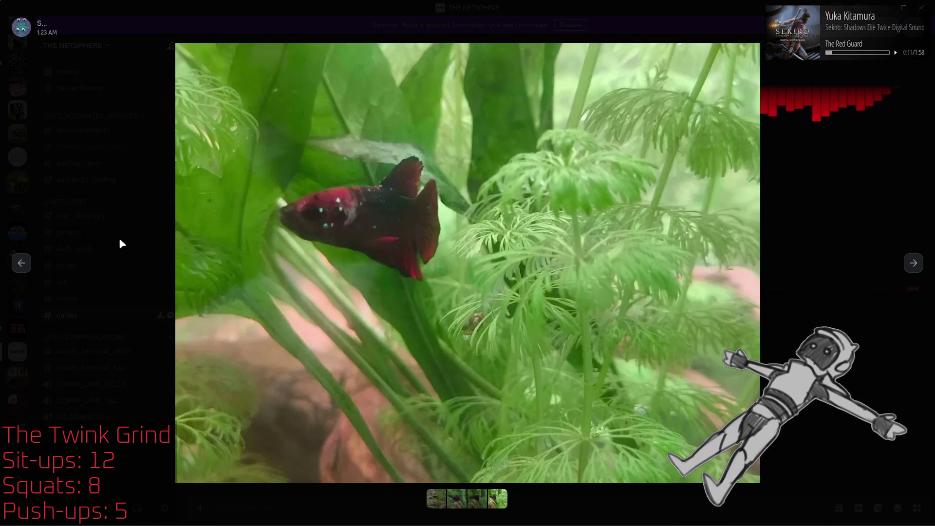
pyautogui.click(21, 263)
pyautogui.click(21, 263)
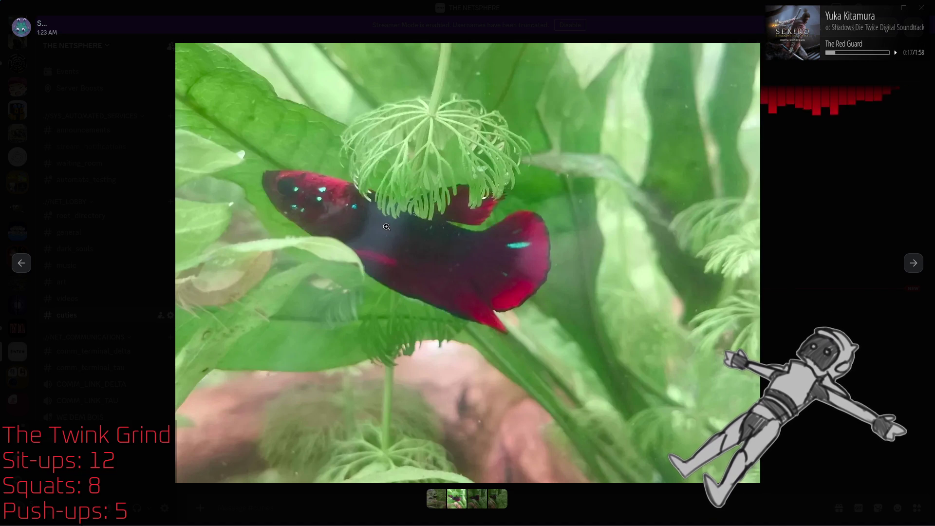
pyautogui.click(25, 266)
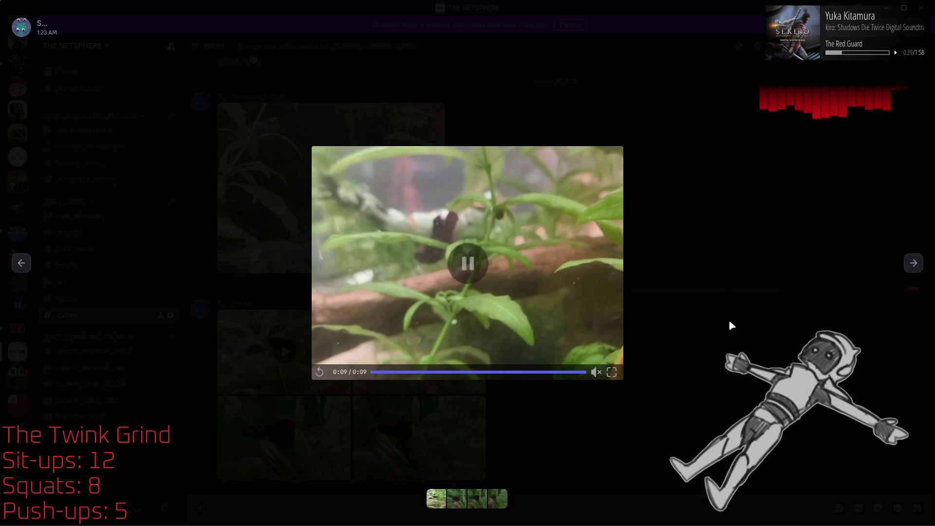
pyautogui.click(914, 264)
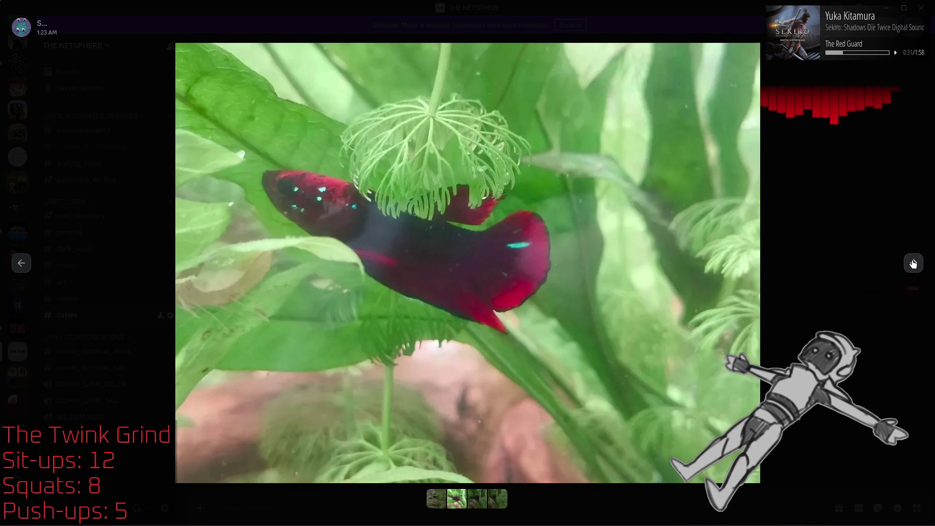
pyautogui.click(913, 263)
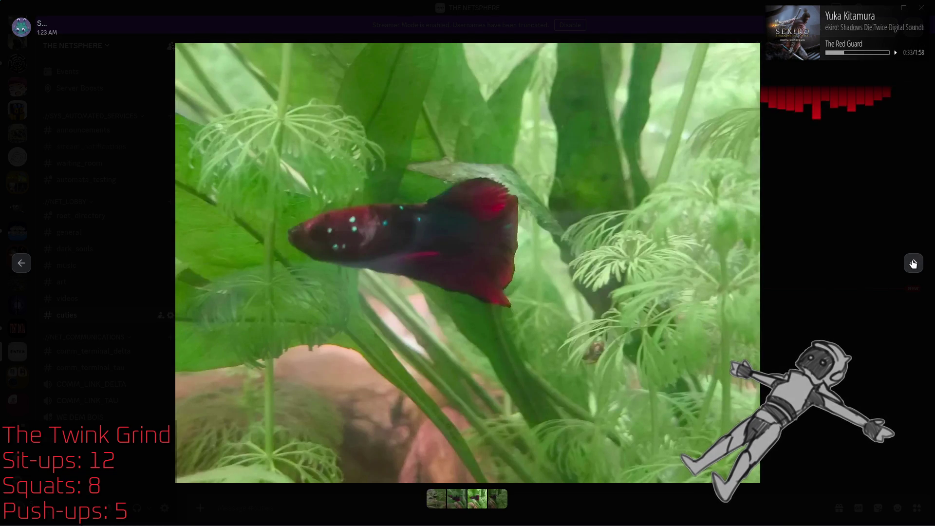
pyautogui.click(21, 263)
pyautogui.click(21, 265)
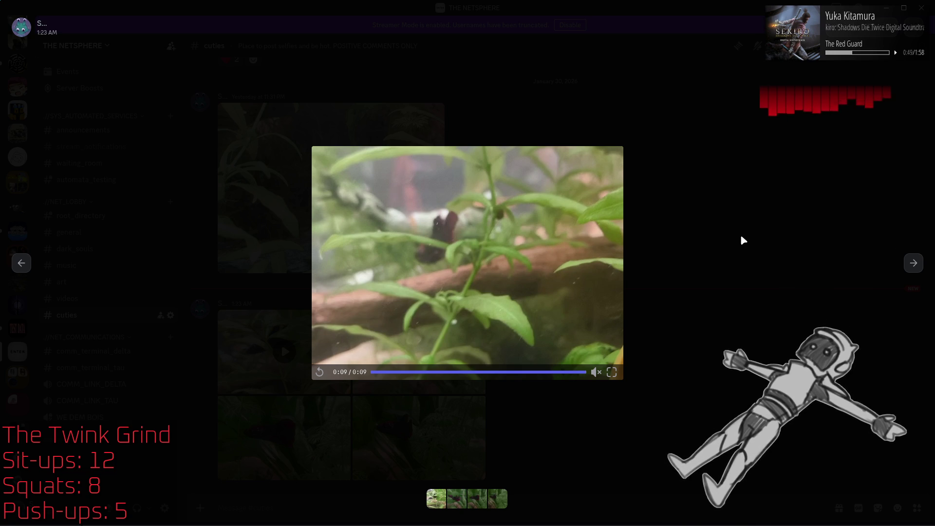
pyautogui.click(741, 236)
pyautogui.hotkey('alt', 'Tab')
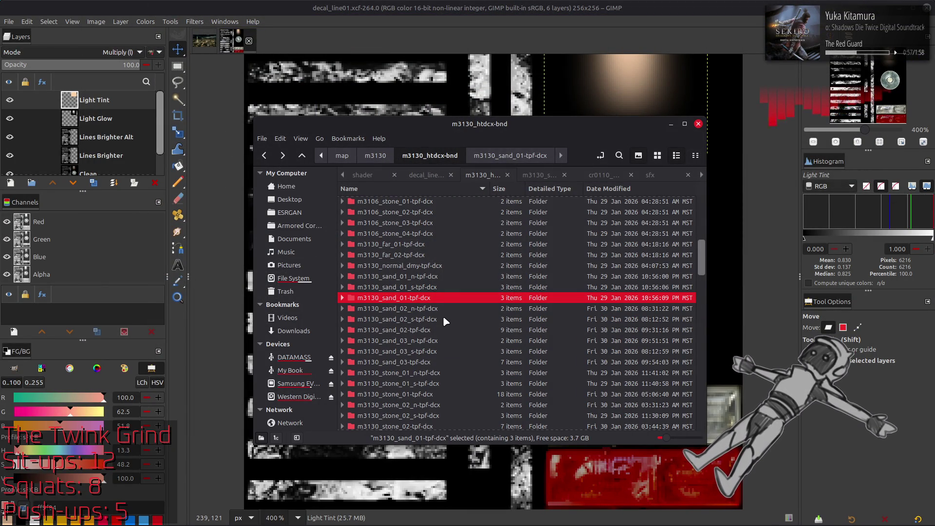
# Open m3106_sand_01.xcf from the m3106_sand_01-tpf-dcx folder in GIMP.
pyautogui.scroll(3, 443, 316)
pyautogui.scroll(3, 443, 315)
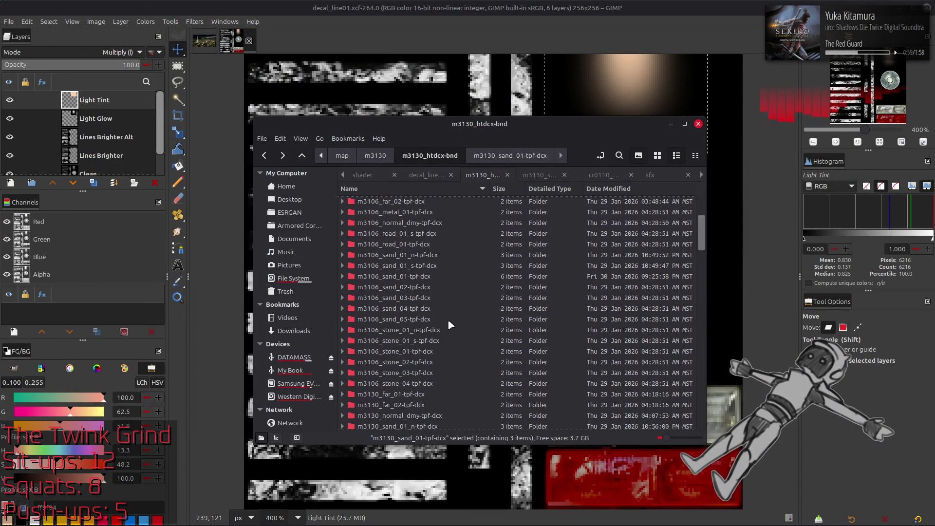
pyautogui.doubleClick(429, 276)
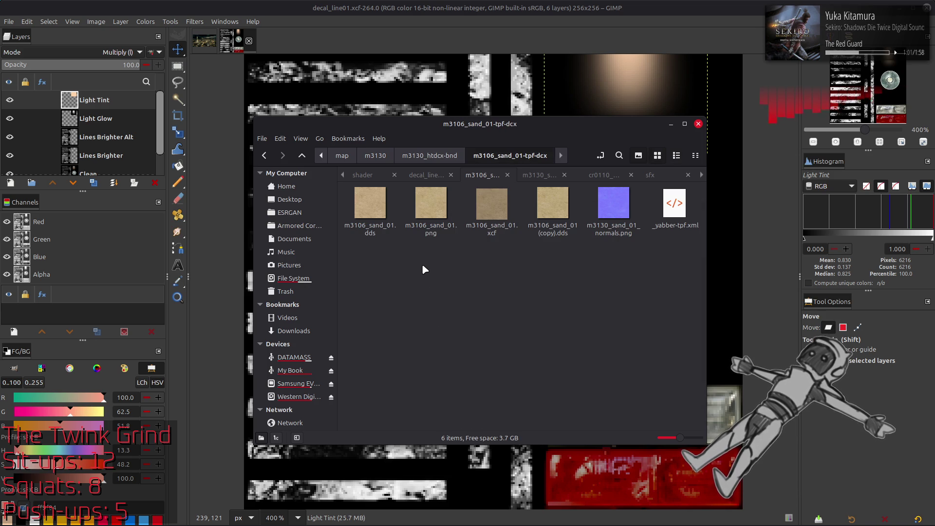
pyautogui.doubleClick(488, 218)
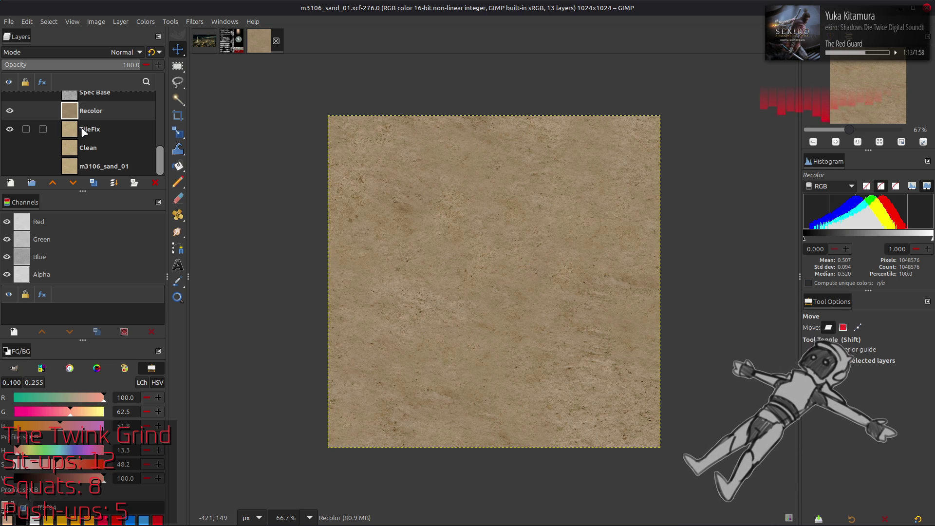
# Duplicate the Recolor layer and open Layer Boundary Size for the Recolor copy.
pyautogui.click(94, 183)
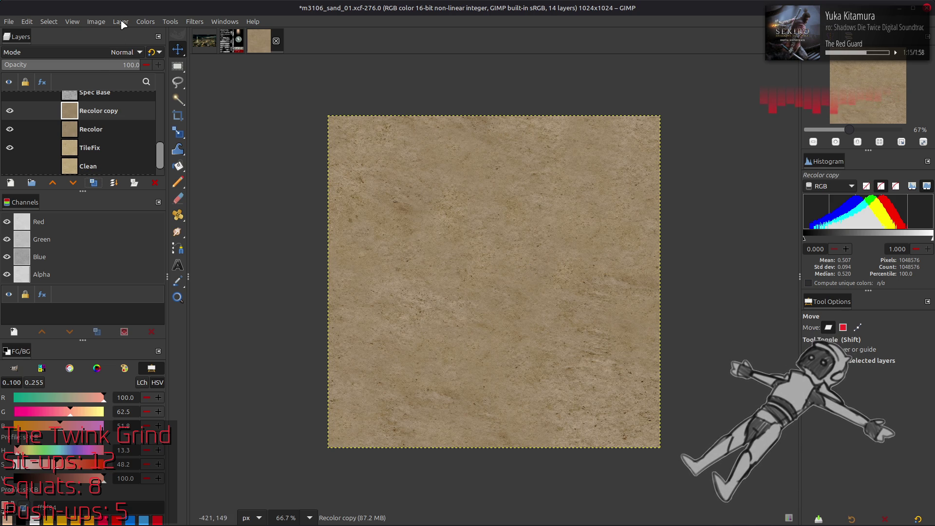
pyautogui.press('q')
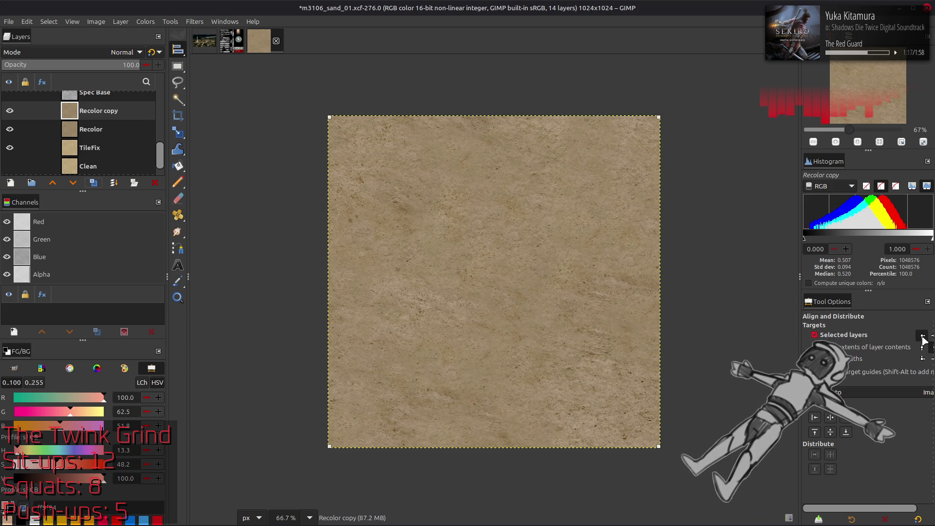
pyautogui.click(816, 418)
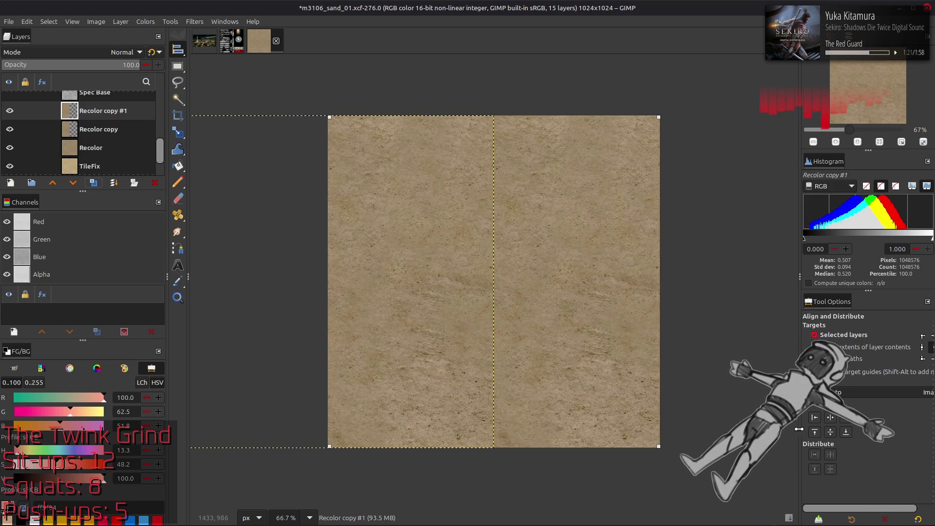
pyautogui.hotkey('ctrl', 'z')
pyautogui.hotkey('ctrl', 'z')
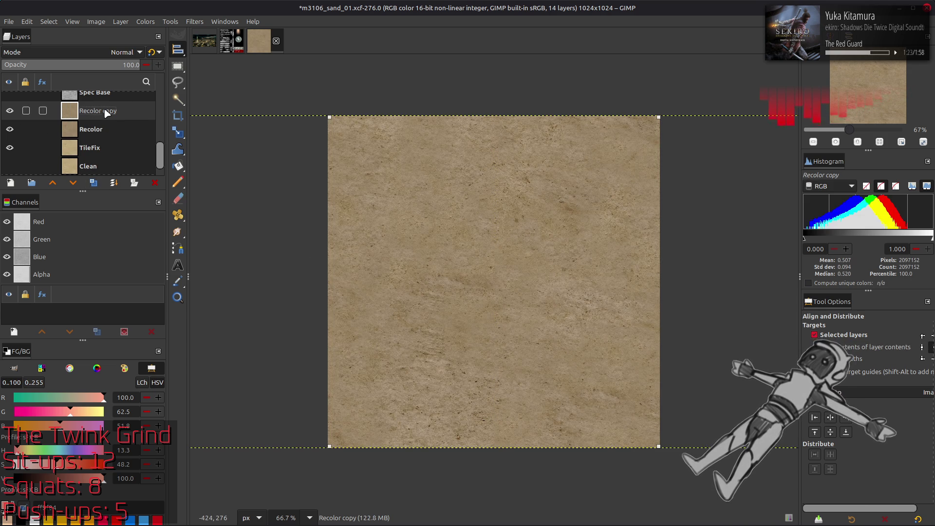
pyautogui.press('m')
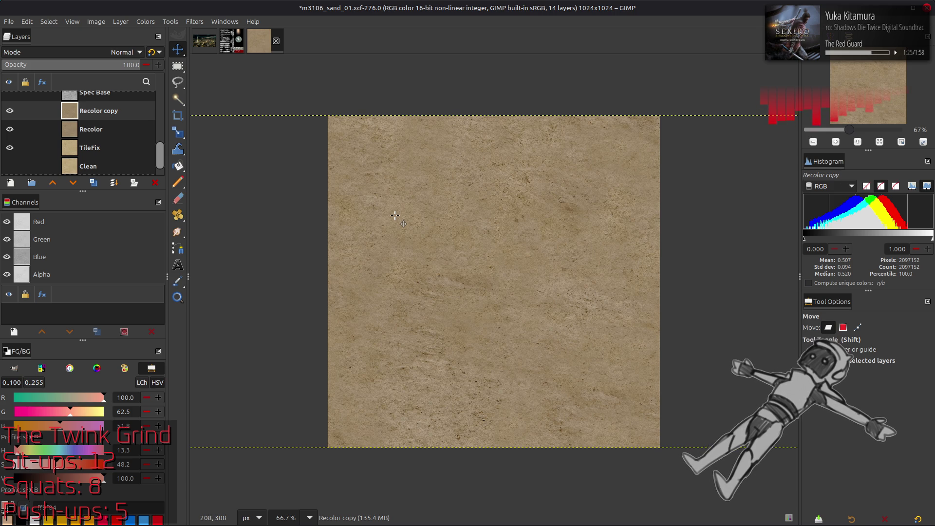
pyautogui.click(120, 22)
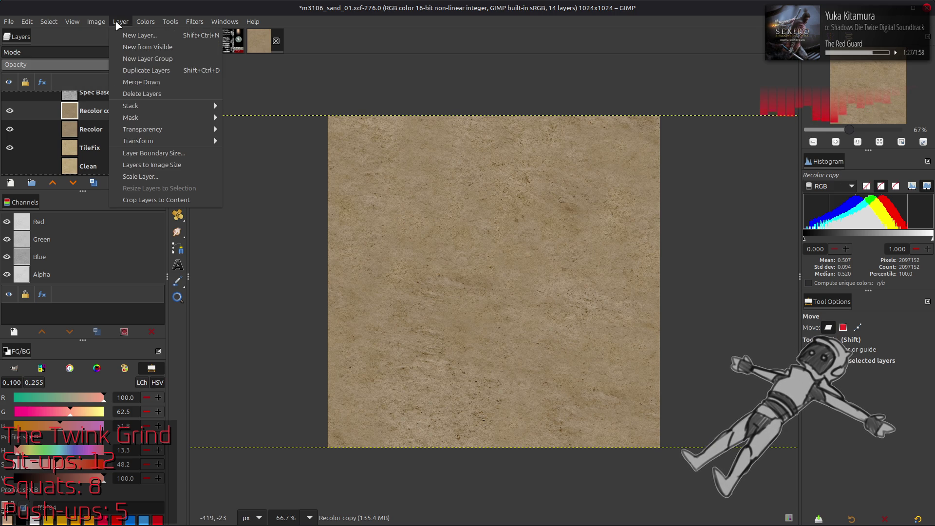
pyautogui.click(176, 154)
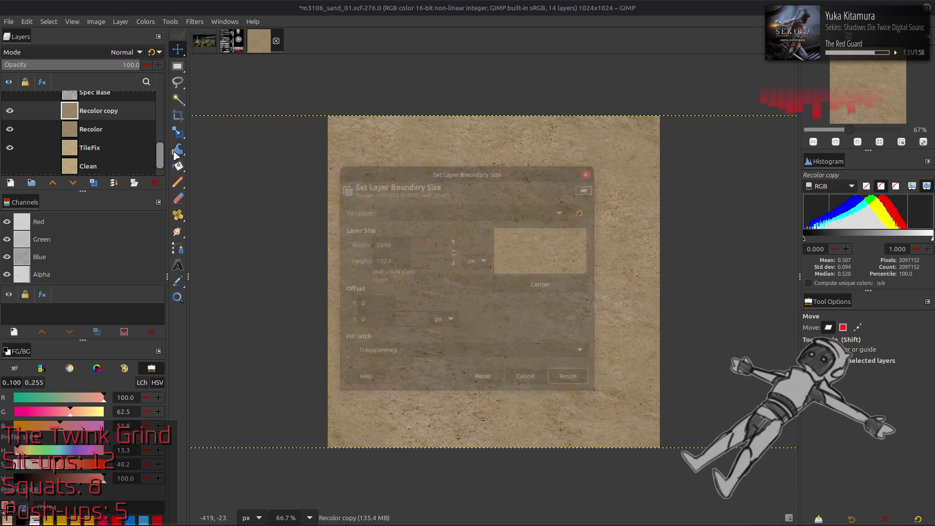
# Resize the Recolor copy layer boundary to 2048×512.
pyautogui.doubleClick(393, 258)
pyautogui.write('5')
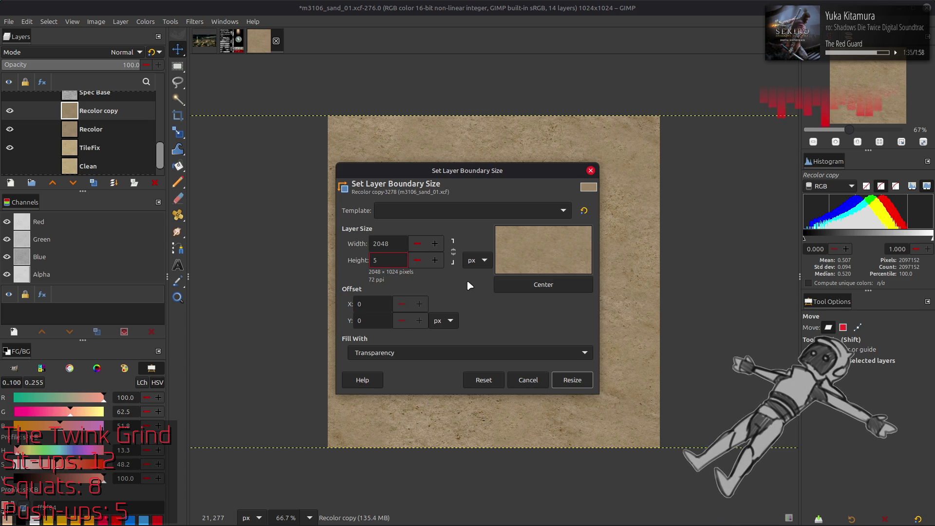
pyautogui.write('12')
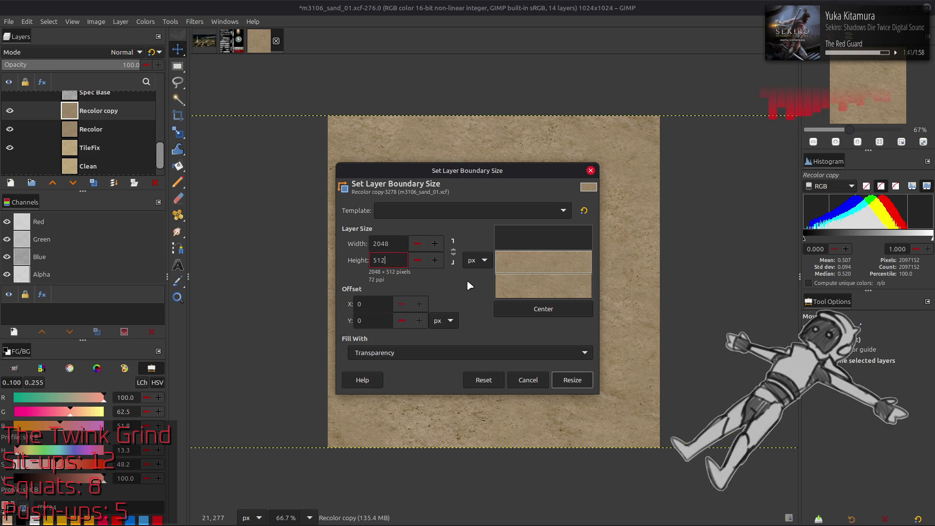
pyautogui.click(571, 376)
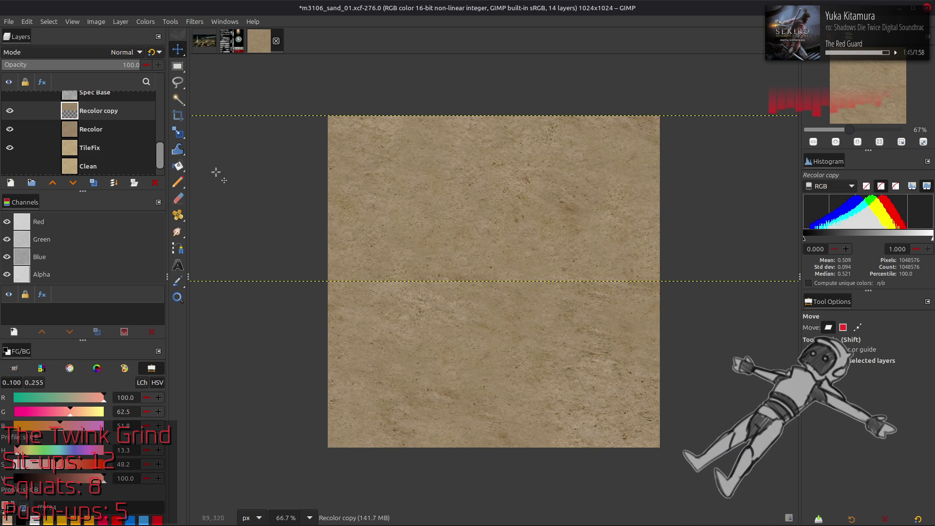
# Hide the Recolor and TileFix layers and move the copy down to the canvas centre.
pyautogui.moveTo(10, 129); pyautogui.dragTo(10, 148)
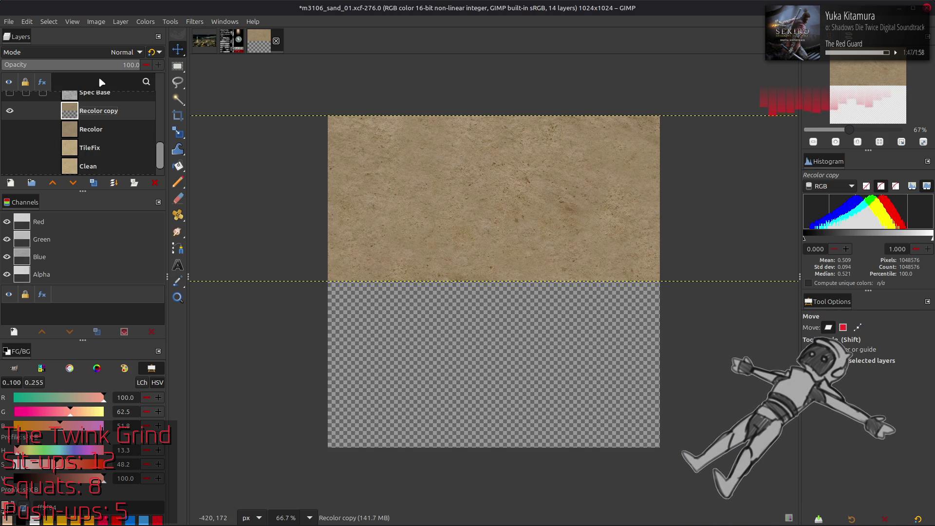
pyautogui.press('q')
pyautogui.press('m')
pyautogui.moveTo(251, 95); pyautogui.dragTo(252, 178)
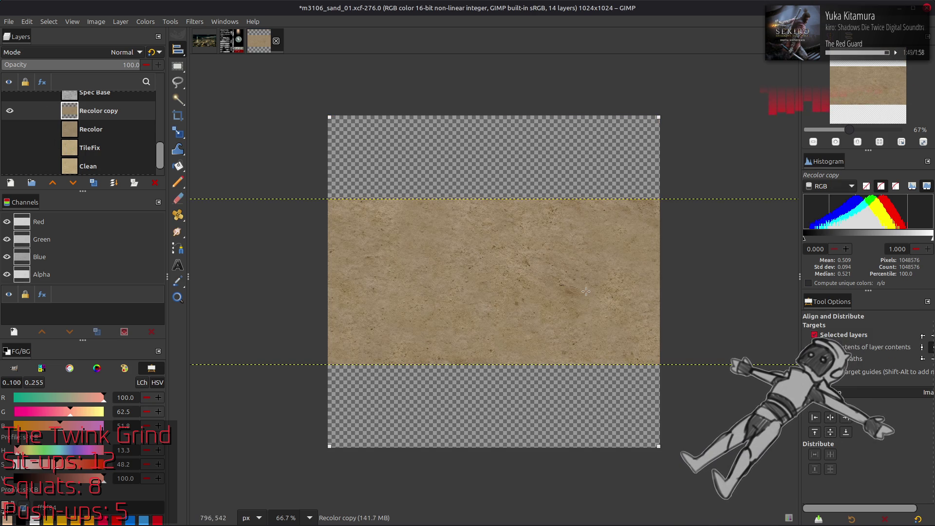
pyautogui.click(100, 21)
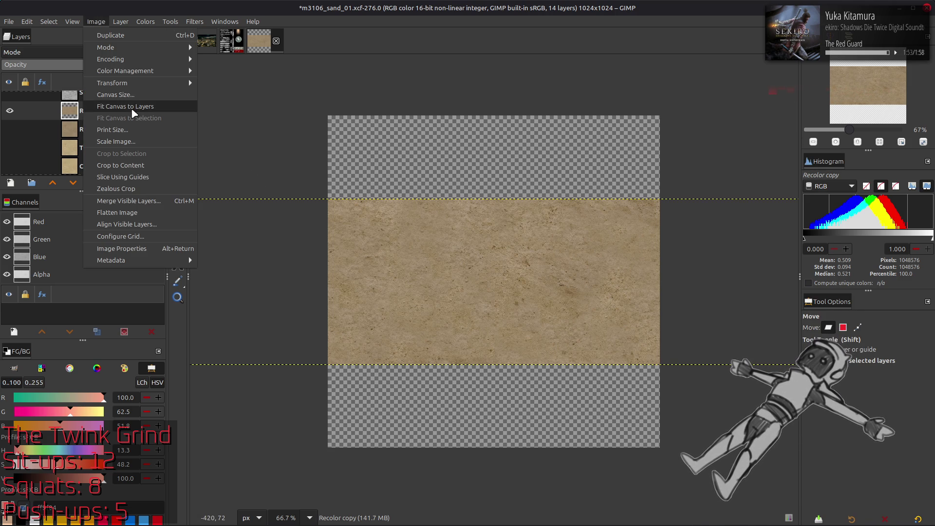
# Fit the canvas to the 2048×1024 layer, rename the layer Decal, and save.
pyautogui.click(132, 110)
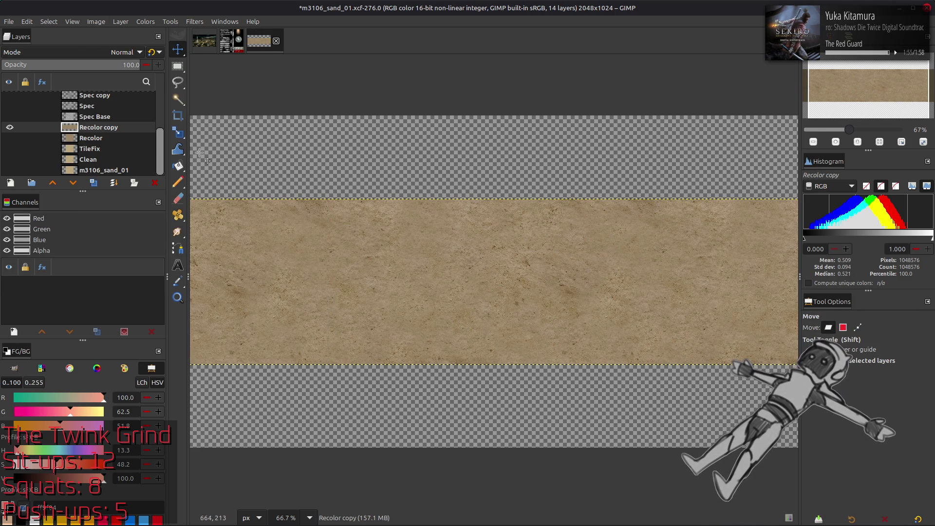
pyautogui.doubleClick(101, 128)
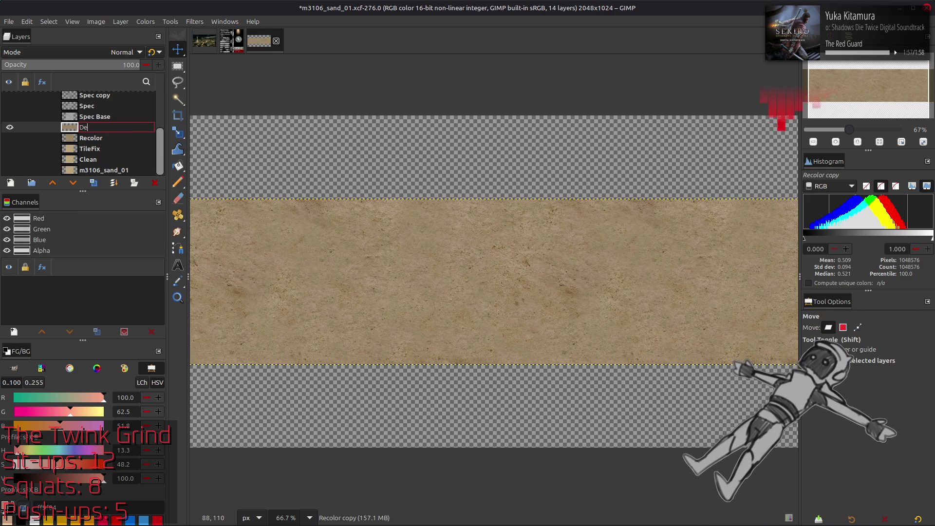
pyautogui.write('cal')
pyautogui.press('Return')
pyautogui.hotkey('ctrl', 's')
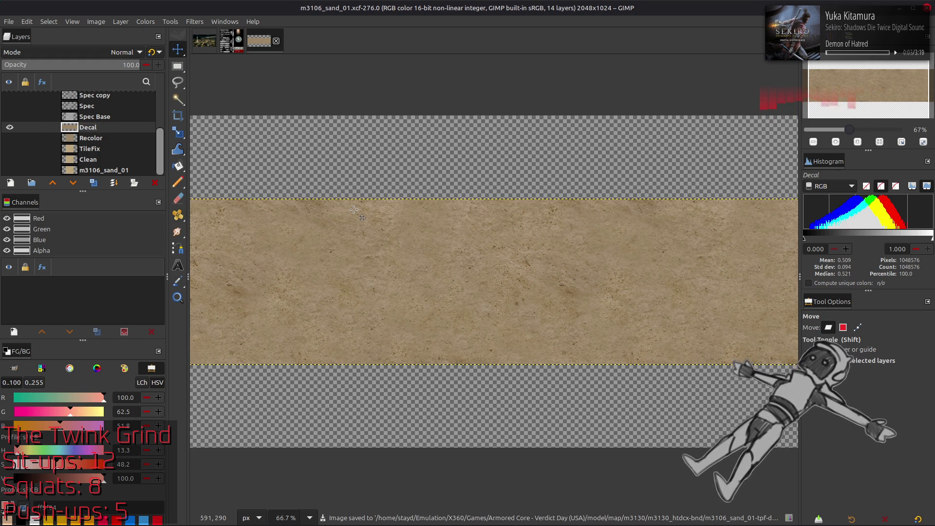
# Make two duplicates of the Decal layer.
pyautogui.click(100, 181)
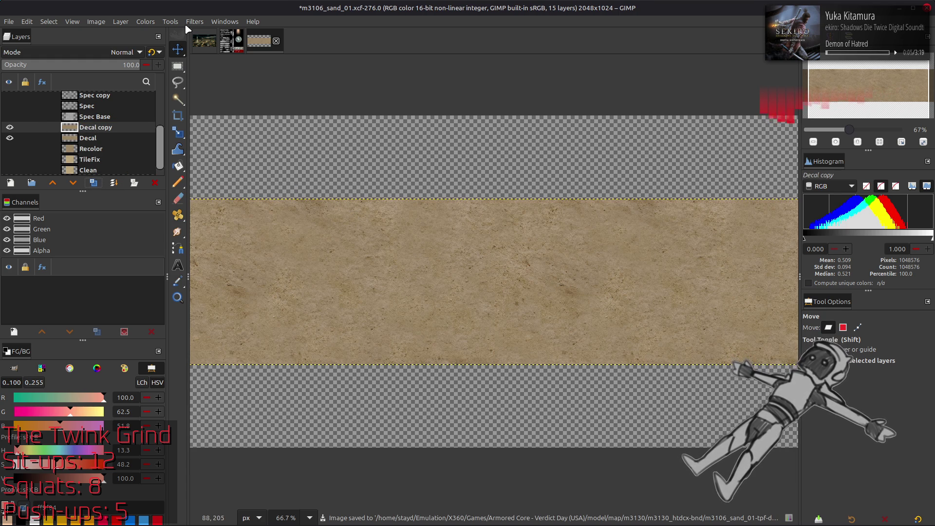
pyautogui.click(96, 182)
pyautogui.click(195, 21)
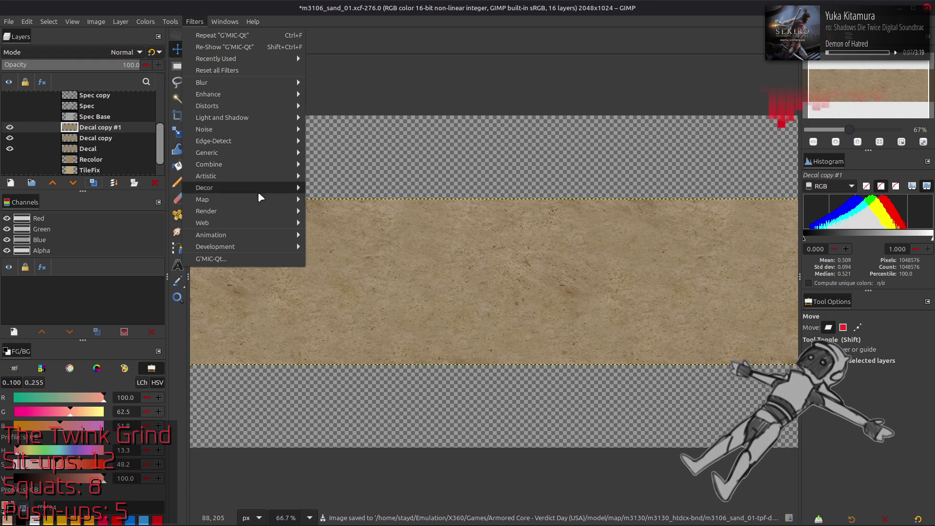
# Render turbulent Solid Noise (X size 16, Detail 15, random seed) onto Decal copy #1.
pyautogui.moveTo(260, 215)
pyautogui.moveTo(329, 223)
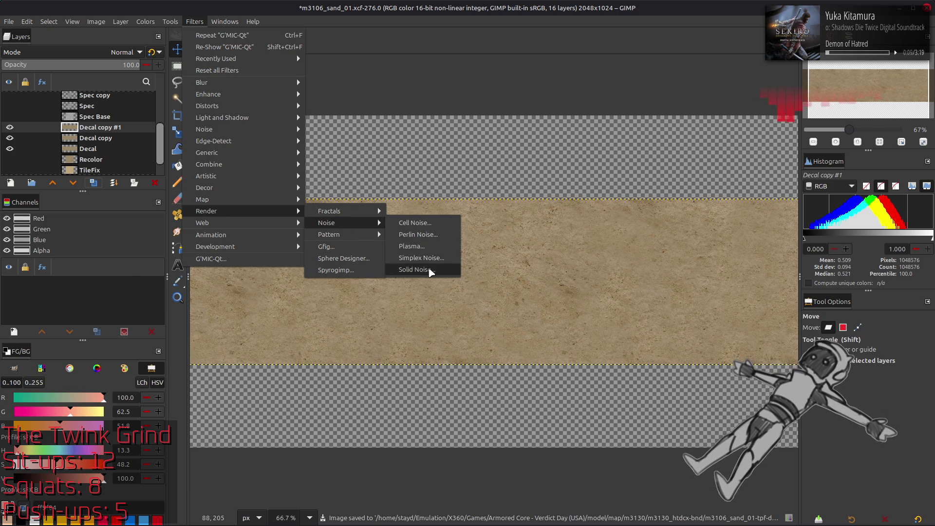
pyautogui.click(441, 267)
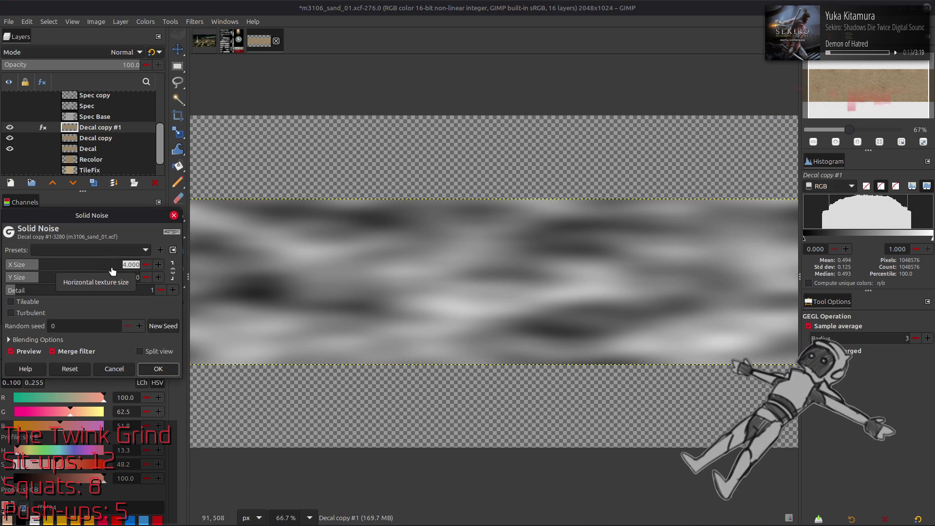
pyautogui.write('16')
pyautogui.press('Return')
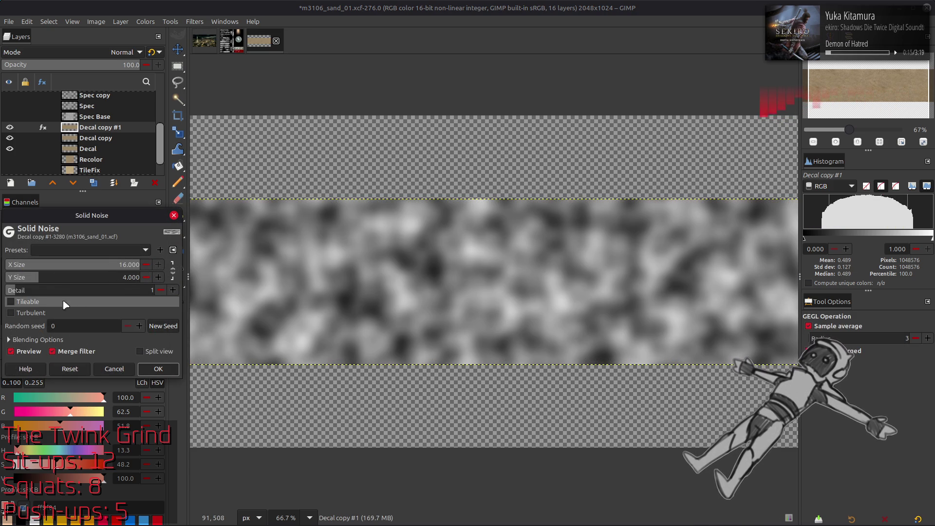
pyautogui.moveTo(112, 290); pyautogui.dragTo(265, 309)
pyautogui.click(33, 313)
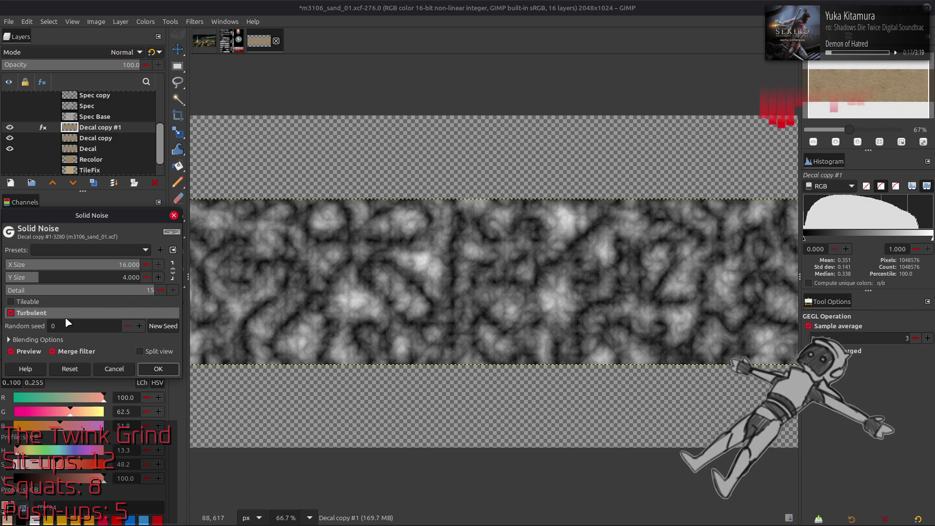
pyautogui.click(165, 327)
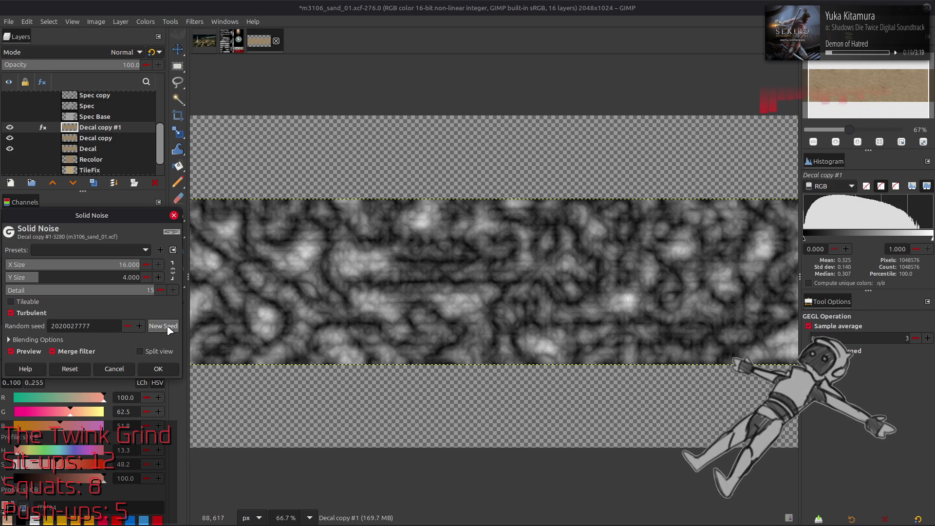
pyautogui.click(166, 326)
pyautogui.click(166, 327)
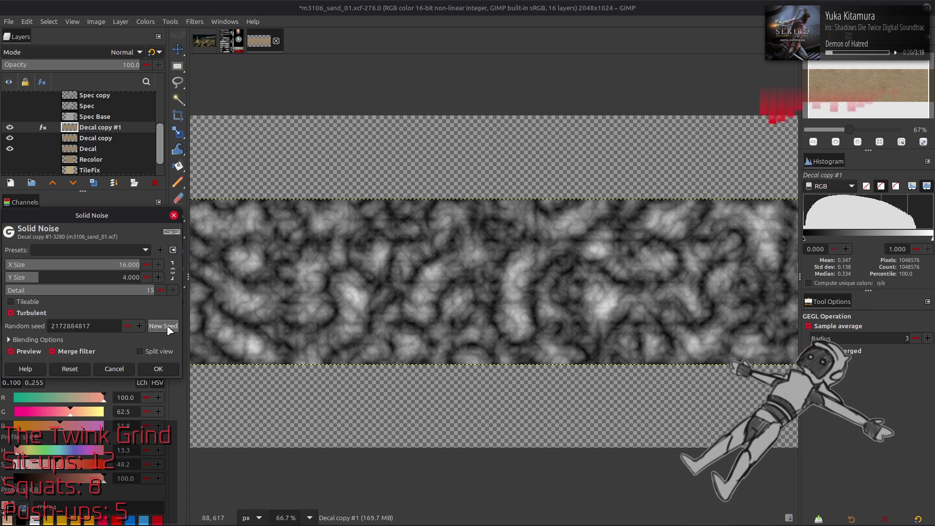
pyautogui.click(159, 369)
# Hide Decal copy #1 and apply the same turbulent Solid Noise, with a new seed, to Decal copy.
pyautogui.click(10, 128)
pyautogui.click(96, 138)
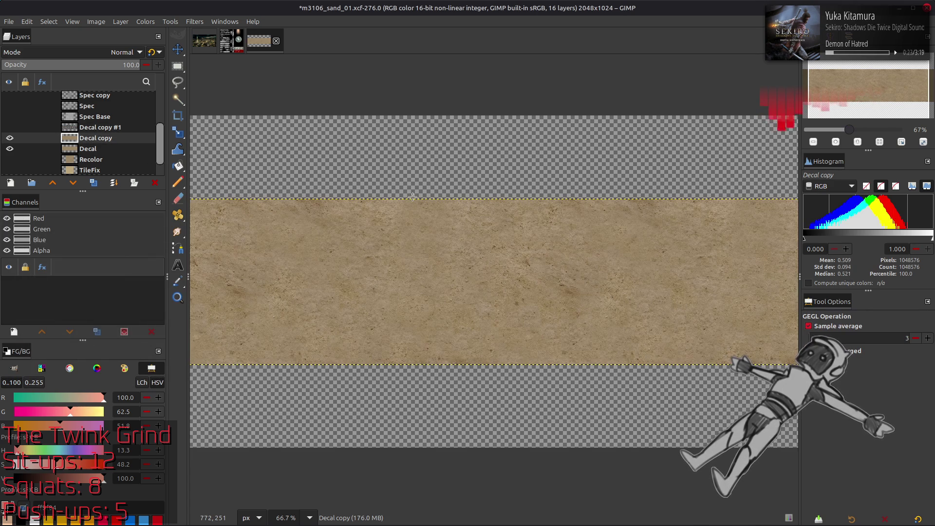
pyautogui.hotkey('shift', 'ctrl', 'f')
pyautogui.click(91, 250)
pyautogui.click(83, 251)
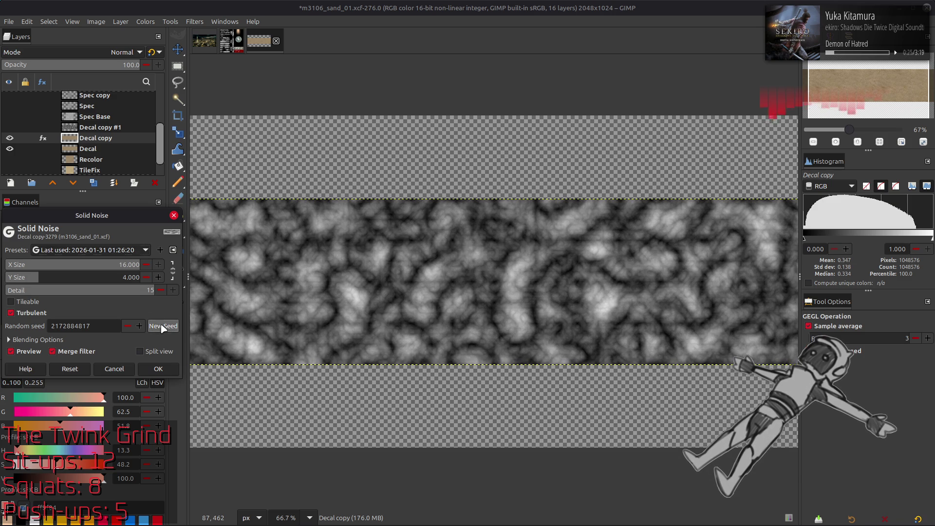
pyautogui.click(162, 326)
pyautogui.click(164, 327)
pyautogui.click(165, 327)
pyautogui.click(166, 327)
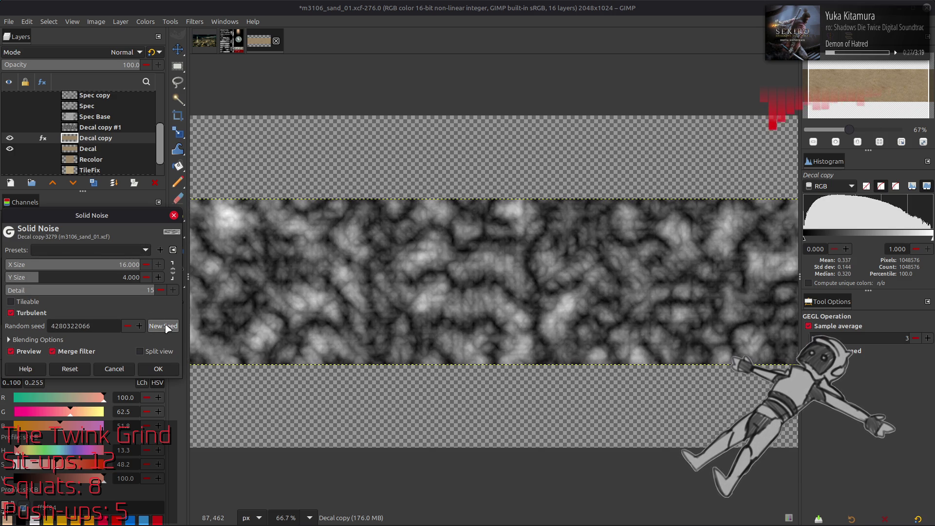
pyautogui.click(166, 329)
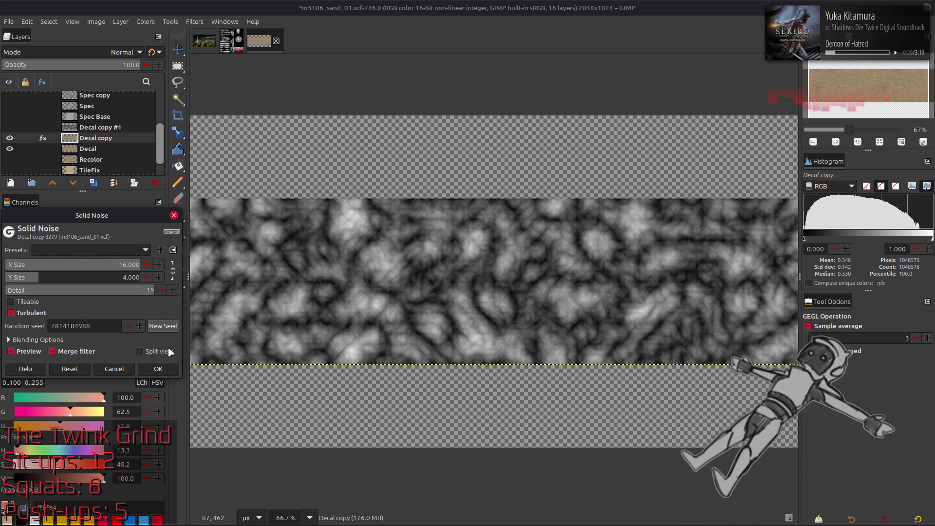
pyautogui.click(177, 366)
# Invert Decal copy #1, set it to 50% opacity, and merge it down into Decal copy.
pyautogui.click(9, 127)
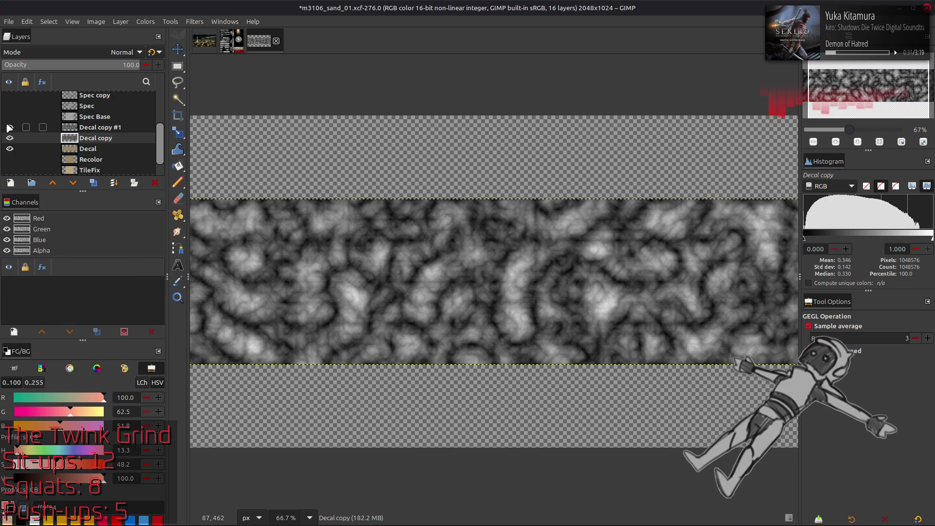
pyautogui.click(95, 127)
pyautogui.click(144, 24)
pyautogui.click(156, 140)
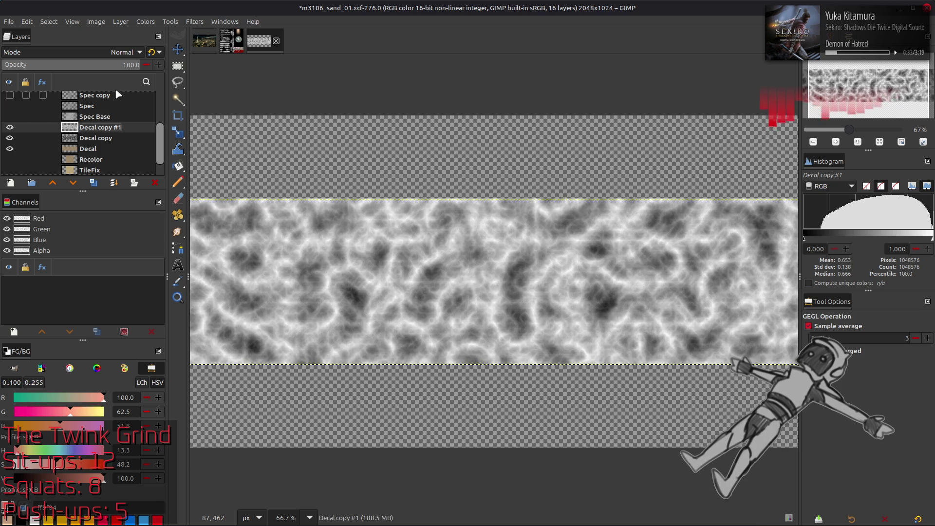
pyautogui.write('50')
pyautogui.press('Return')
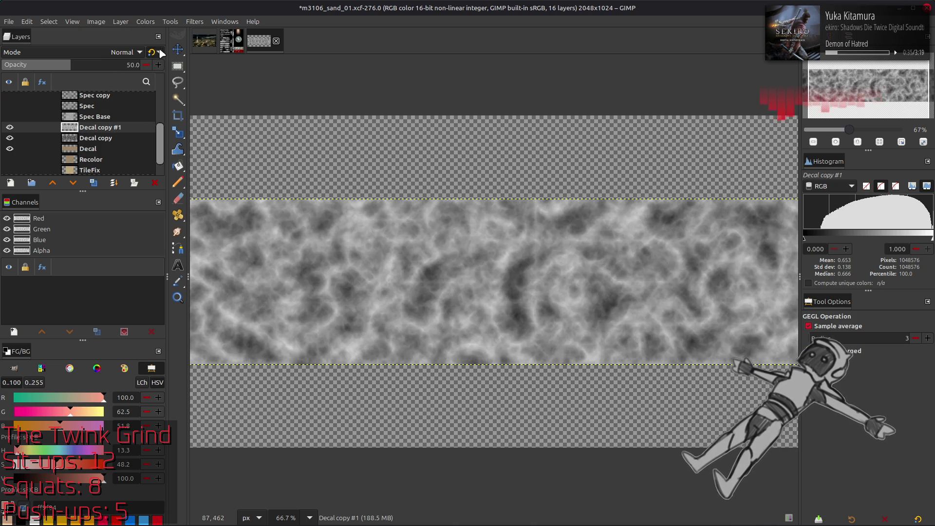
pyautogui.rightClick(102, 129)
pyautogui.click(126, 258)
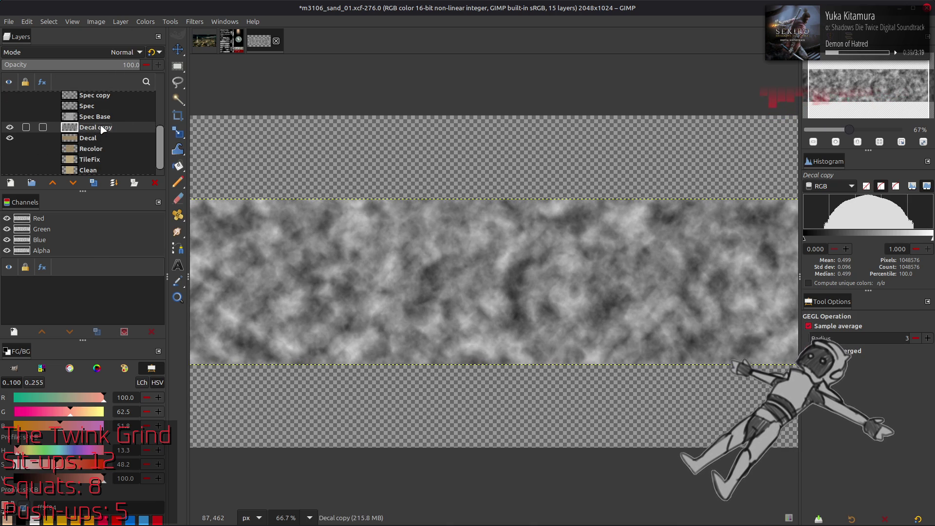
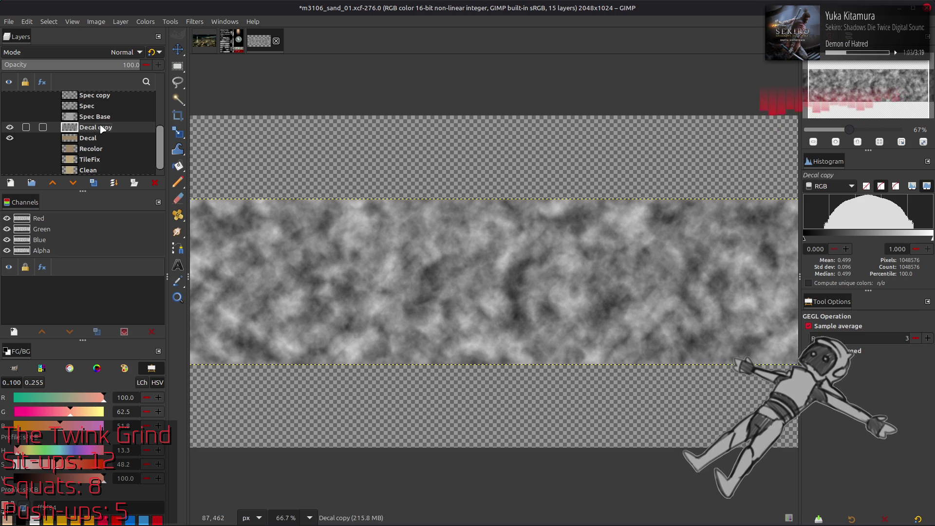
# Switch from GIMP to the Blender 'm3130 meshes' window.
pyautogui.hotkey('alt', 'Tab')
pyautogui.press('Tab')
pyautogui.press('Tab')
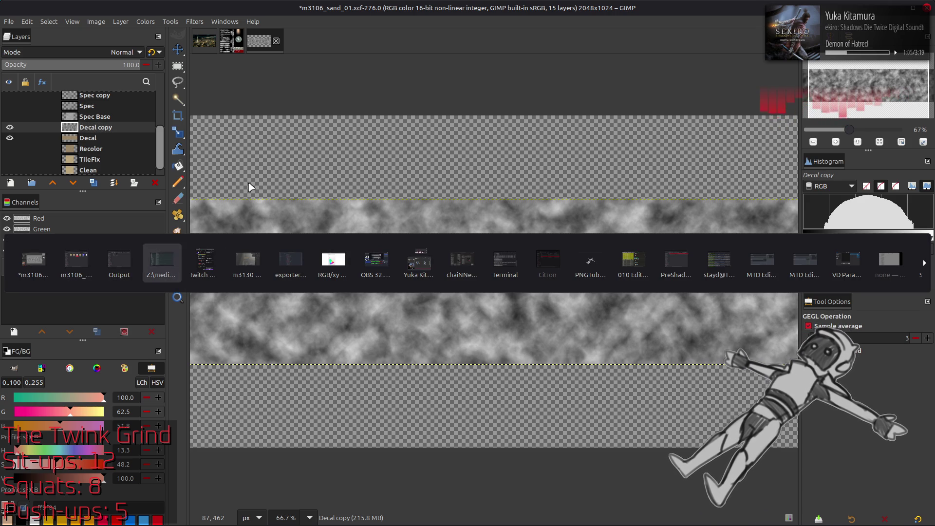
pyautogui.press('Tab')
pyautogui.press('Tab')
pyautogui.scroll(-5, 296, 201)
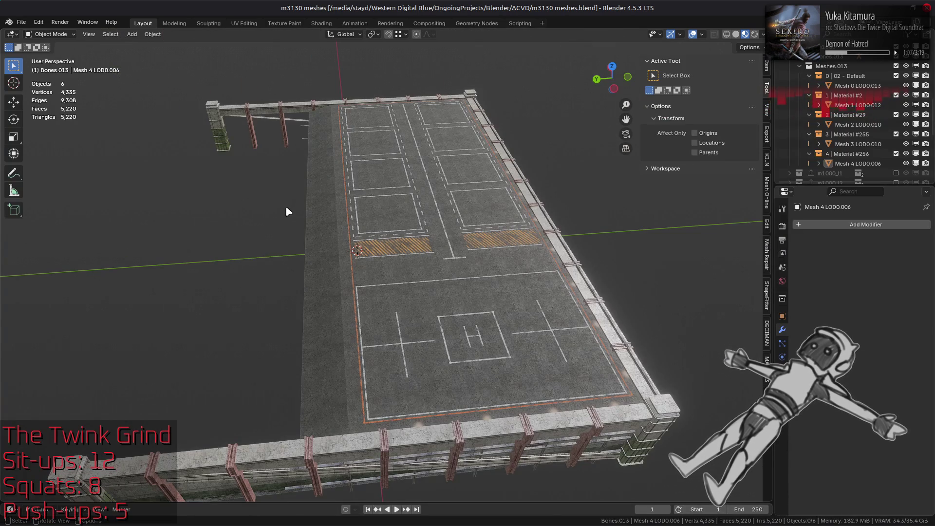
# Show the hidden m0001 cave collection and enter Edit Mode on the Mesh 0 LOD0 sand floor.
pyautogui.moveTo(287, 207); pyautogui.dragTo(360, 218, button='middle')
pyautogui.scroll(2, 868, 125)
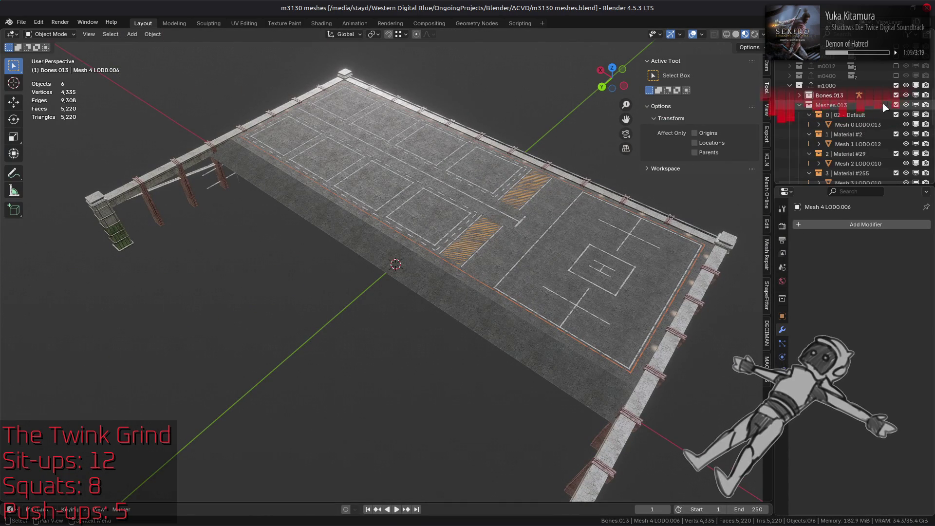
pyautogui.scroll(8, 901, 91)
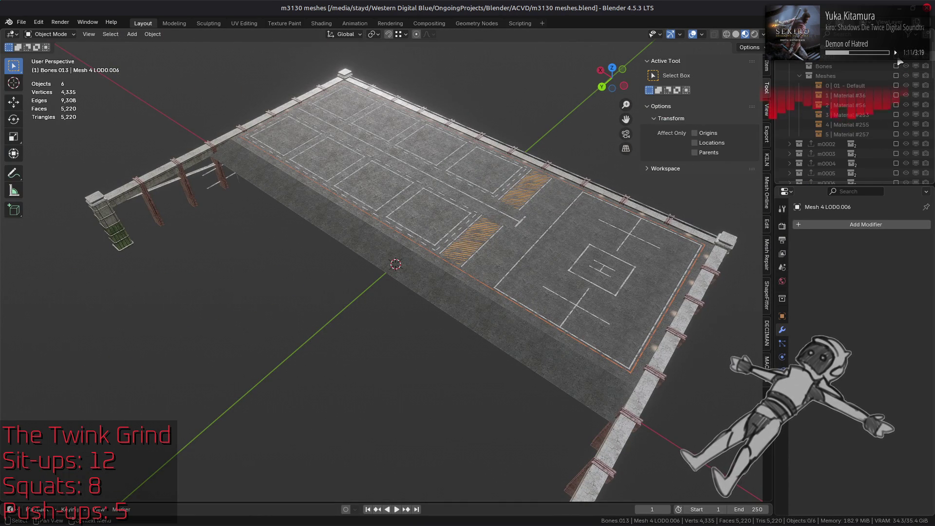
pyautogui.click(898, 61)
pyautogui.click(486, 387)
pyautogui.moveTo(484, 385)
pyautogui.mouseDown(button='middle')
pyautogui.moveTo(392, 246)
pyautogui.moveTo(427, 223)
pyautogui.moveTo(445, 296)
pyautogui.moveTo(470, 292)
pyautogui.mouseUp(button='middle')
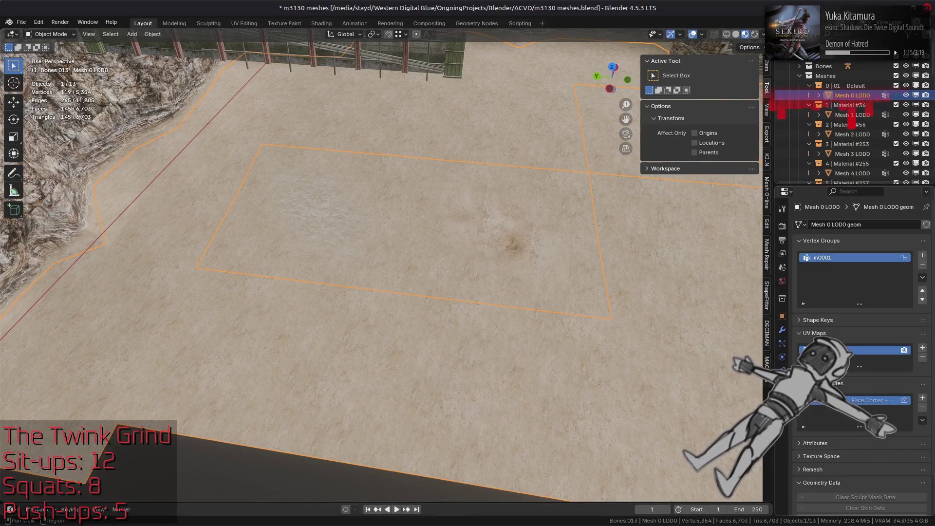
pyautogui.press('Tab')
# In UV Editing, centre Mesh 0 LOD0's uv0 island with TexTools Centralize and scale it by 2.
pyautogui.click(245, 22)
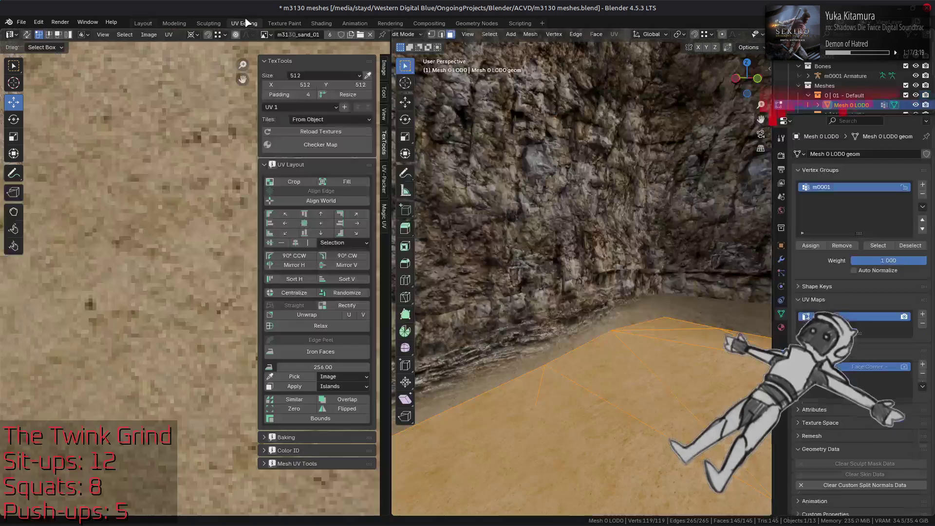
pyautogui.scroll(-5, 428, 299)
pyautogui.scroll(-5, 429, 299)
pyautogui.scroll(-10, 107, 276)
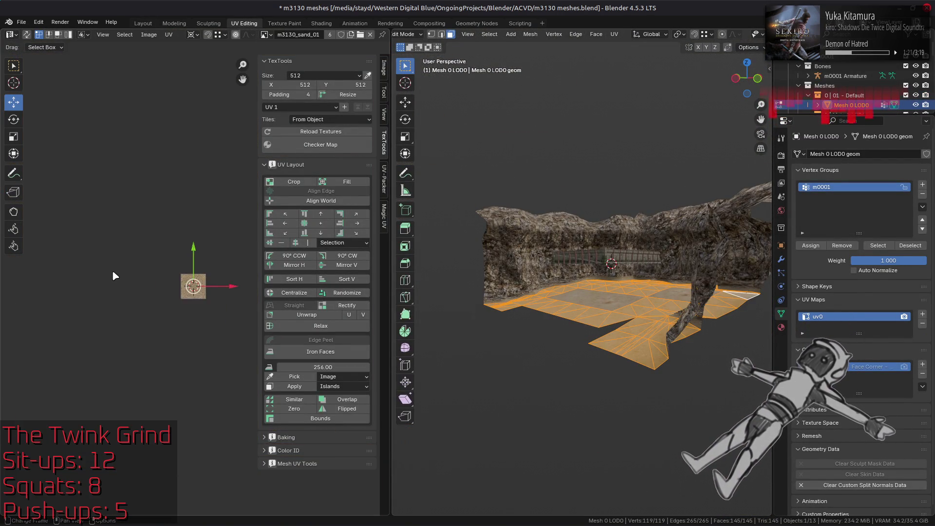
pyautogui.scroll(5, 117, 331)
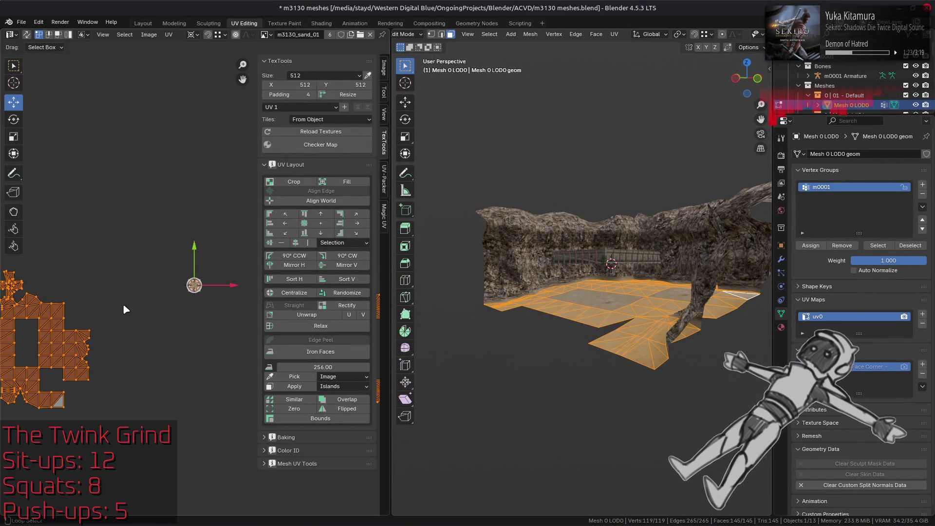
pyautogui.click(294, 293)
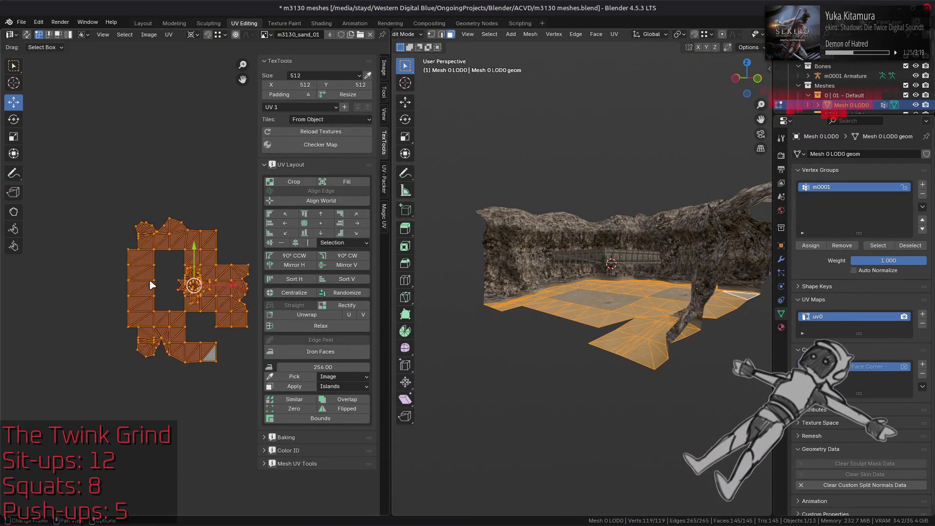
pyautogui.write('s2')
pyautogui.press('Return')
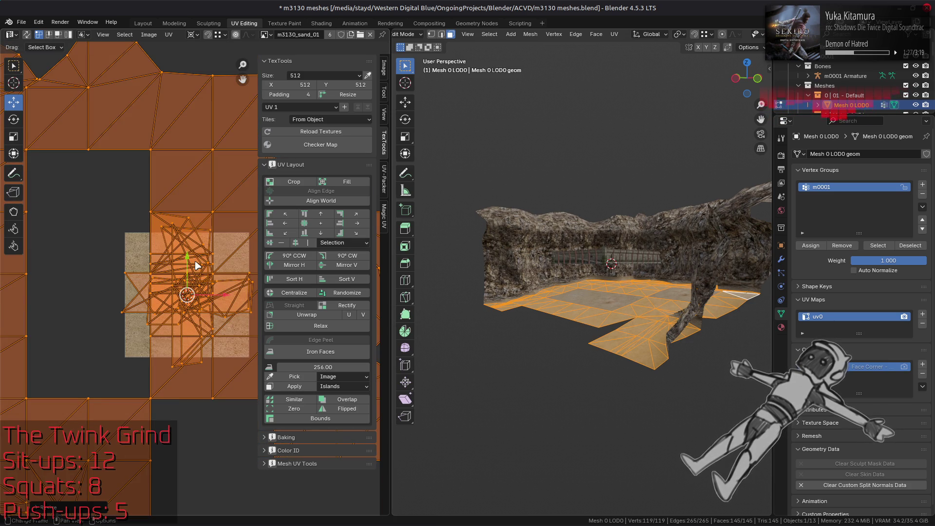
# Check the floor, undo an extra repeated scale, and switch to Mesh 5 LOD0 in vertex mode.
pyautogui.scroll(6, 540, 281)
pyautogui.moveTo(540, 281); pyautogui.dragTo(534, 244, button='middle')
pyautogui.hotkey('shift', 'r')
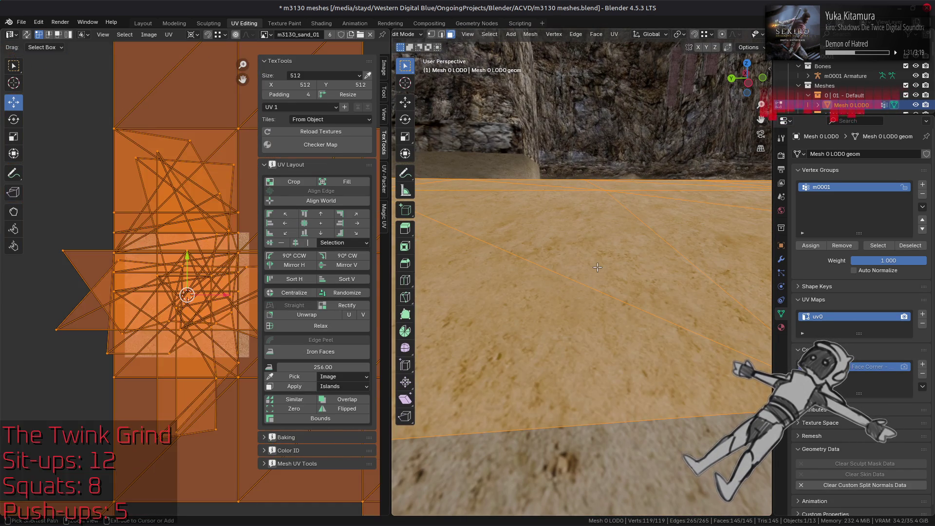
pyautogui.hotkey('ctrl', 'z')
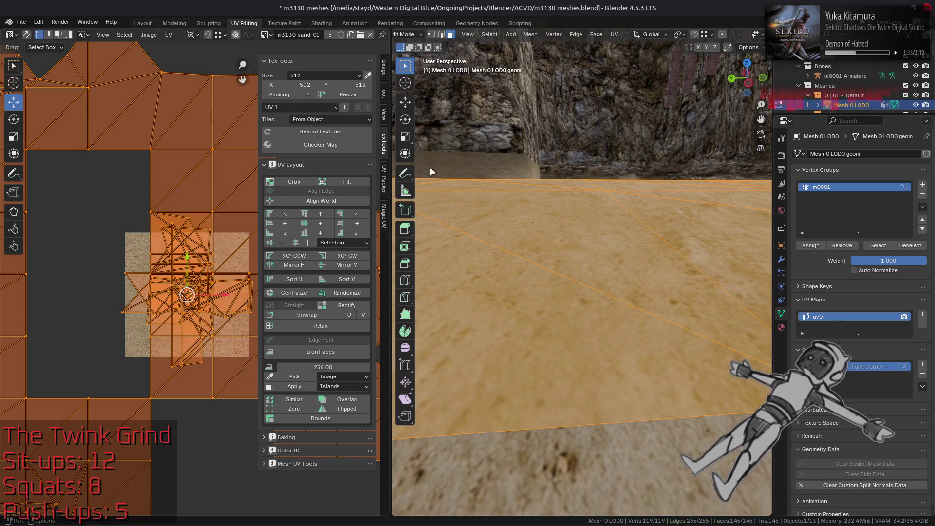
pyautogui.hotkey('alt', 'q')
pyautogui.press('1')
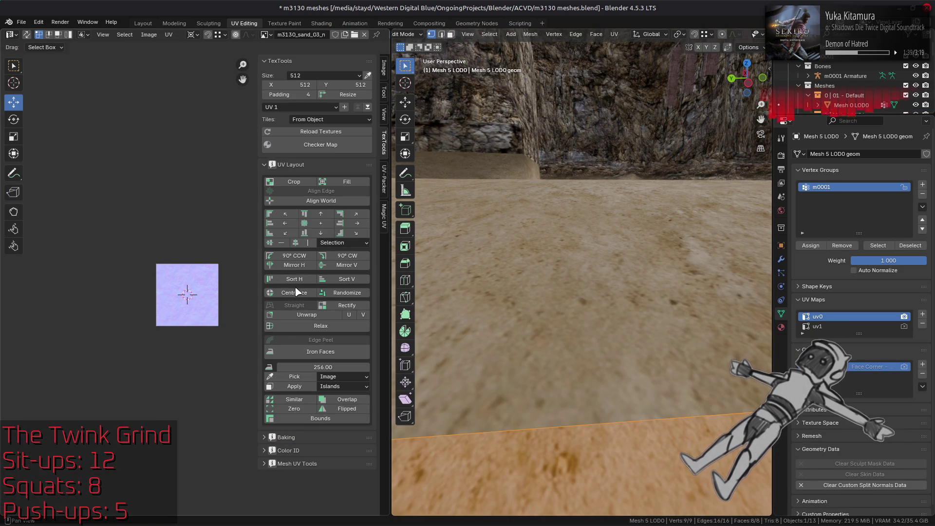
# Select all of Mesh 5 LOD0's uv0 UVs, centre them, and scale by 0.5.
pyautogui.scroll(-5, 187, 251)
pyautogui.press('a')
pyautogui.click(276, 293)
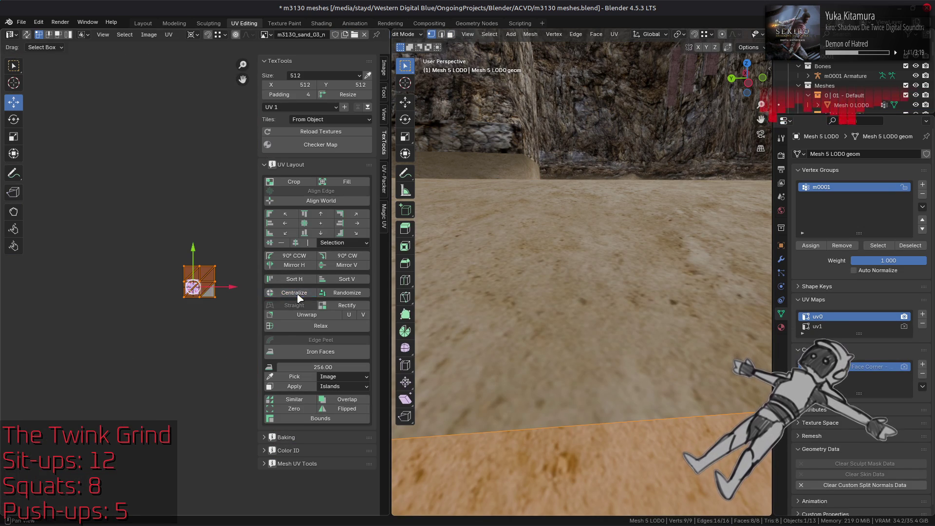
pyautogui.press('s')
pyautogui.press('2')
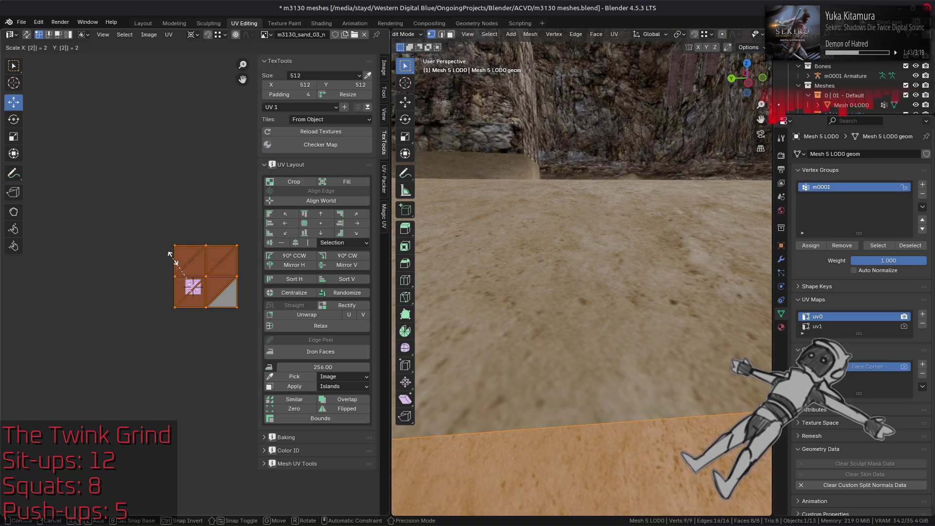
pyautogui.press('BackSpace')
pyautogui.write('0.5')
pyautogui.press('Return')
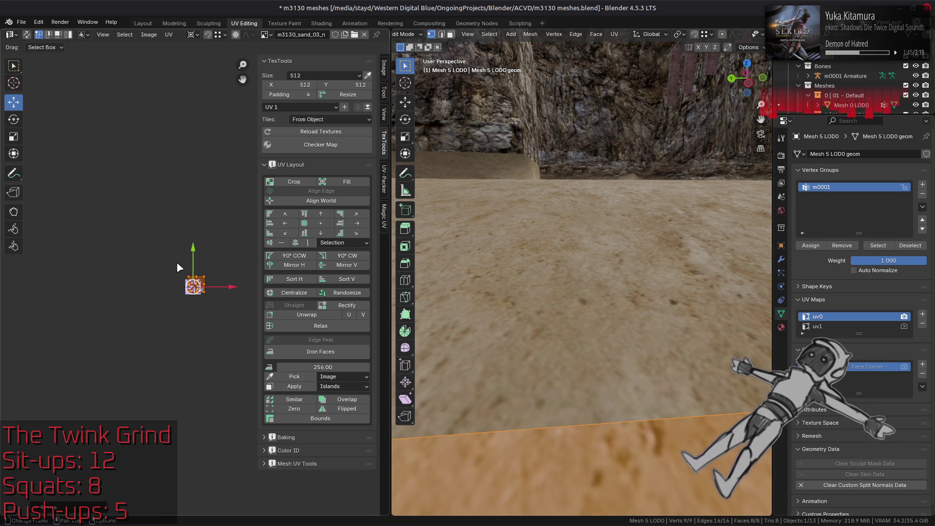
# Halve and centre the uv1 island, comparing the floor before and after.
pyautogui.click(817, 326)
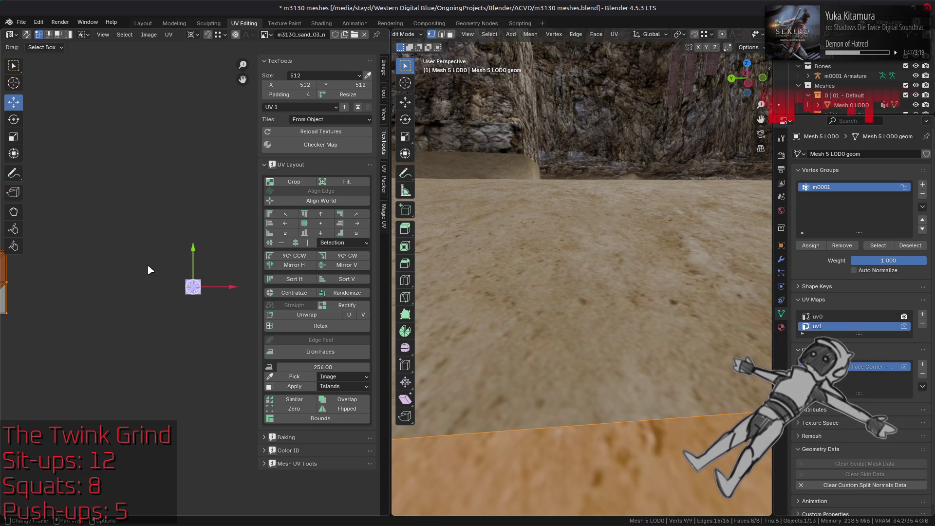
pyautogui.write('s0.5')
pyautogui.press('Return')
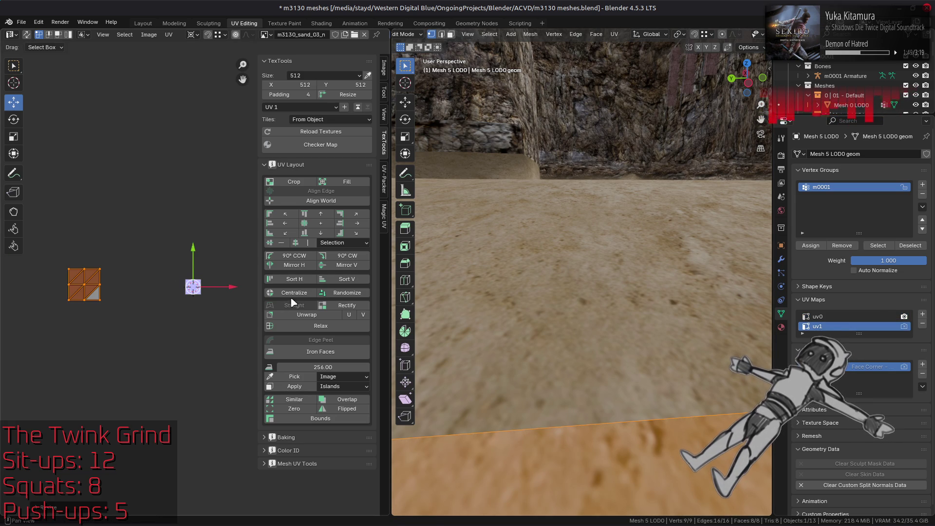
pyautogui.click(293, 295)
pyautogui.moveTo(488, 244)
pyautogui.mouseDown(button='middle')
pyautogui.moveTo(512, 229)
pyautogui.moveTo(497, 243)
pyautogui.moveTo(616, 287)
pyautogui.moveTo(636, 270)
pyautogui.mouseUp(button='middle')
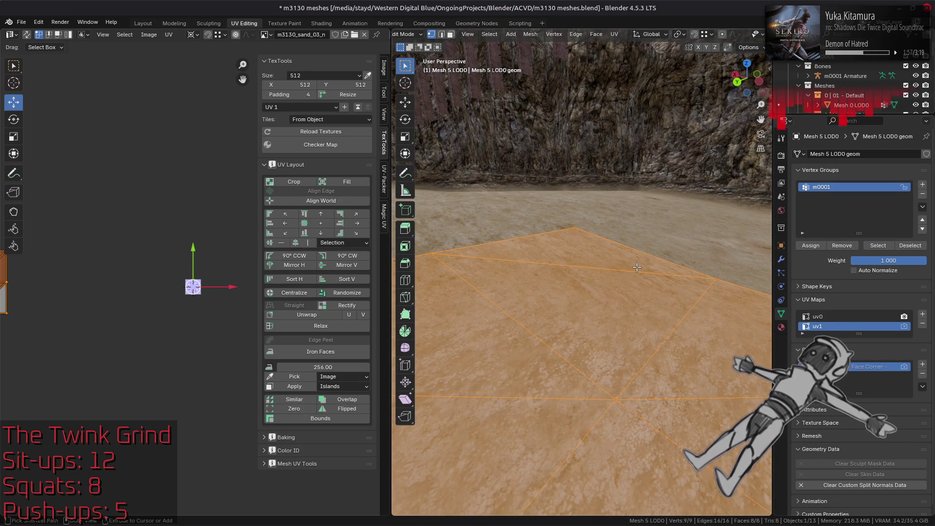
pyautogui.hotkey('ctrl', 'z')
pyautogui.hotkey('ctrl', 'shift', 'z')
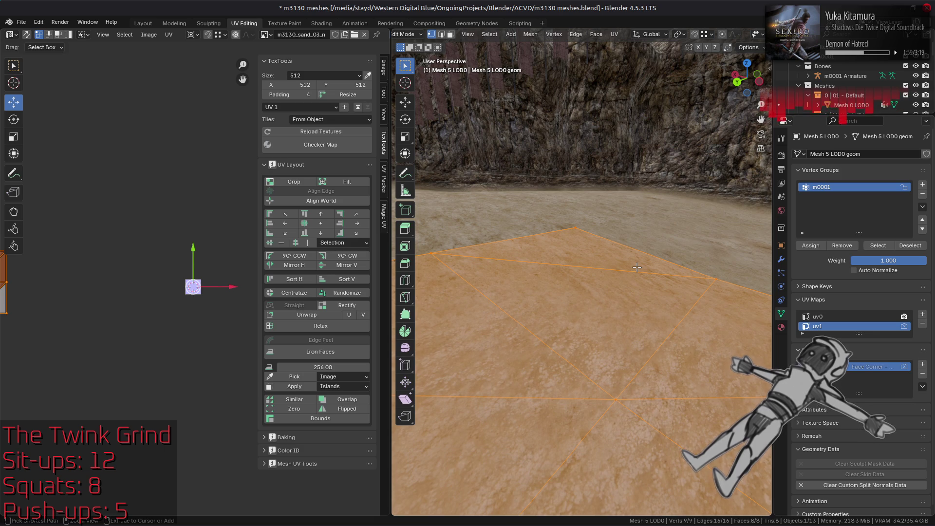
# Measure uv0 and uv1 texel density, halve uv1 again to reach 25.46, then return to Object Mode.
pyautogui.click(829, 317)
pyautogui.press('a')
pyautogui.click(292, 377)
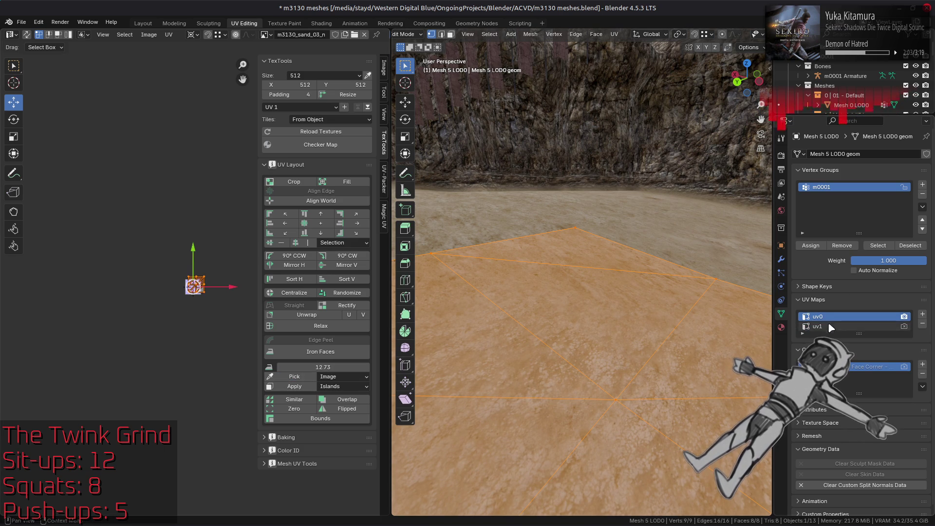
pyautogui.click(828, 327)
pyautogui.click(295, 377)
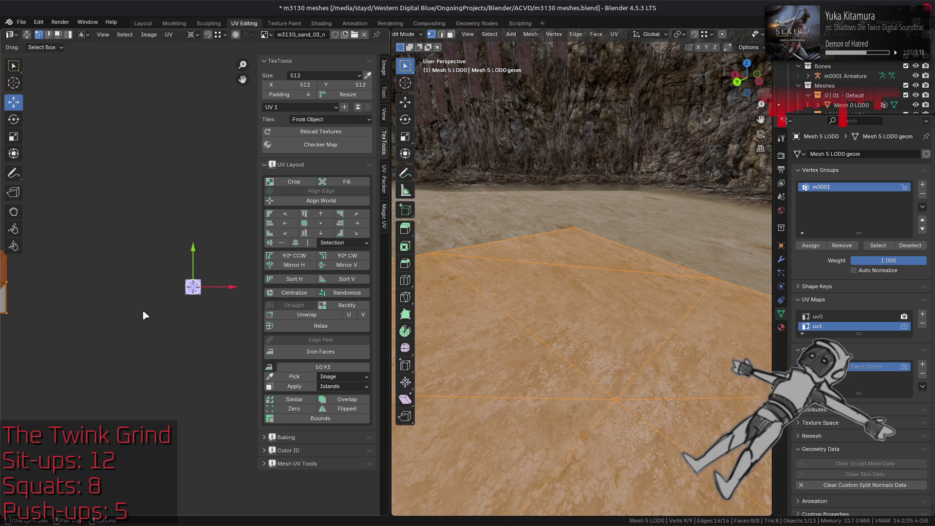
pyautogui.write('s0.5')
pyautogui.press('Return')
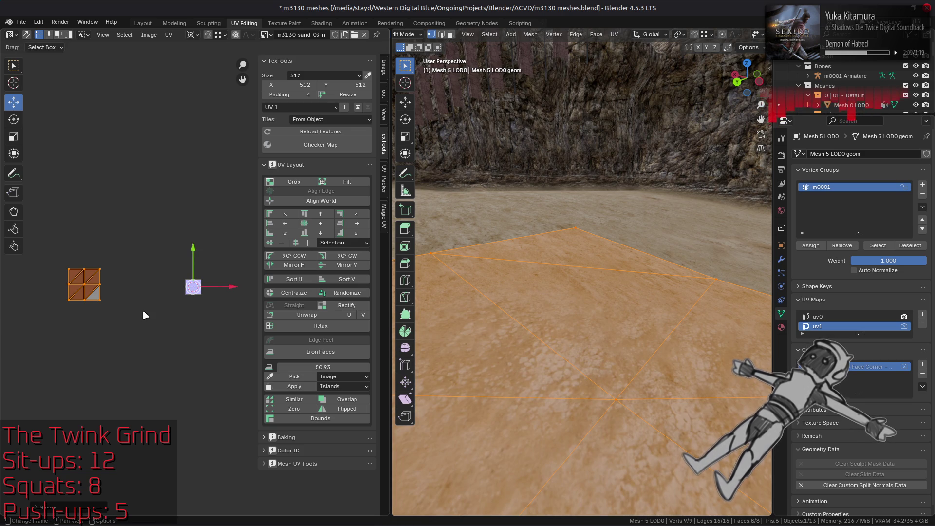
pyautogui.click(295, 378)
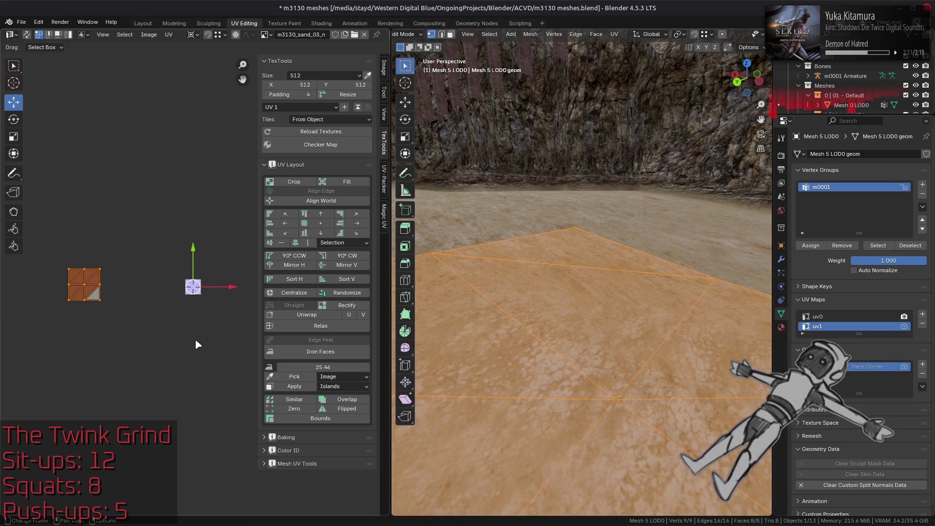
pyautogui.click(193, 338)
pyautogui.moveTo(577, 358)
pyautogui.mouseDown(button='middle')
pyautogui.moveTo(637, 351)
pyautogui.moveTo(648, 309)
pyautogui.mouseUp(button='middle')
pyautogui.press('Tab')
# Enter Edit Mode on Mesh 4 LOD0 and centre its uv0 island.
pyautogui.click(646, 306)
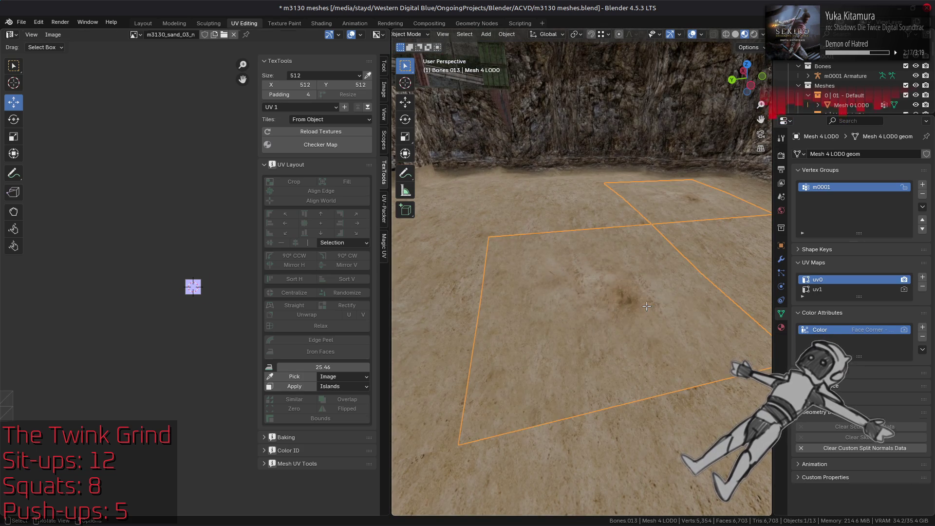
pyautogui.press('Tab')
pyautogui.click(287, 295)
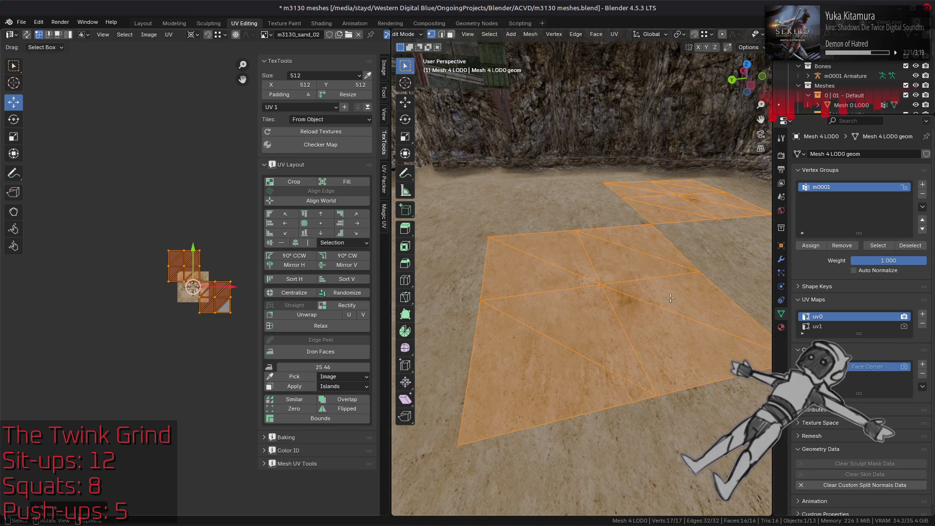
# Double and centre the uv1 island, make uv0 active, and return to the Layout workspace.
pyautogui.click(833, 327)
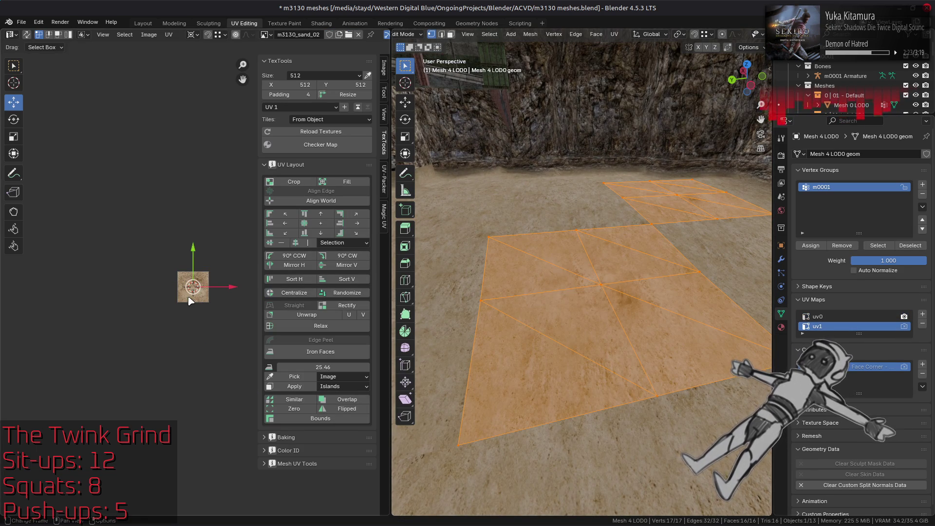
pyautogui.write('s2')
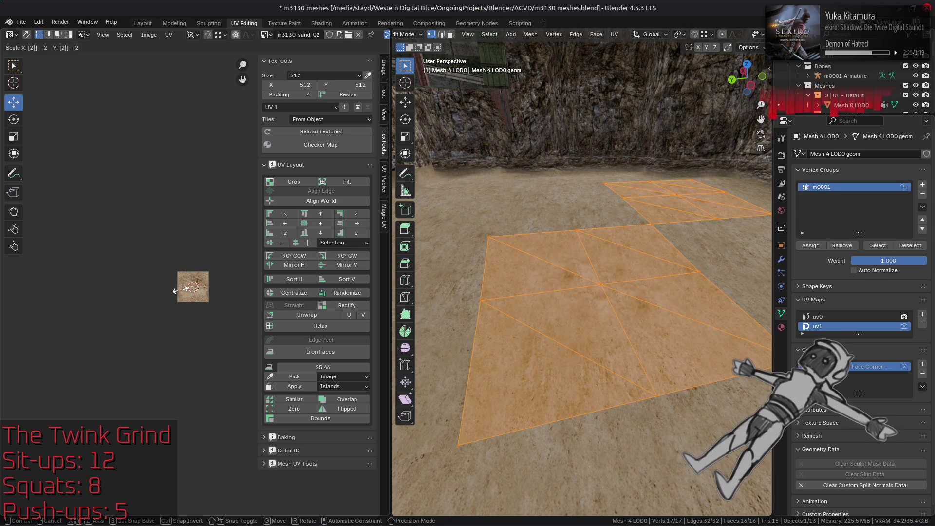
pyautogui.press('Return')
pyautogui.click(294, 292)
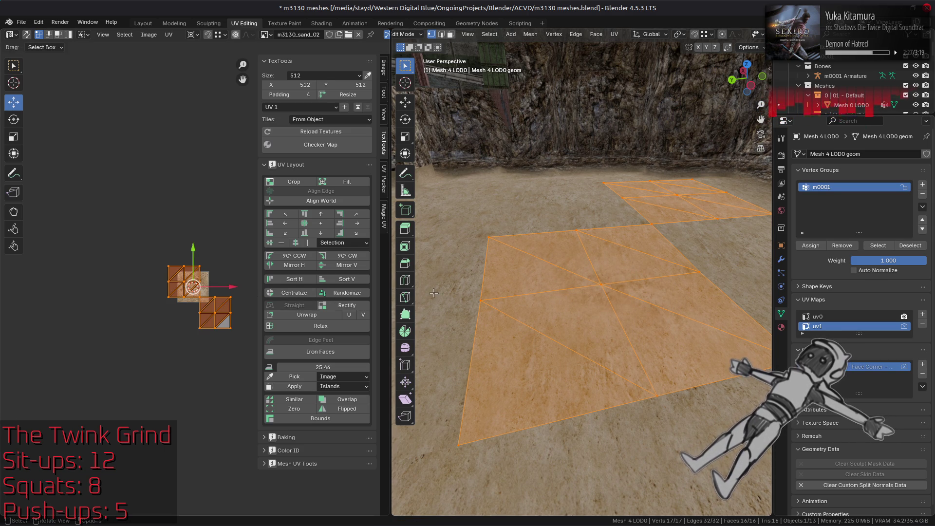
pyautogui.click(850, 317)
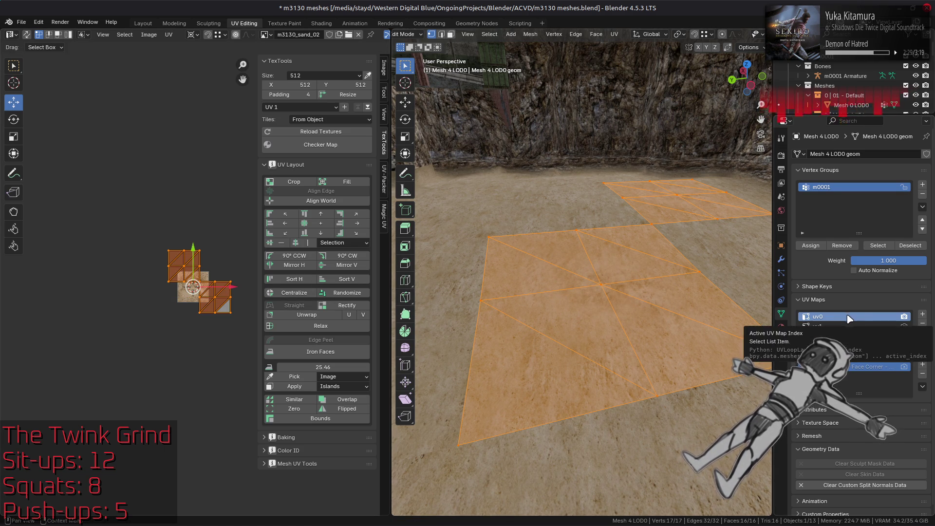
pyautogui.click(143, 23)
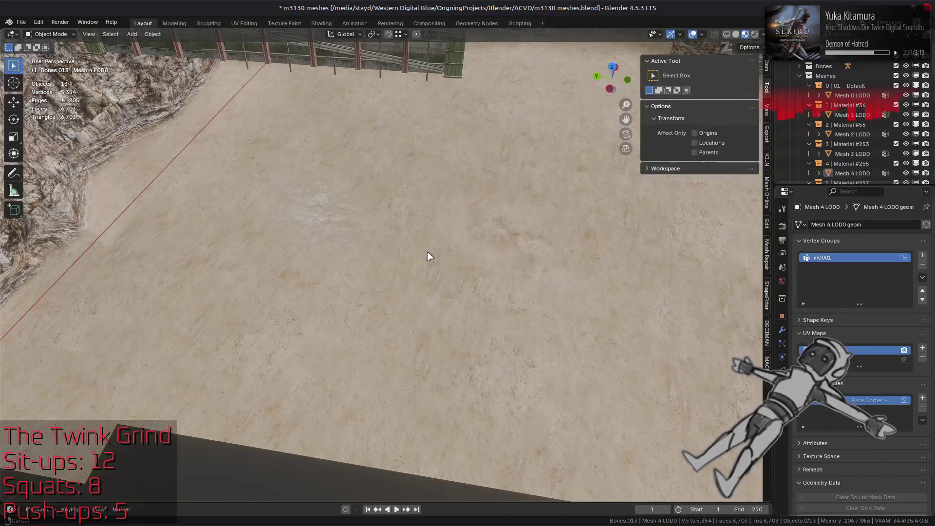
# Inspect the seams between floor pieces, cycling edit mode through Mesh 4, Mesh 5 and Mesh 0 LOD0.
pyautogui.scroll(5, 427, 273)
pyautogui.moveTo(517, 279)
pyautogui.mouseDown(button='middle')
pyautogui.moveTo(522, 265)
pyautogui.moveTo(554, 293)
pyautogui.moveTo(588, 286)
pyautogui.moveTo(563, 304)
pyautogui.moveTo(336, 292)
pyautogui.moveTo(396, 276)
pyautogui.mouseUp(button='middle')
pyautogui.click(456, 285)
pyautogui.press('Tab')
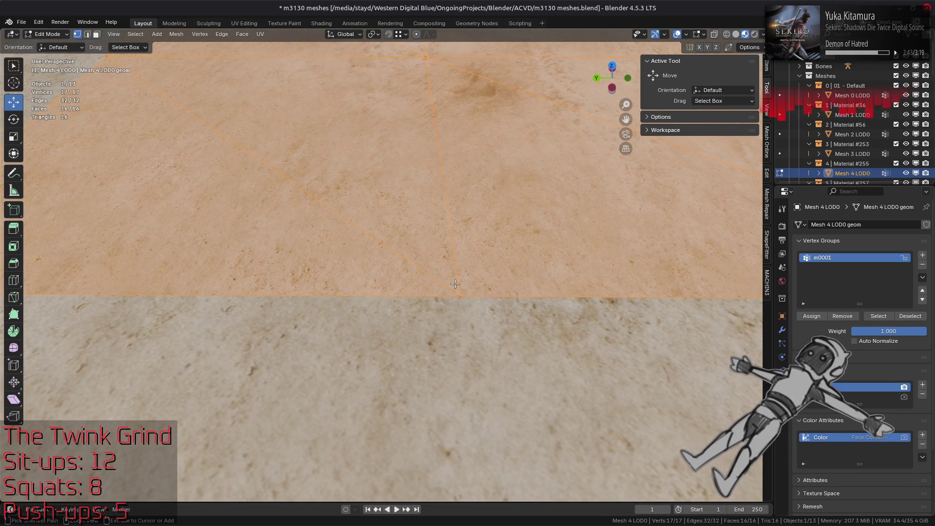
pyautogui.hotkey('alt', 'q')
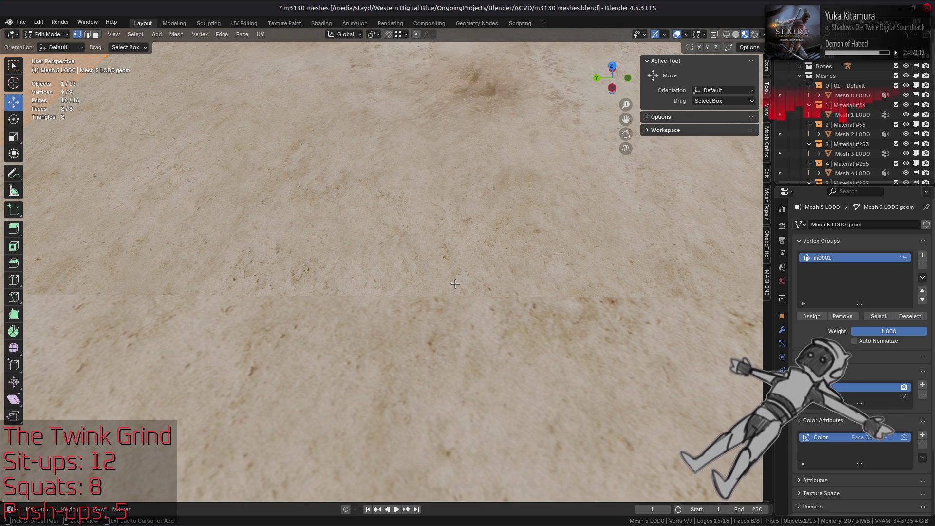
pyautogui.hotkey('alt', 'q')
pyautogui.press('3')
pyautogui.press('a')
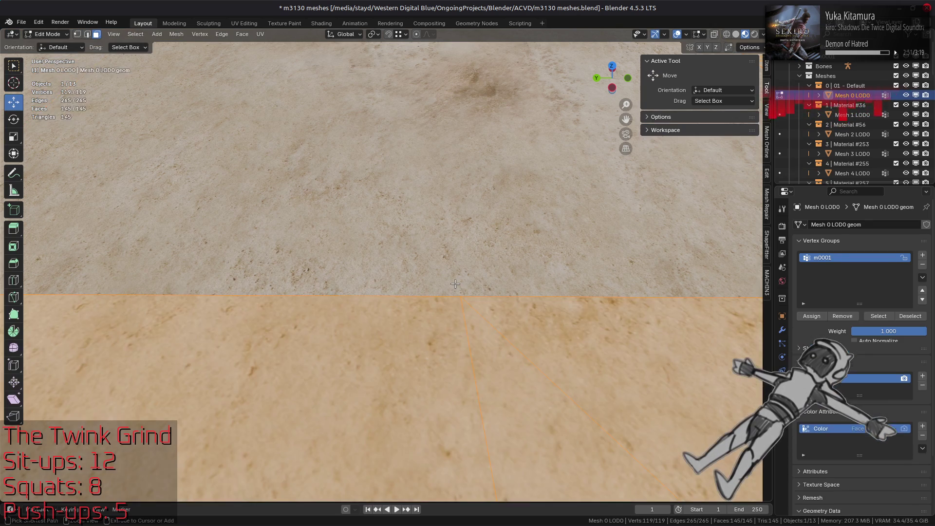
pyautogui.moveTo(455, 284); pyautogui.dragTo(354, 268, button='middle')
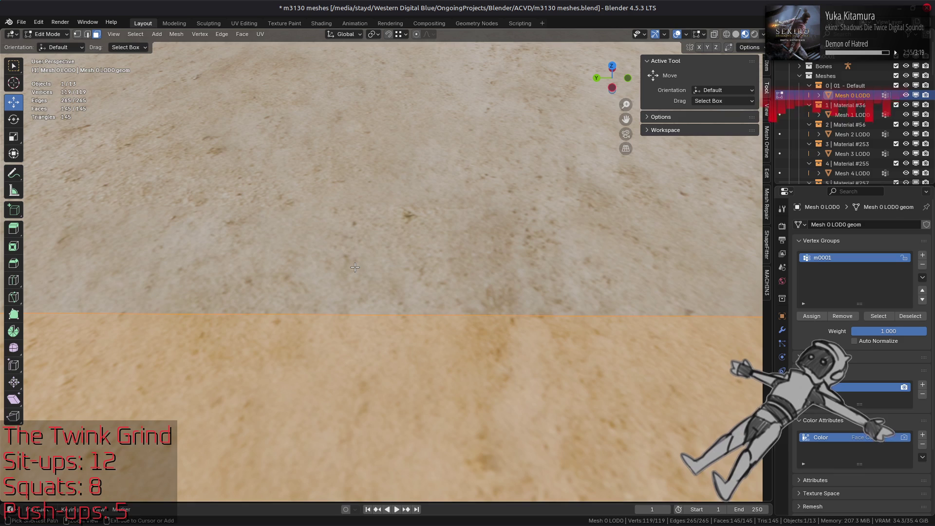
pyautogui.press('Tab')
# Edit Mode on Mesh 0 LOD0 with all faces selected, shown in the UV Editing workspace.
pyautogui.hotkey('alt', 'a')
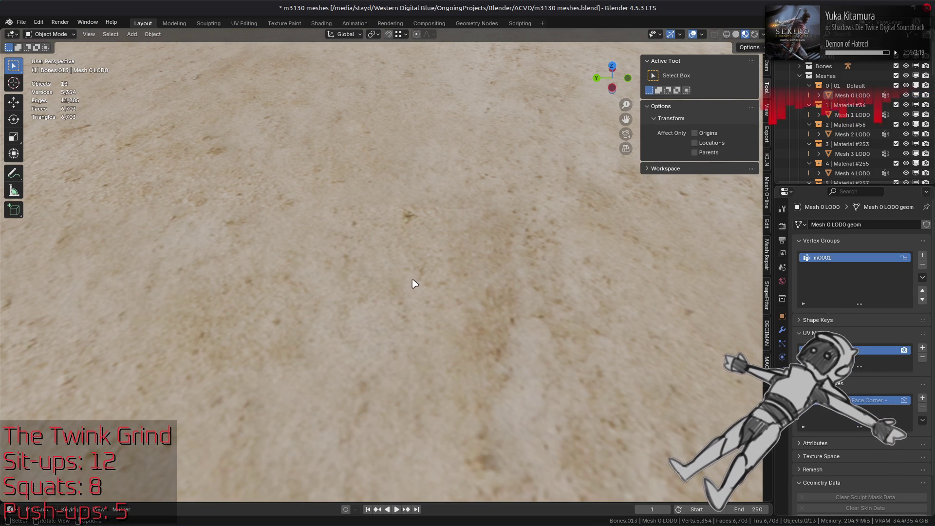
pyautogui.click(450, 396)
pyautogui.press('Tab')
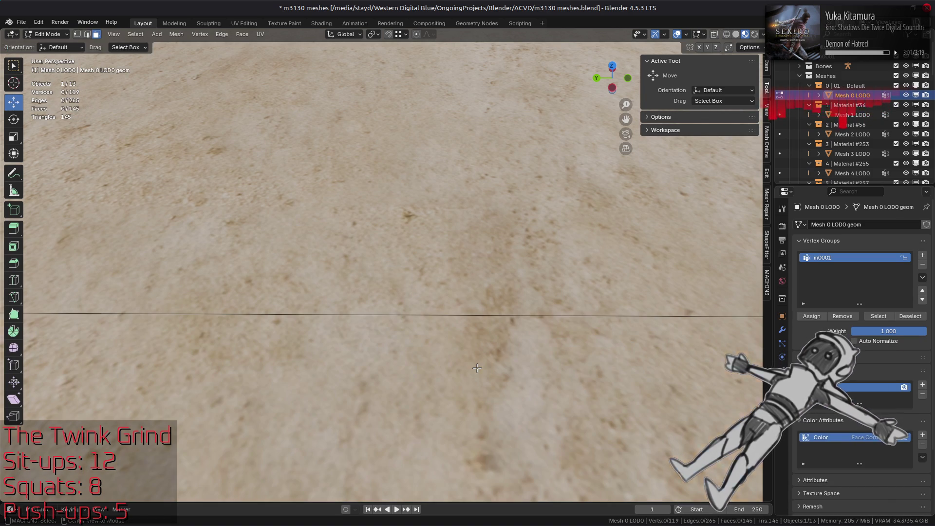
pyautogui.click(478, 368)
pyautogui.press('a')
pyautogui.hotkey('alt', 'a')
pyautogui.press('a')
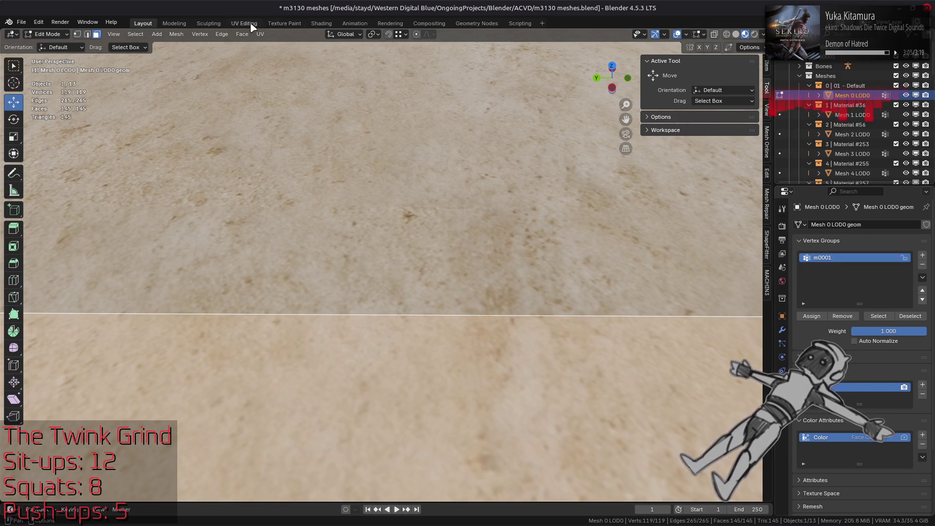
pyautogui.click(253, 28)
pyautogui.hotkey('alt', 'a')
pyautogui.press('a')
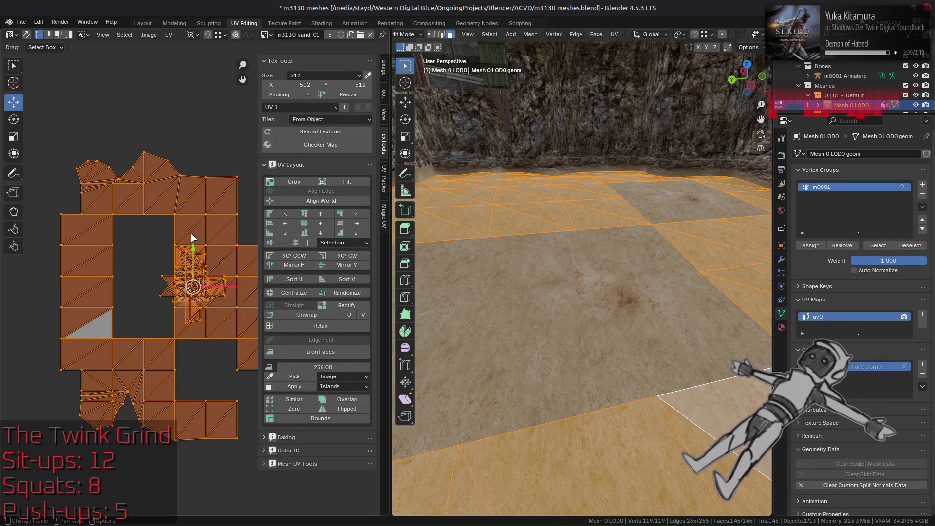
pyautogui.hotkey('alt', 'a')
# Step through selection toggles and undo history to restore the Mesh 4 LOD0 UV state.
pyautogui.press('a')
pyautogui.hotkey('alt', 'a')
pyautogui.press('a')
pyautogui.hotkey('alt', 'a')
pyautogui.hotkey('ctrl', 'z')
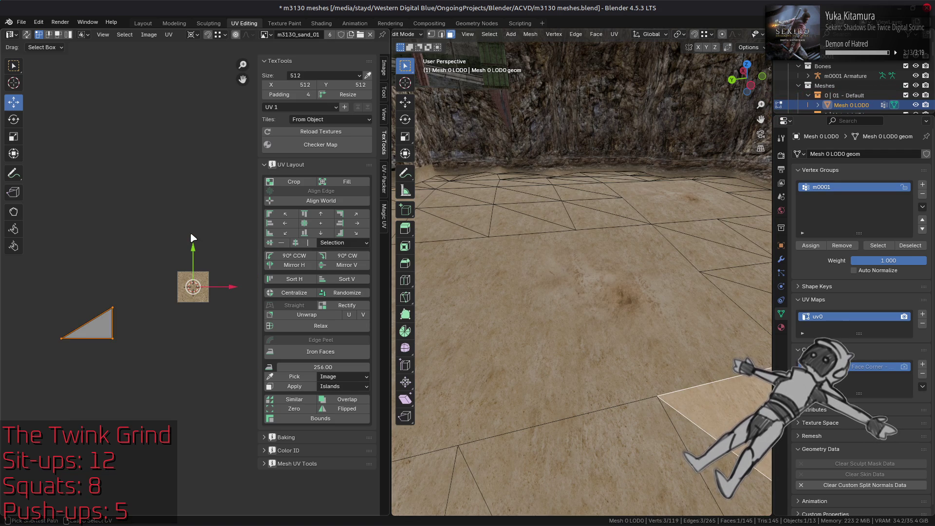
pyautogui.press('a')
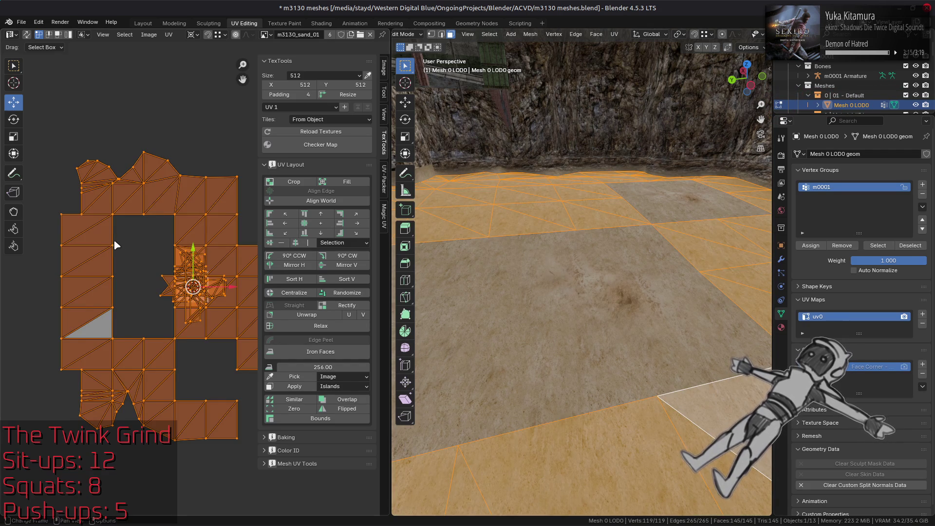
pyautogui.hotkey('ctrl', 'z')
pyautogui.hotkey('ctrl', 'shift', 'z')
pyautogui.press('a')
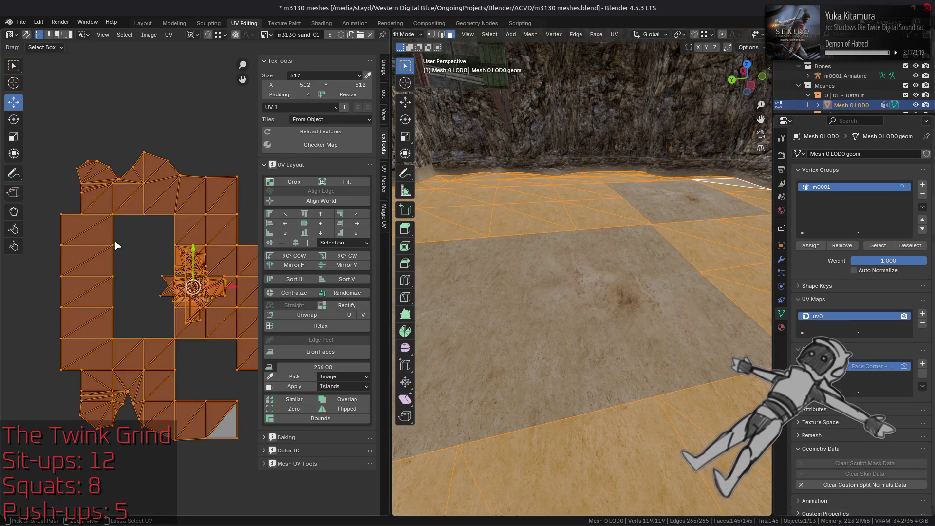
pyautogui.hotkey('ctrl', 'z')
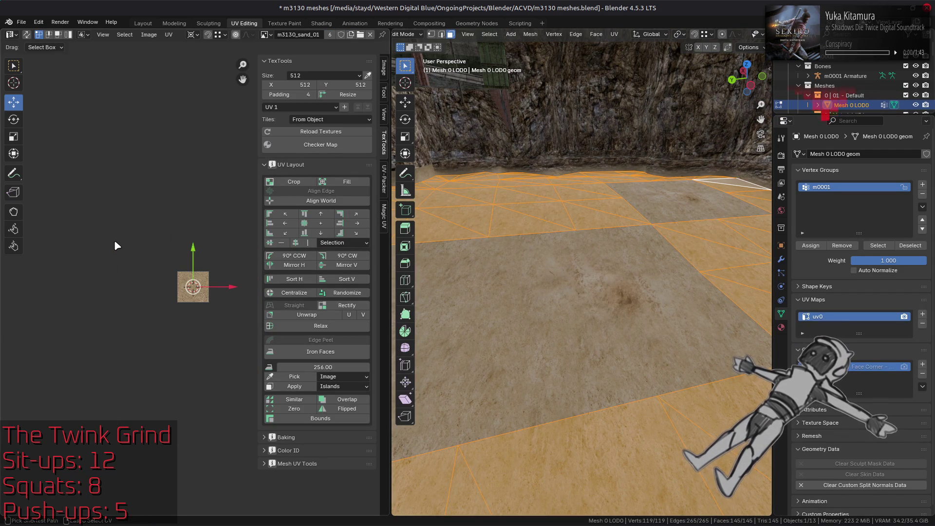
pyautogui.hotkey('ctrl', 'z')
pyautogui.hotkey('ctrl', 'shift', 'z')
pyautogui.hotkey('ctrl', 'shift', 'z')
pyautogui.hotkey('ctrl', 'z')
pyautogui.hotkey('ctrl', 'shift', 'z')
pyautogui.hotkey('ctrl', 'z')
pyautogui.hotkey('ctrl', 'shift', 'z')
pyautogui.hotkey('ctrl', 'shift', 'z')
pyautogui.hotkey('ctrl', 'z')
pyautogui.hotkey('ctrl', 'shift', 'z')
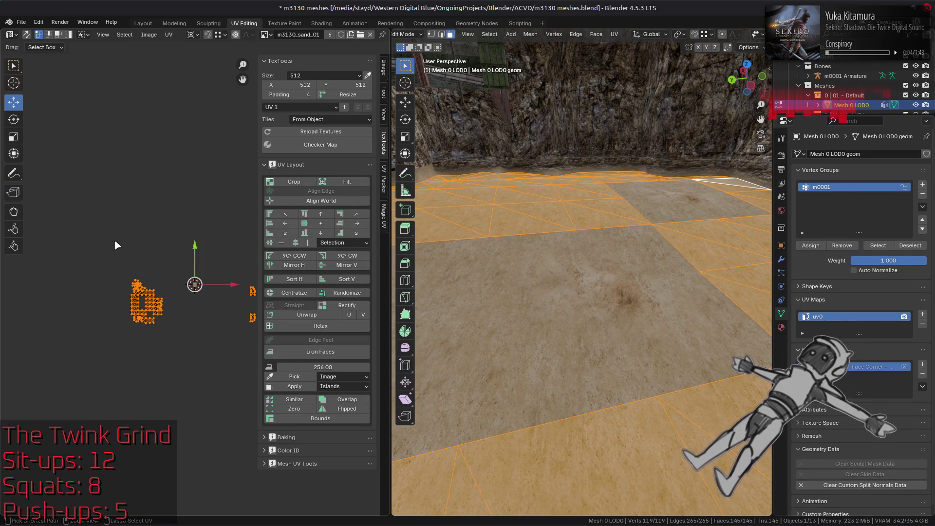
pyautogui.hotkey('ctrl', 'z')
pyautogui.hotkey('ctrl', 'z')
pyautogui.hotkey('ctrl', 'shift', 'z')
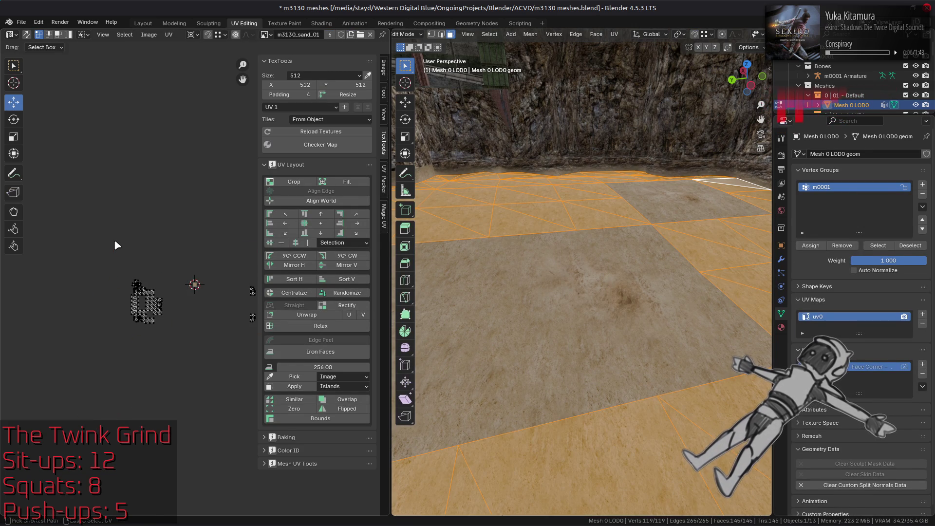
pyautogui.hotkey('ctrl', 'z')
pyautogui.hotkey('ctrl', 'shift', 'z')
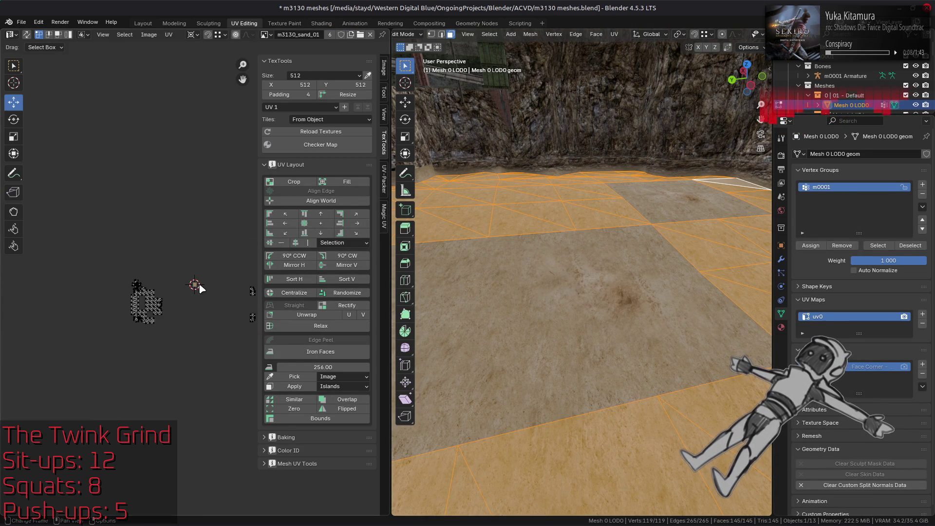
pyautogui.hotkey('ctrl', 'shift', 'z')
pyautogui.hotkey('ctrl', 'shift', 'z')
pyautogui.hotkey('ctrl', 'shift', 'z')
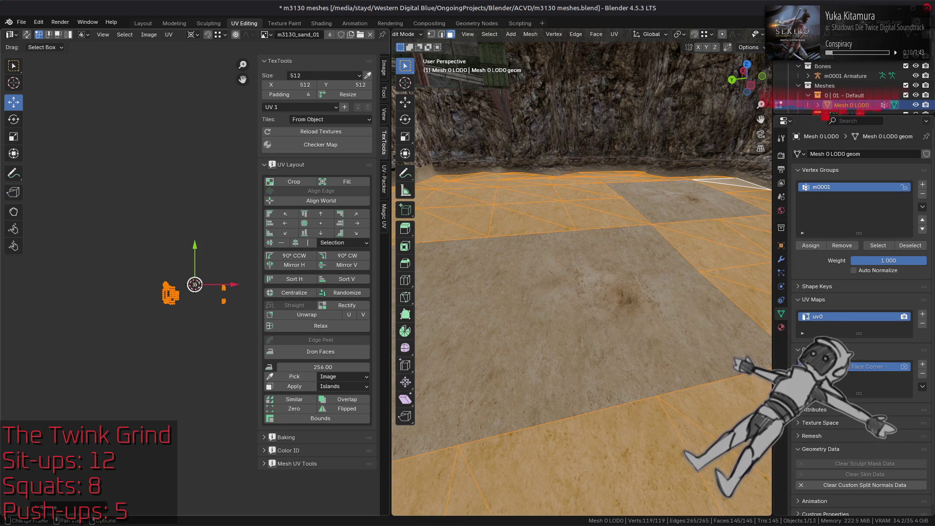
pyautogui.hotkey('ctrl', 'shift', 'z')
pyautogui.hotkey('ctrl', 'shift', 'z')
pyautogui.hotkey('ctrl', 'shift', 'z')
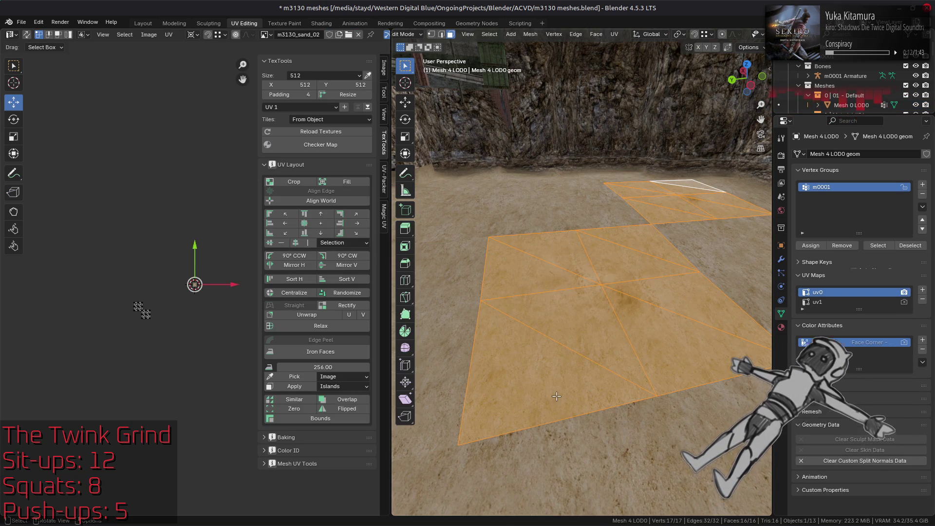
pyautogui.hotkey('ctrl', 'z')
pyautogui.hotkey('ctrl', 'shift', 'z')
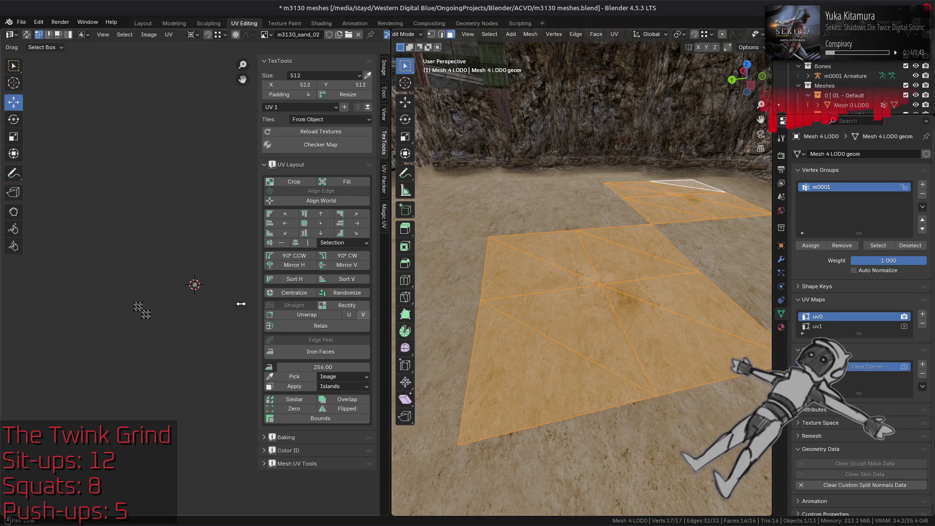
# Scale the selected UVs by 0.5 and check the sand tiling in Object Mode.
pyautogui.write('s2')
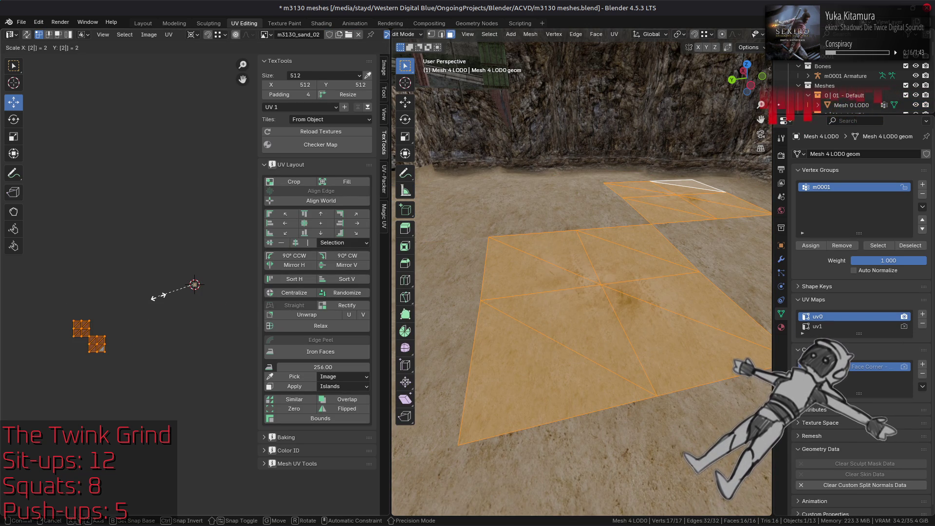
pyautogui.press('BackSpace')
pyautogui.write('0.5')
pyautogui.press('Return')
pyautogui.scroll(3, 584, 338)
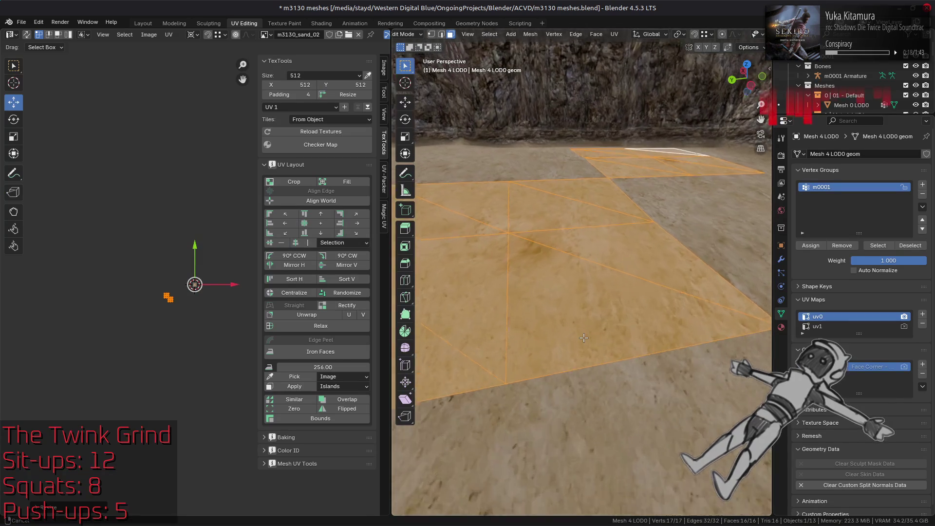
pyautogui.press('Tab')
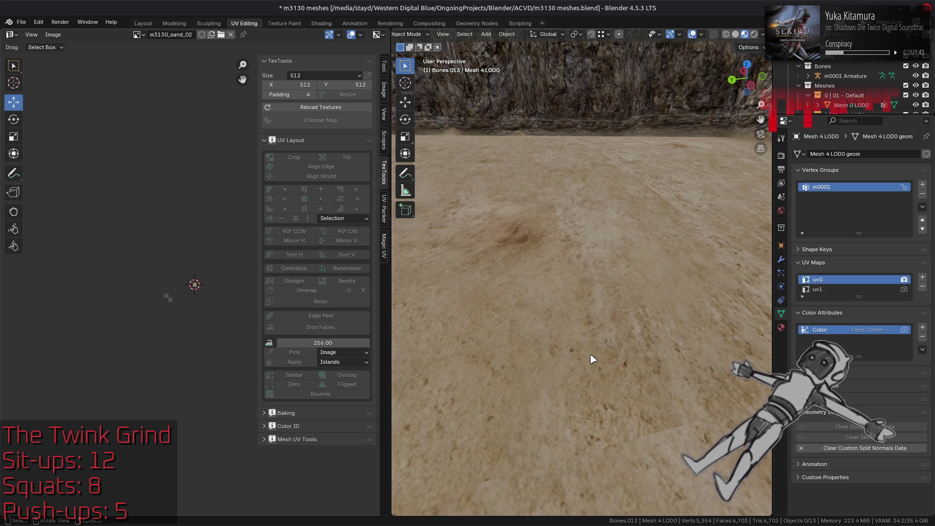
# Deselect the floor in Edit Mode, show the UV editor's 2D cursor settings, and switch to Mesh 0 LOD0.
pyautogui.press('ctrl')
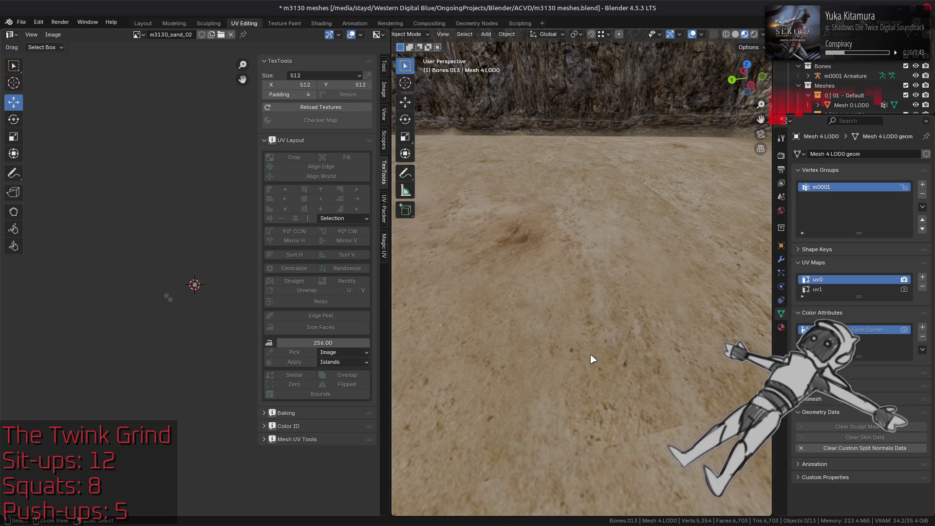
pyautogui.press('Tab')
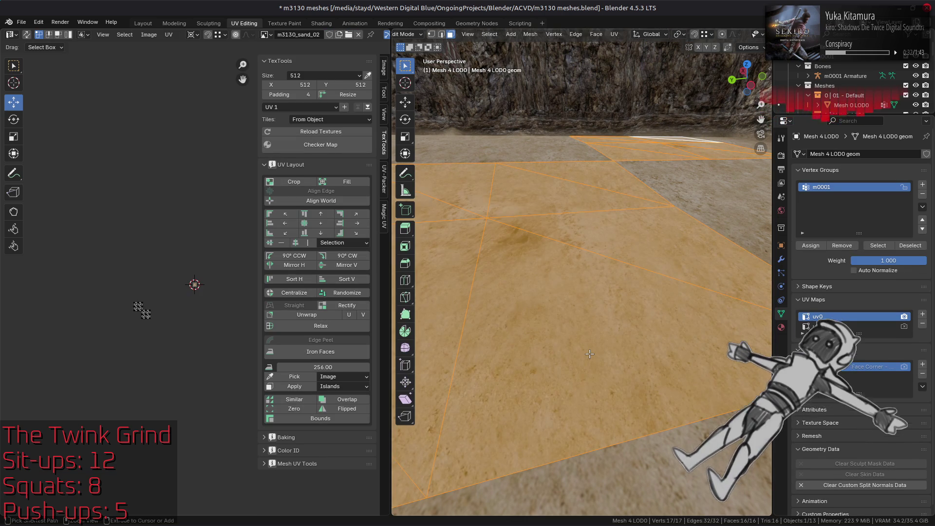
pyautogui.hotkey('alt', 'a')
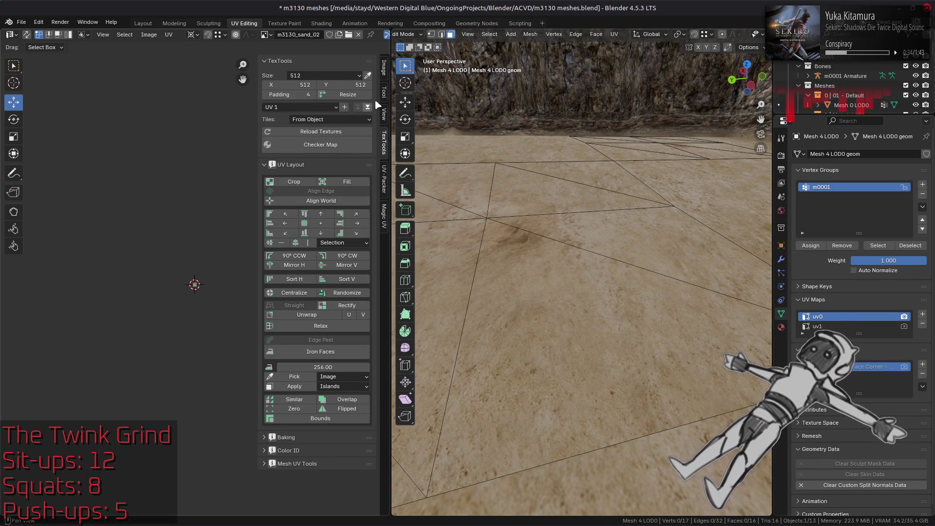
pyautogui.click(384, 93)
pyautogui.click(384, 114)
pyautogui.hotkey('alt', 'q')
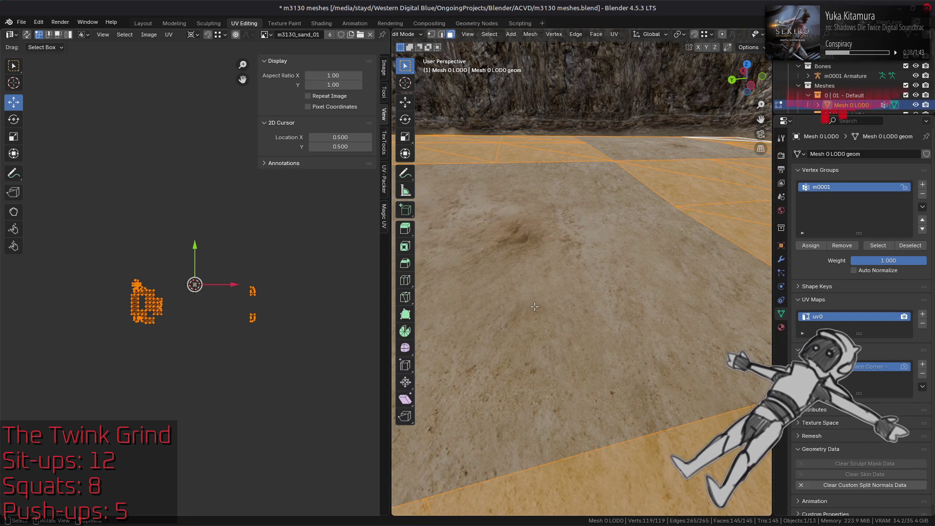
# Set the UV editor's 2D cursor location to X 0, Y 1.
pyautogui.click(333, 139)
pyautogui.write('0')
pyautogui.press('Return')
pyautogui.click(336, 146)
pyautogui.write('1')
pyautogui.press('Return')
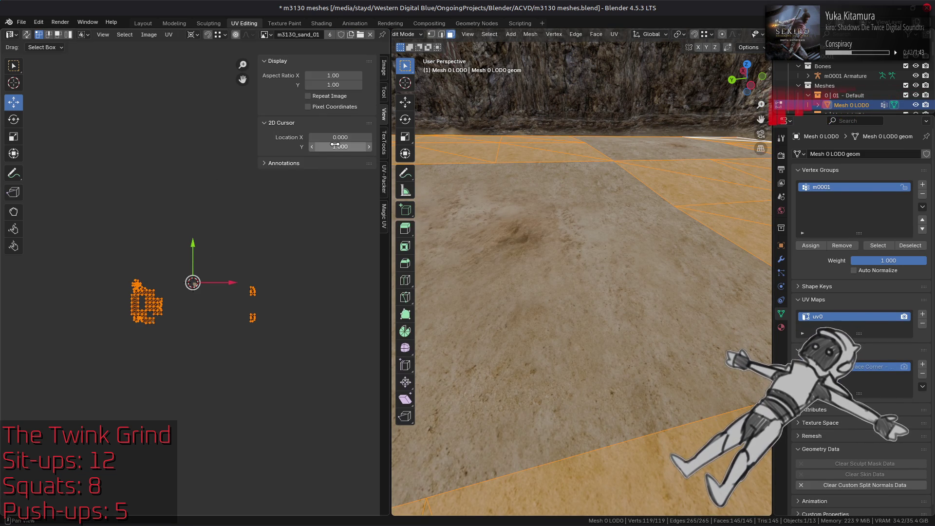
# Scale Mesh 0 LOD0's uv0 islands by 0.5 and leave Edit Mode.
pyautogui.write('s0.5')
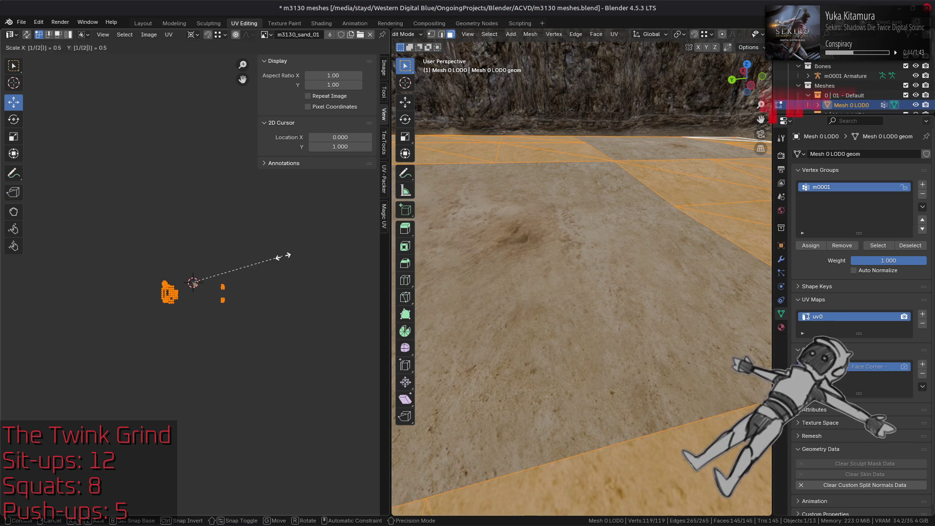
pyautogui.press('Return')
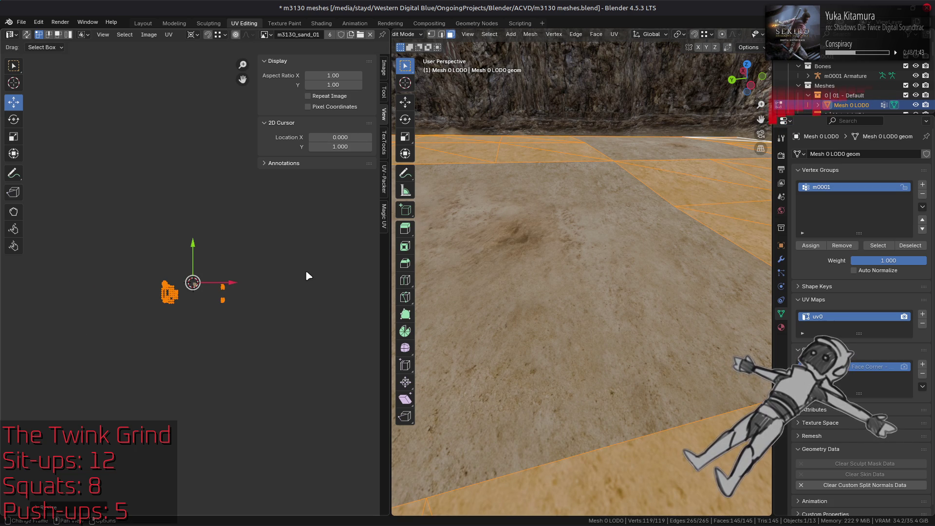
pyautogui.scroll(7, 306, 276)
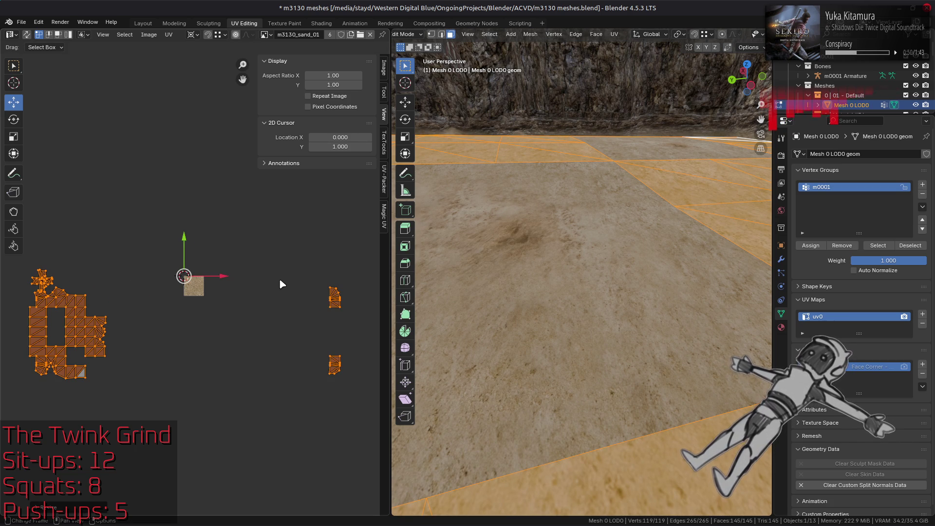
pyautogui.press('Tab')
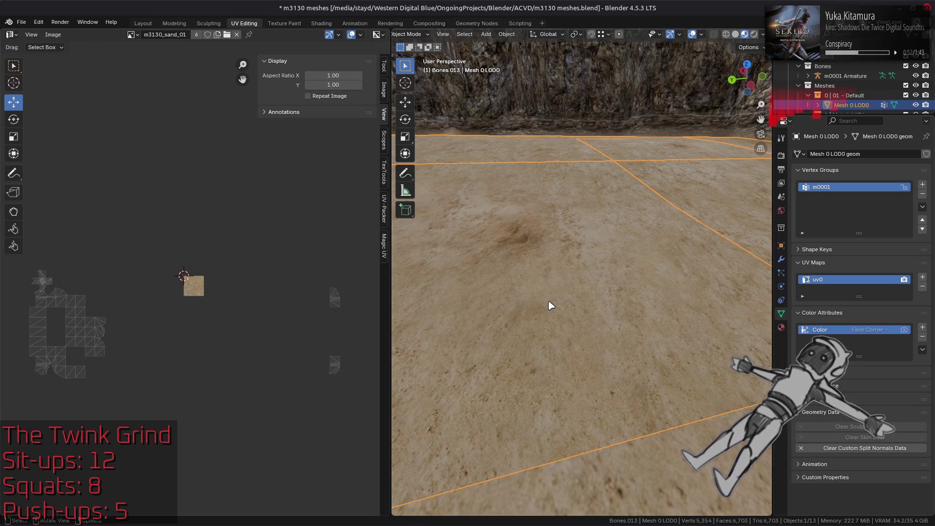
# Select all of Mesh 4 LOD0's UVs, scale them by 0.5, and return to Object Mode.
pyautogui.click(617, 360)
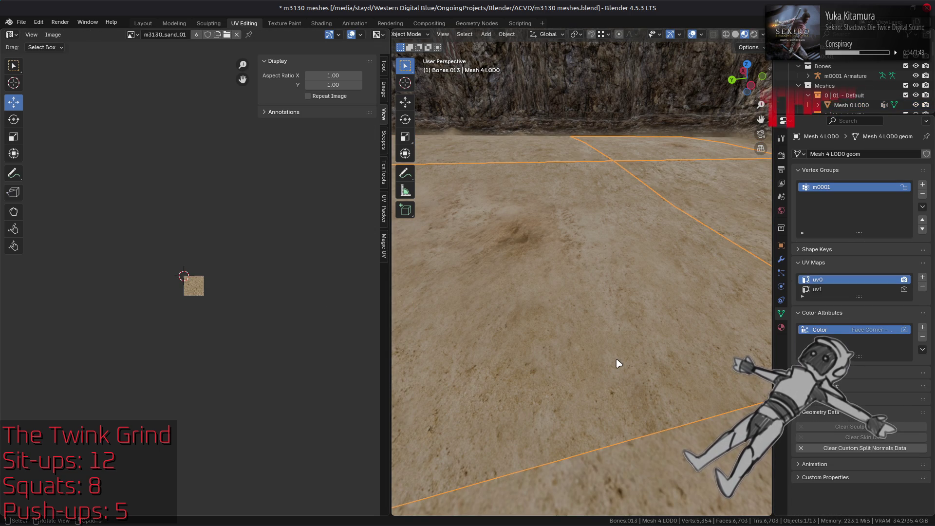
pyautogui.press('Tab')
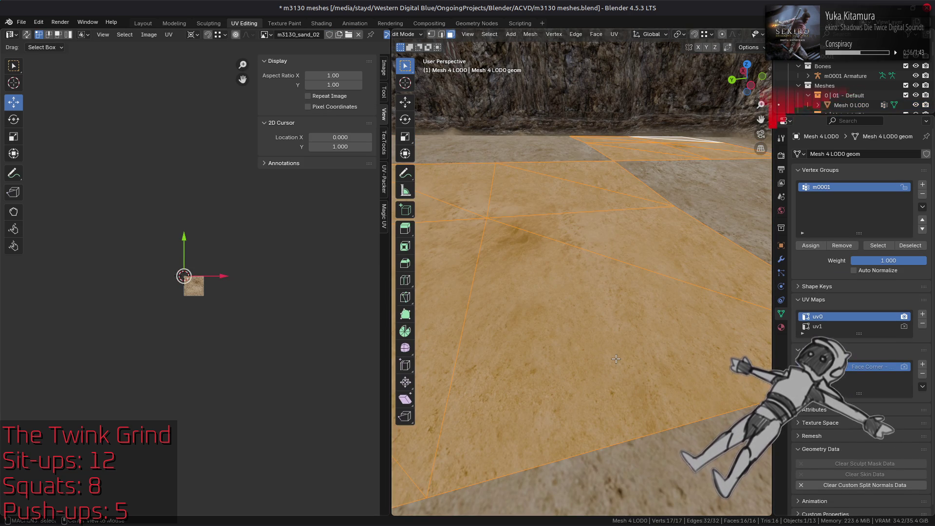
pyautogui.hotkey('alt', 'a')
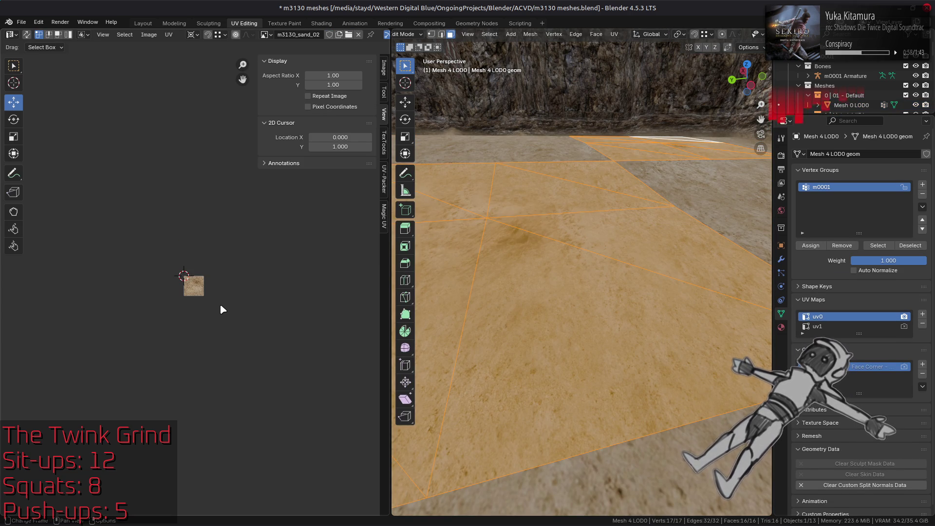
pyautogui.press('a')
pyautogui.write('s')
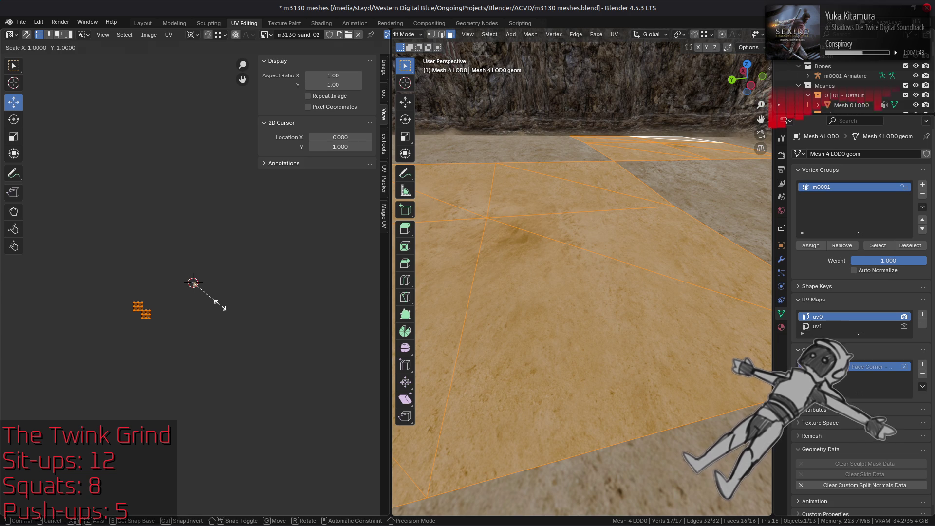
pyautogui.write('0.5')
pyautogui.press('Return')
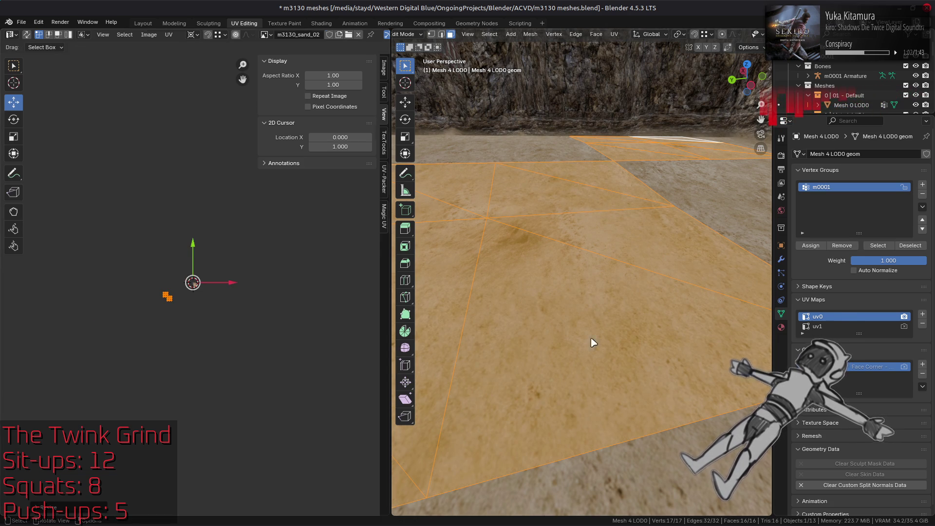
pyautogui.press('Tab')
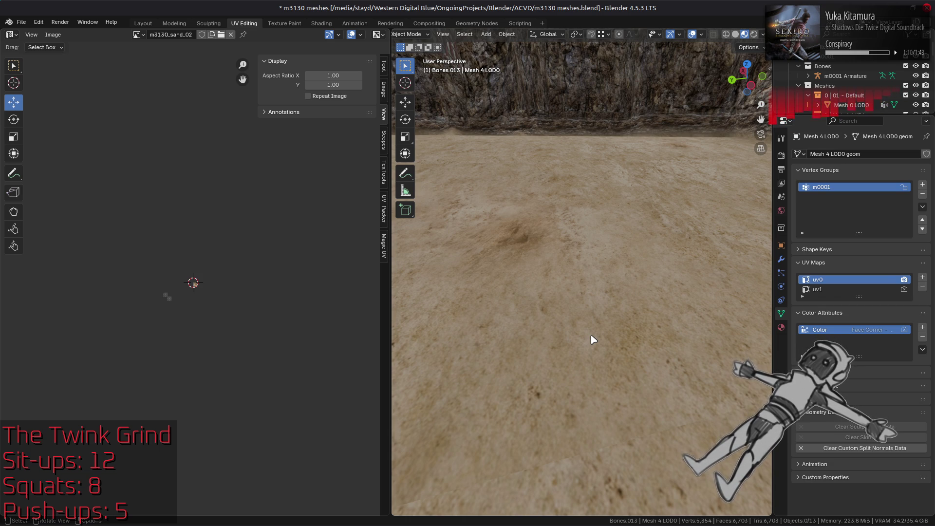
# Check Mesh 4 LOD0 and Mesh 0 LOD0 in Edit Mode to review the rescaled sand UVs.
pyautogui.press('Tab')
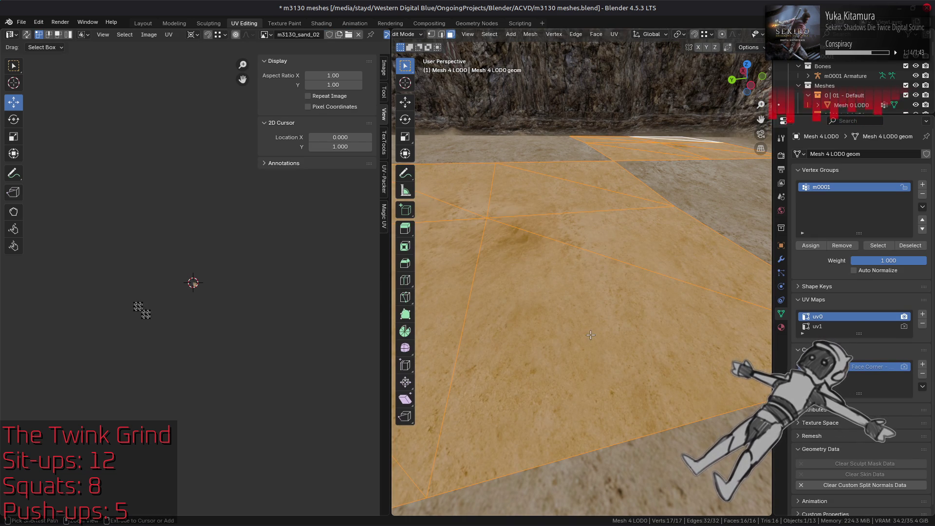
pyautogui.press('Tab')
pyautogui.hotkey('ctrl', 'z')
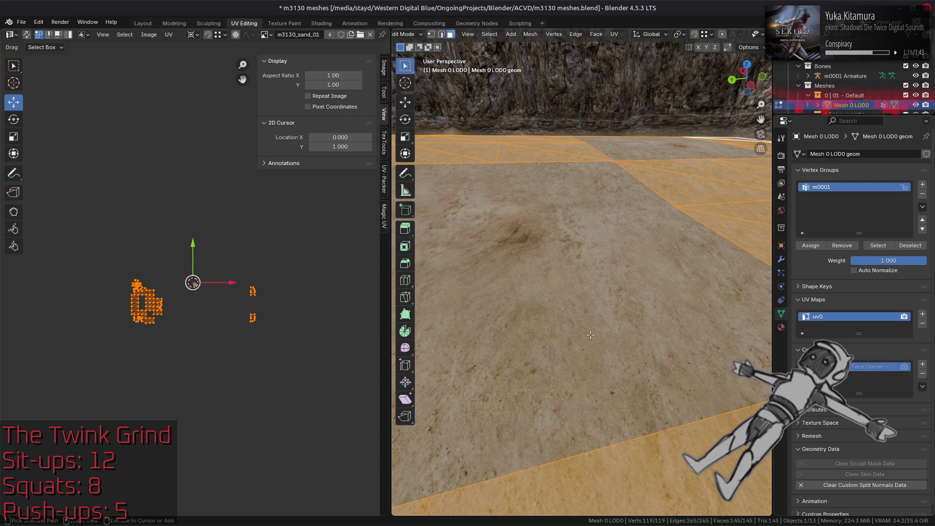
pyautogui.hotkey('ctrl', 'z')
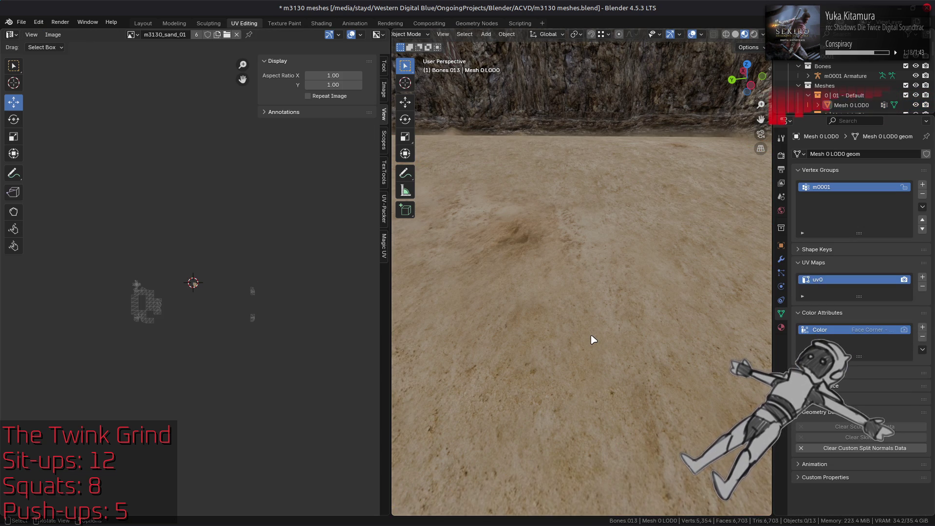
pyautogui.hotkey('ctrl', 'z')
pyautogui.hotkey('ctrl', 'z')
pyautogui.hotkey('ctrl', 'z')
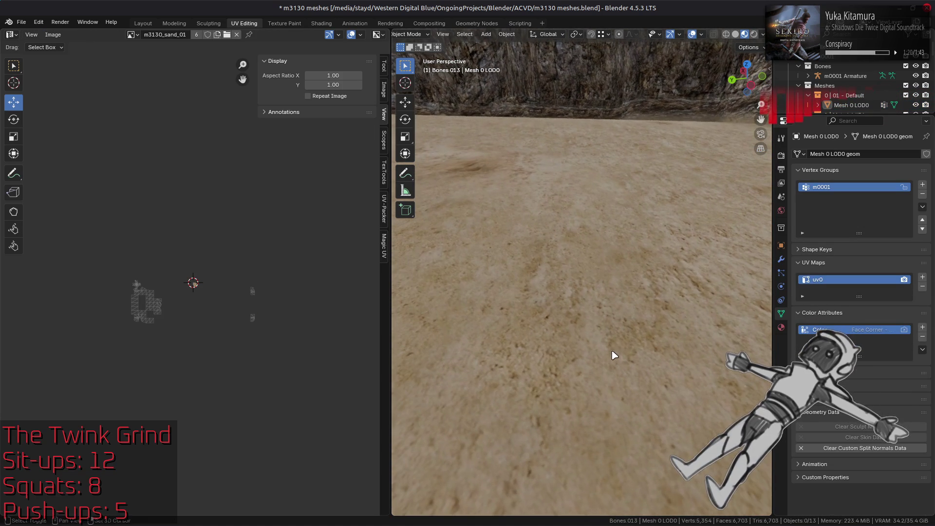
pyautogui.scroll(2, 595, 341)
pyautogui.scroll(2, 584, 341)
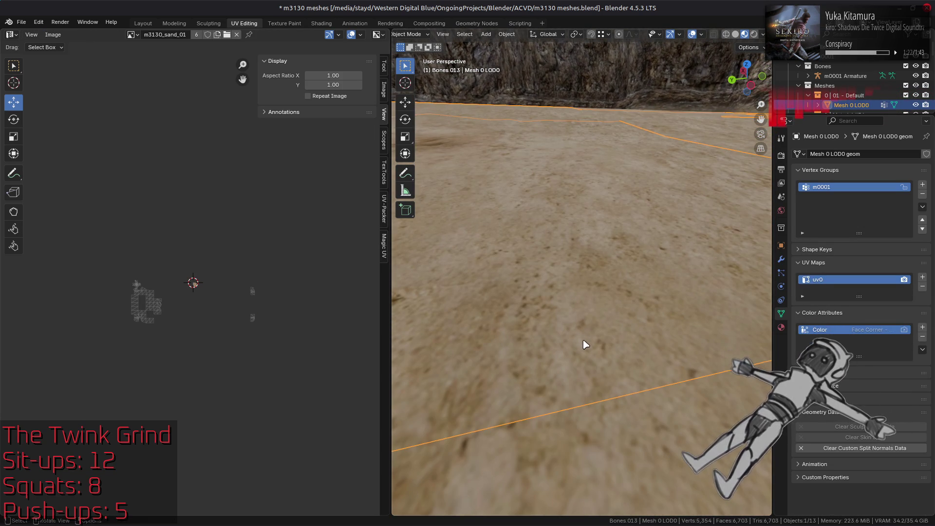
# Toggle Mesh 0 LOD0's selection off and on to view the sand floor cleanly.
pyautogui.hotkey('ctrl', 'shift', 'z')
pyautogui.scroll(1, 599, 368)
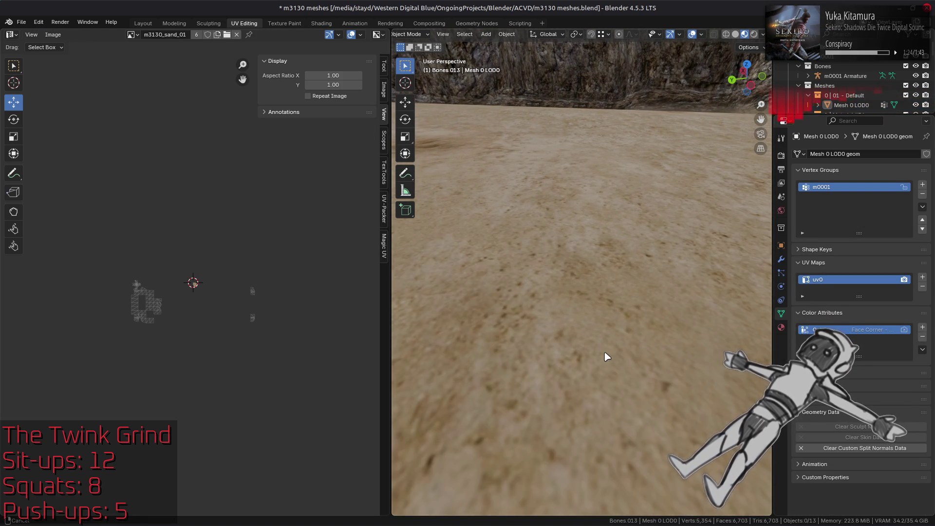
pyautogui.scroll(-1, 605, 357)
pyautogui.hotkey('ctrl', 'shift', 'z')
pyautogui.hotkey('ctrl', 'z')
pyautogui.hotkey('ctrl', 'shift', 'z')
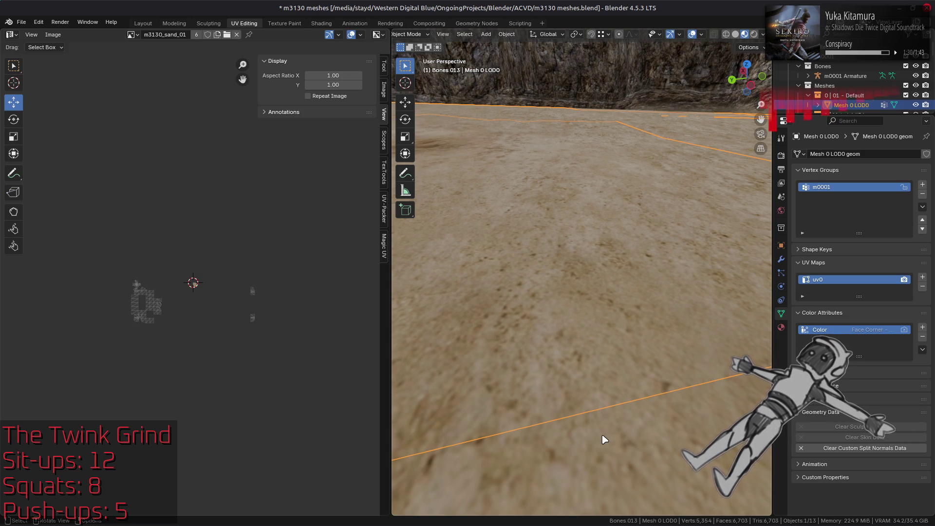
# Compare Mesh 4 LOD0, then make Mesh 0 LOD0 active and show its material nodes in Shading.
pyautogui.click(596, 358)
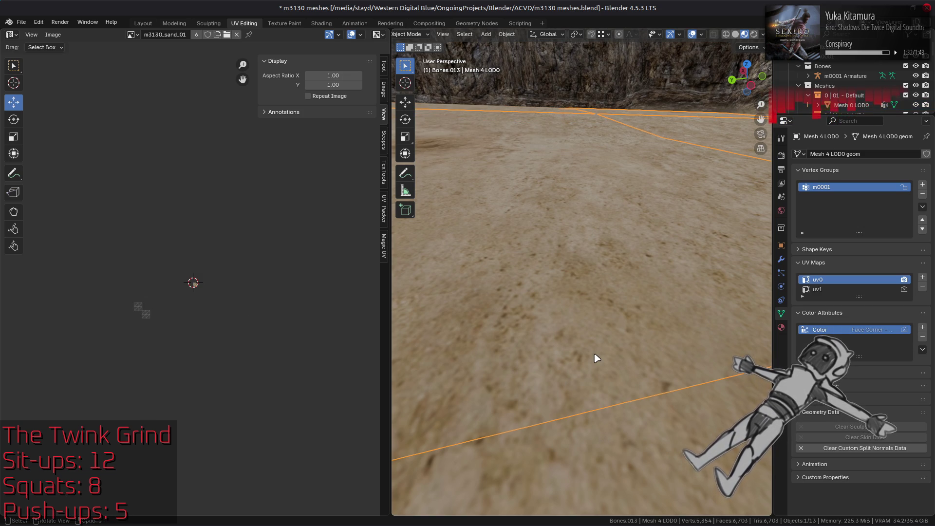
pyautogui.hotkey('ctrl', 'z')
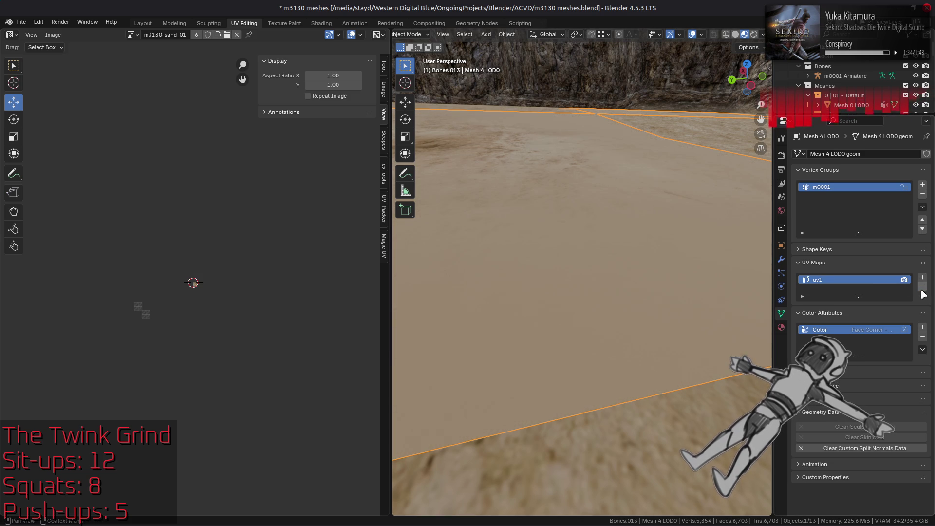
pyautogui.hotkey('ctrl', 'shift', 'z')
pyautogui.click(682, 396)
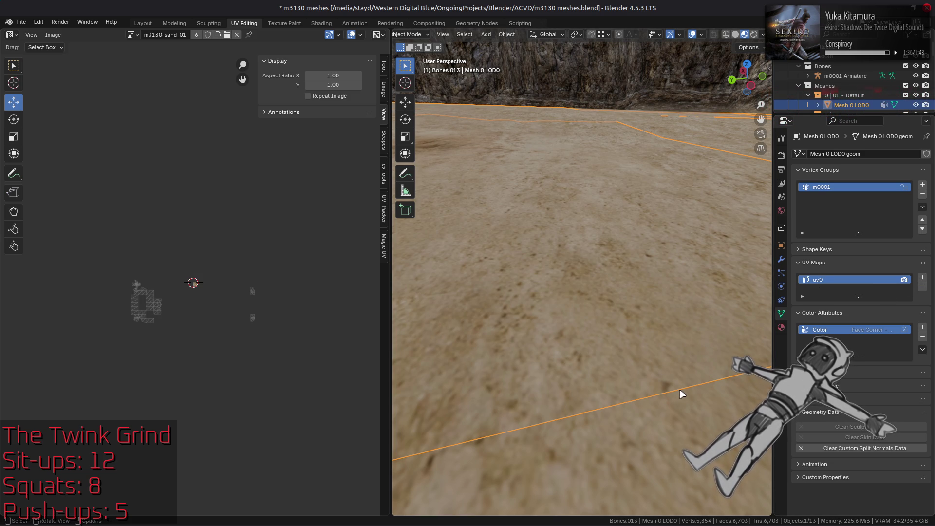
pyautogui.click(321, 23)
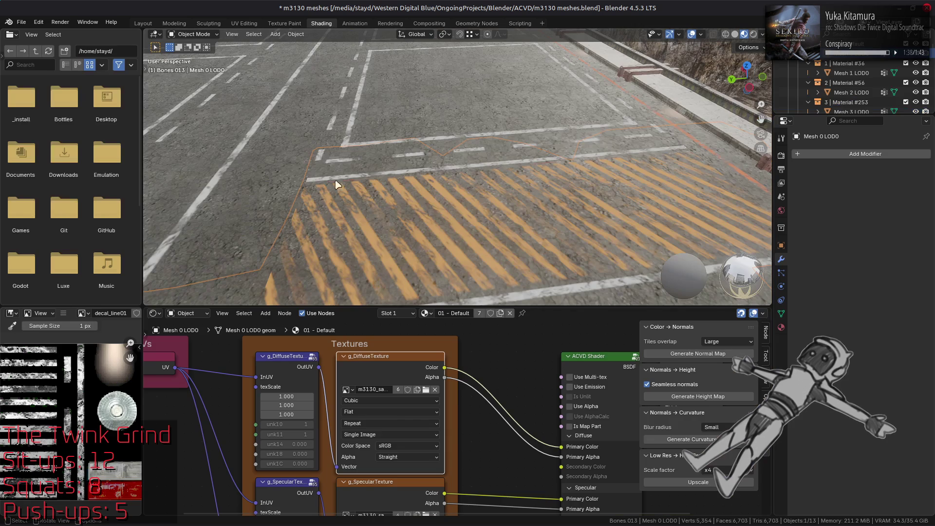
# Inspect Mesh 0 LOD0's texture nodes, then make Mesh 4 LOD0 active and inspect its sand nodes.
pyautogui.moveTo(425, 445); pyautogui.dragTo(435, 409, button='middle')
pyautogui.keyDown('shift'); pyautogui.scroll(-5, 435, 409); pyautogui.keyUp('shift')
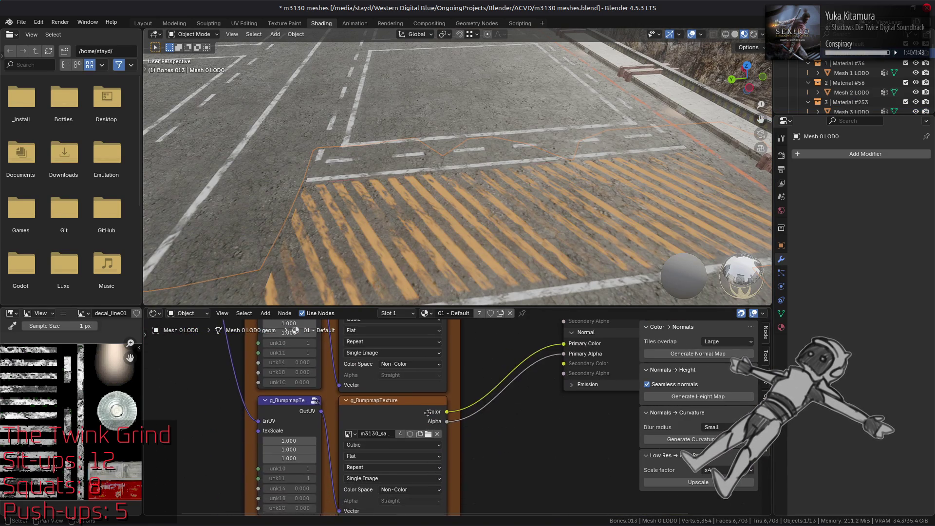
pyautogui.keyDown('shift'); pyautogui.scroll(5, 439, 485); pyautogui.keyUp('shift')
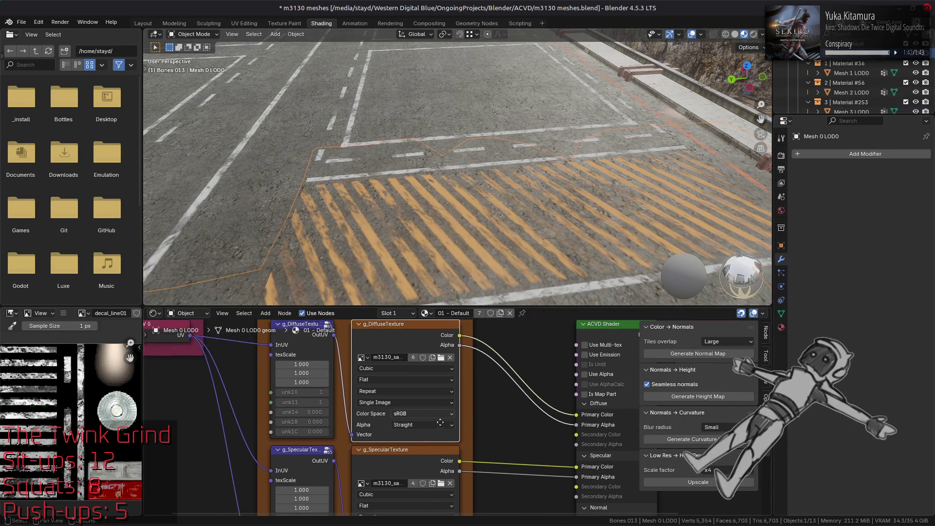
pyautogui.click(141, 22)
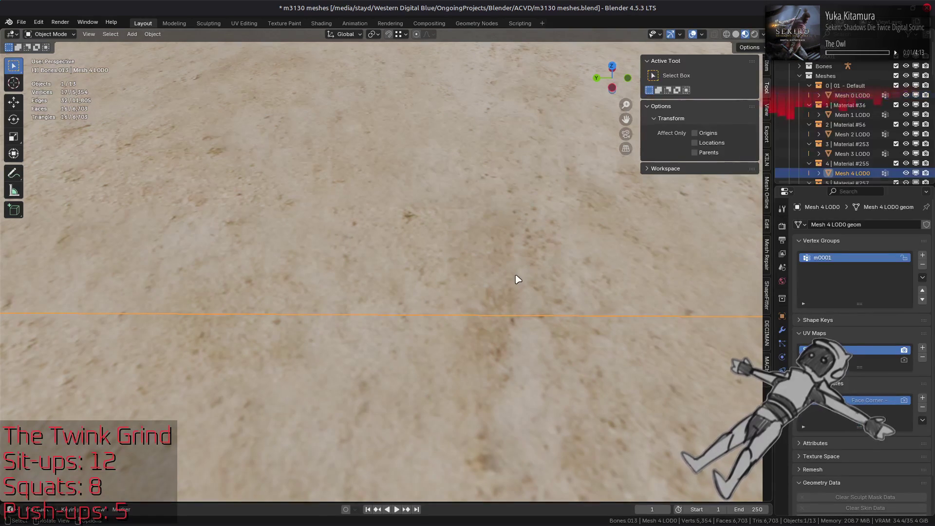
pyautogui.click(297, 24)
pyautogui.click(310, 24)
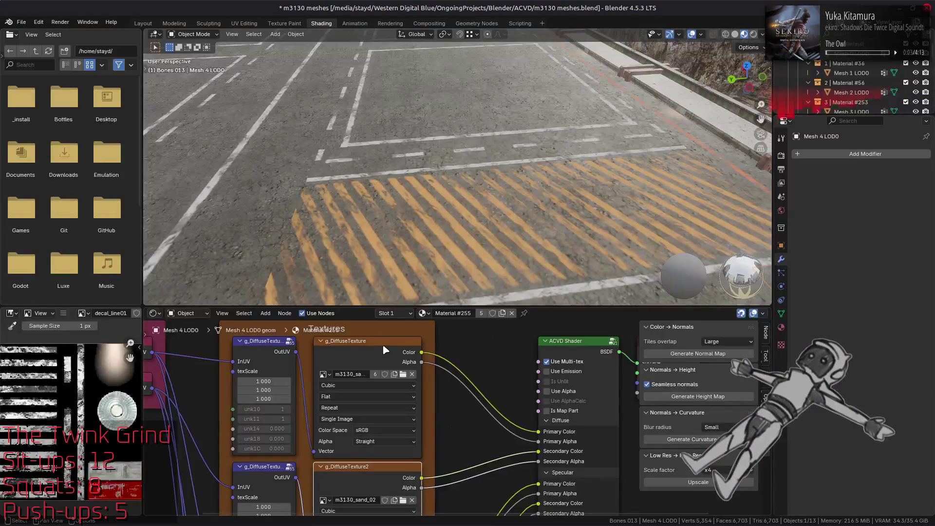
pyautogui.moveTo(491, 399)
pyautogui.mouseDown(button='middle')
pyautogui.moveTo(455, 387)
pyautogui.moveTo(452, 366)
pyautogui.moveTo(463, 385)
pyautogui.moveTo(460, 351)
pyautogui.mouseUp(button='middle')
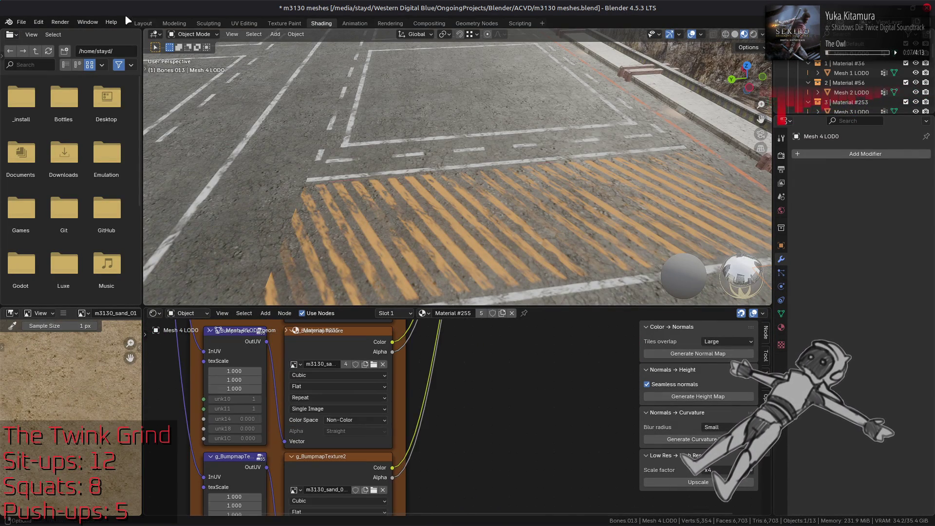
# Go to the UV Editing workspace on Mesh 4 LOD0 and exit Edit Mode.
pyautogui.click(143, 23)
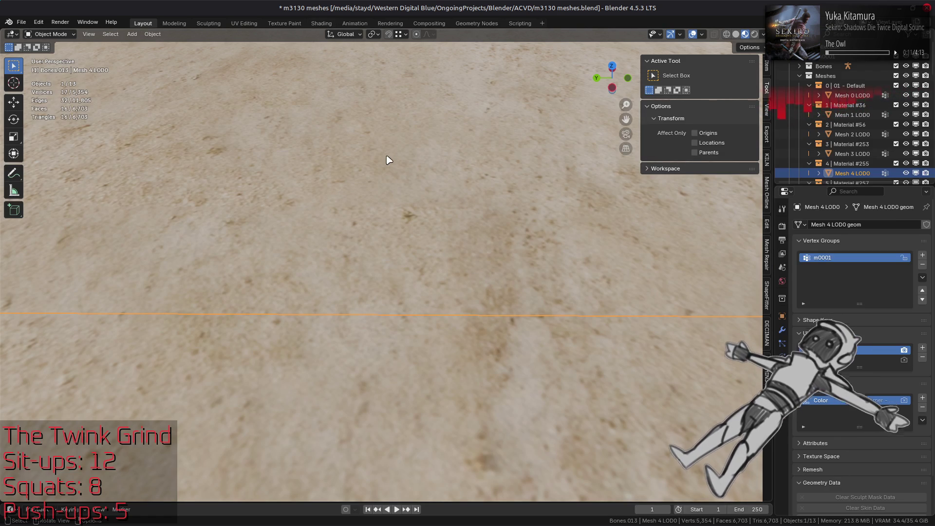
pyautogui.click(244, 23)
pyautogui.press('Tab')
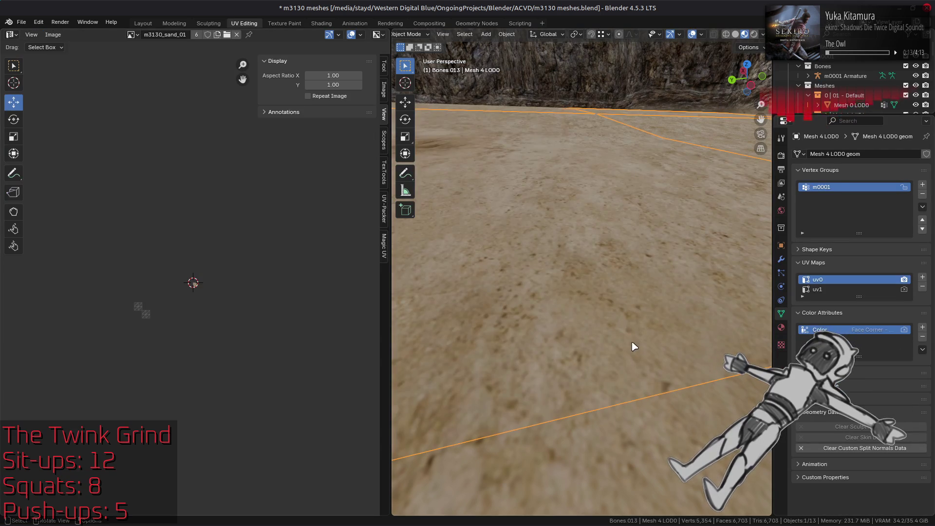
# Select both floor meshes, Mesh 0 LOD0 and Mesh 4 LOD0, with Mesh 4 LOD0 active.
pyautogui.hotkey('alt', 'a')
pyautogui.moveTo(638, 334)
pyautogui.mouseDown(button='middle')
pyautogui.moveTo(626, 334)
pyautogui.moveTo(673, 345)
pyautogui.moveTo(637, 355)
pyautogui.moveTo(645, 372)
pyautogui.moveTo(628, 378)
pyautogui.moveTo(637, 352)
pyautogui.mouseUp(button='middle')
pyautogui.click(642, 373)
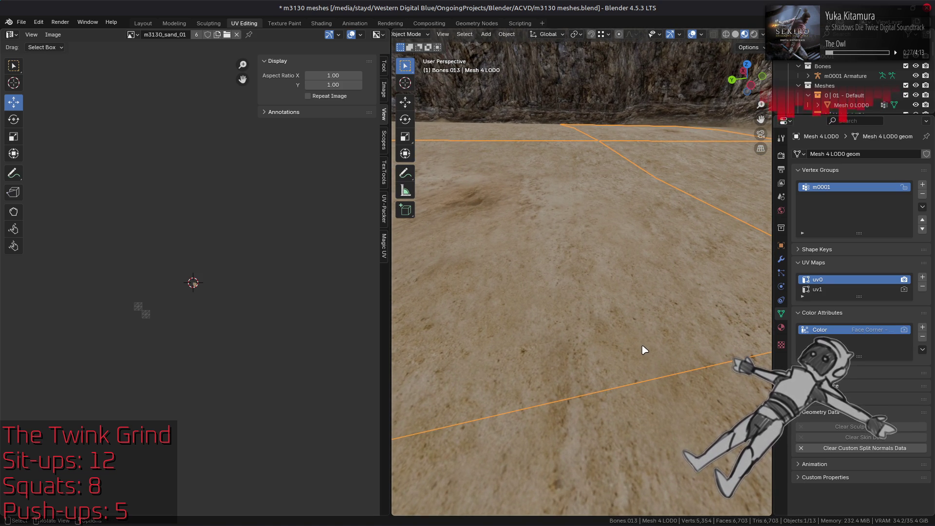
pyautogui.hotkey('alt', 'a')
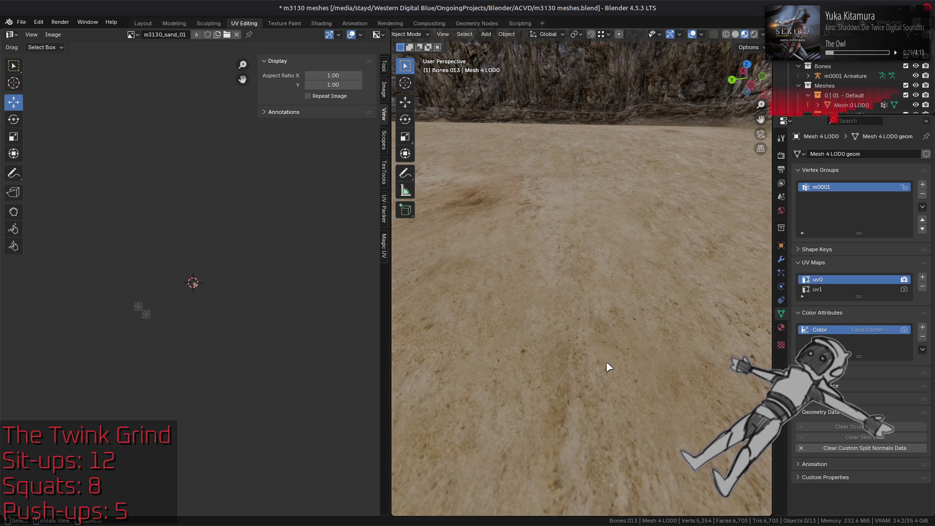
pyautogui.click(607, 363)
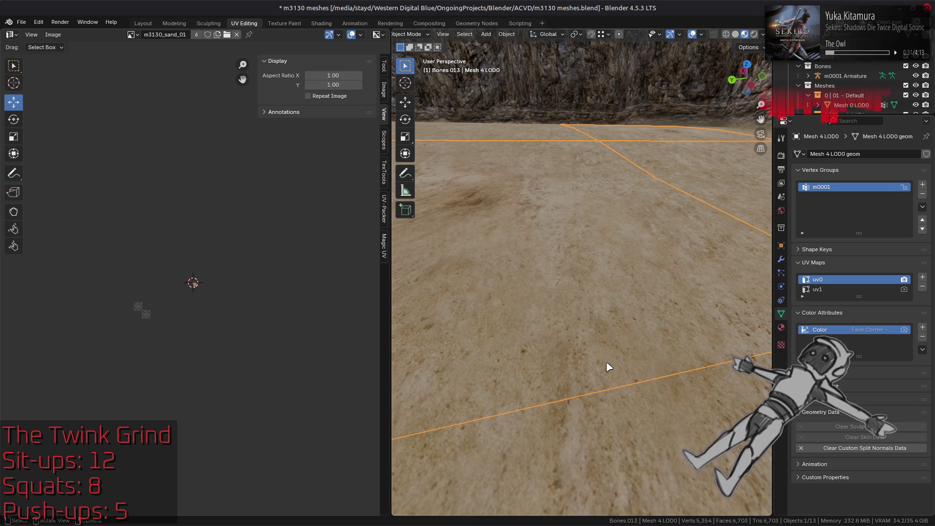
pyautogui.click(624, 416)
pyautogui.scroll(10, 209, 319)
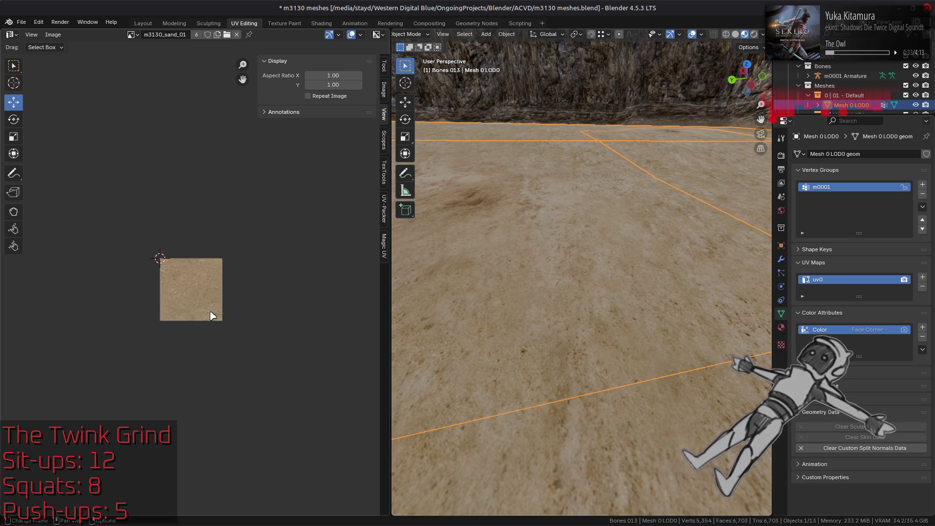
pyautogui.click(609, 356)
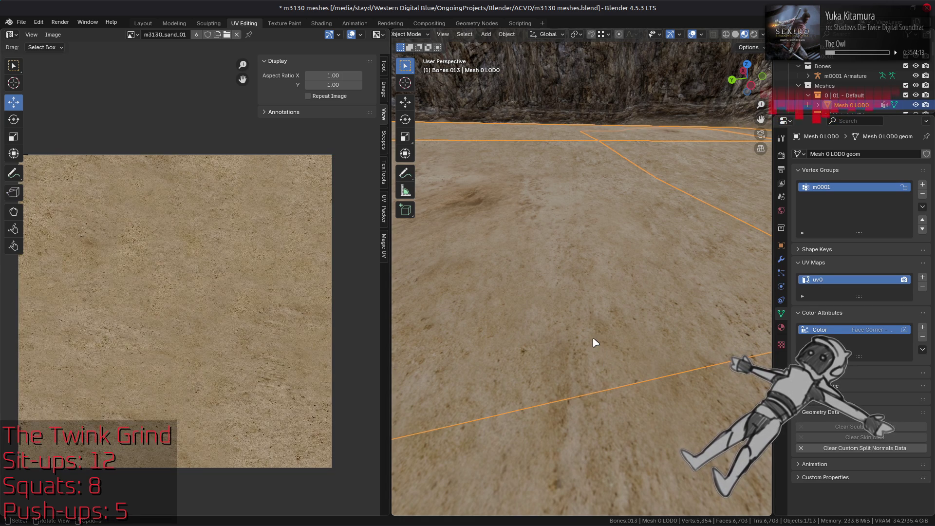
# Enter Edit Mode on both floor meshes and select all of Mesh 4 LOD0's faces.
pyautogui.press('Tab')
pyautogui.hotkey('alt', 'q')
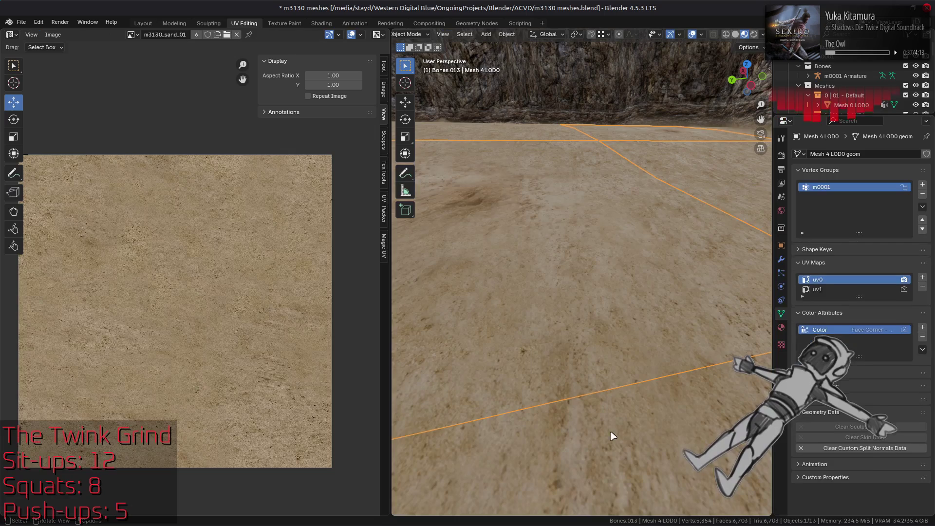
pyautogui.hotkey('alt', 'q')
pyautogui.hotkey('alt', 'a')
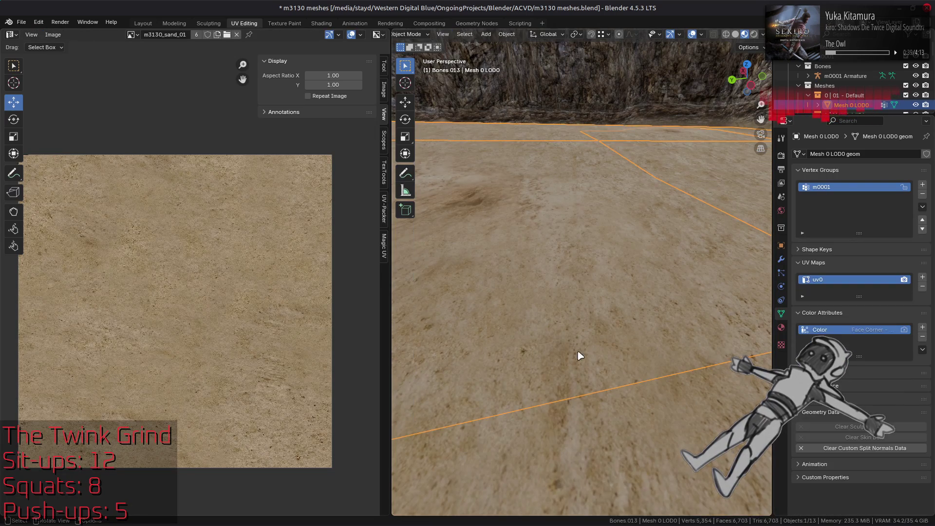
pyautogui.press('a')
pyautogui.hotkey('alt', 'a')
pyautogui.press('a')
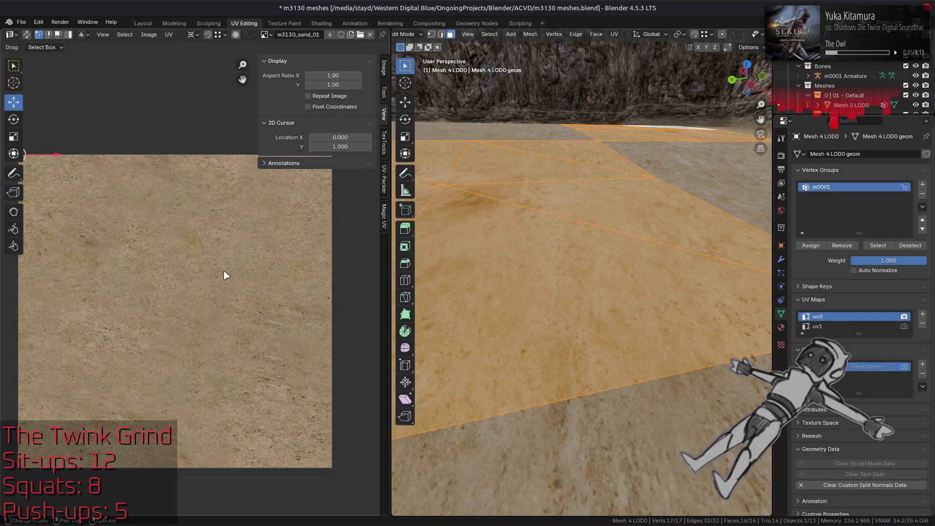
# Set the UV 2D cursor's Y location to 0, then return to Object Mode and deselect.
pyautogui.press('BackSpace')
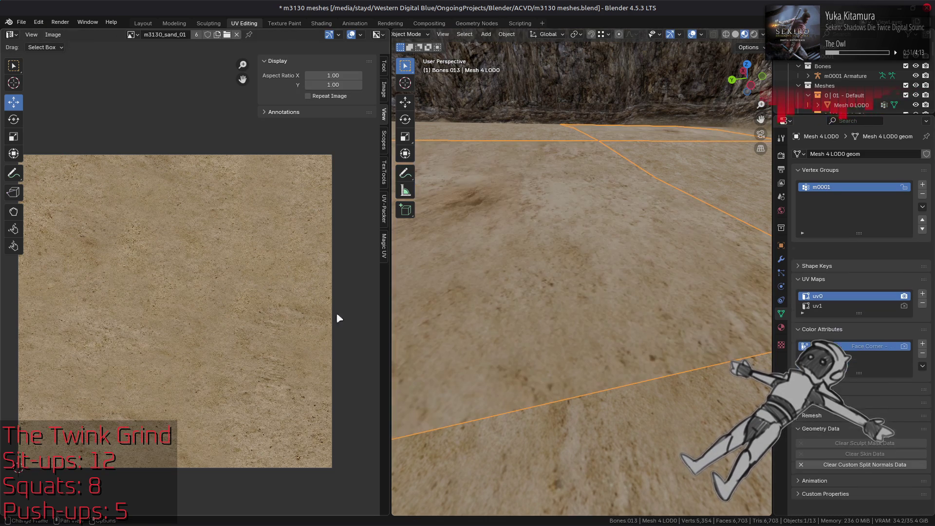
pyautogui.hotkey('alt', 'q')
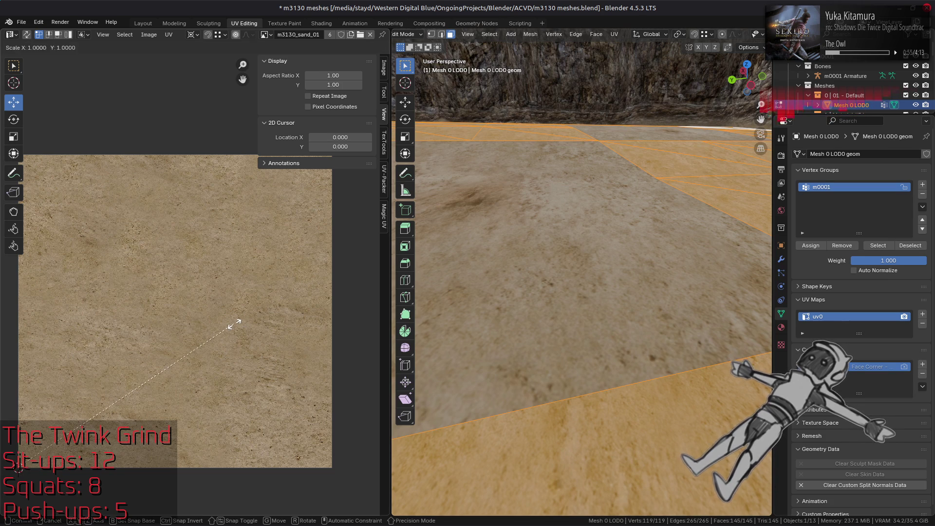
pyautogui.press('Tab')
pyautogui.hotkey('alt', 'a')
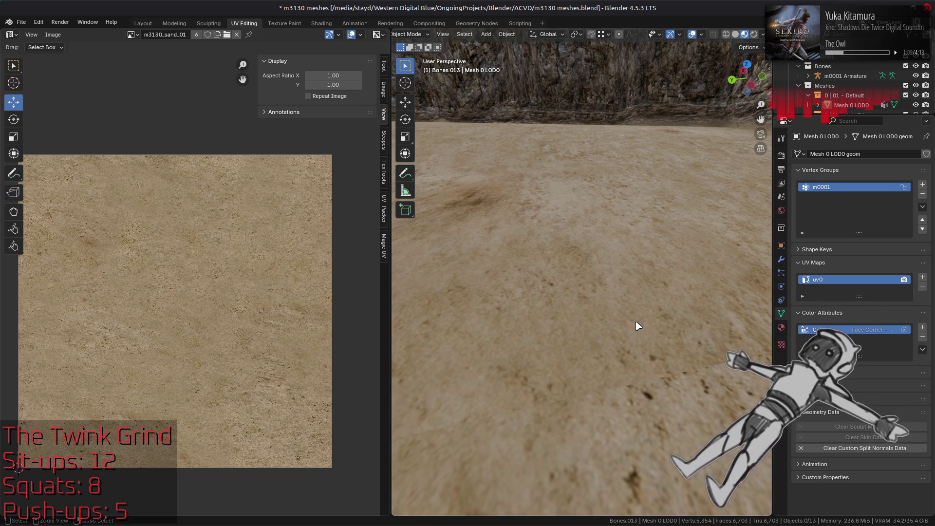
# Briefly check the floor meshes in Edit Mode, then return to Object Mode with nothing selected.
pyautogui.click(636, 322)
pyautogui.press('Tab')
pyautogui.hotkey('alt', 'q')
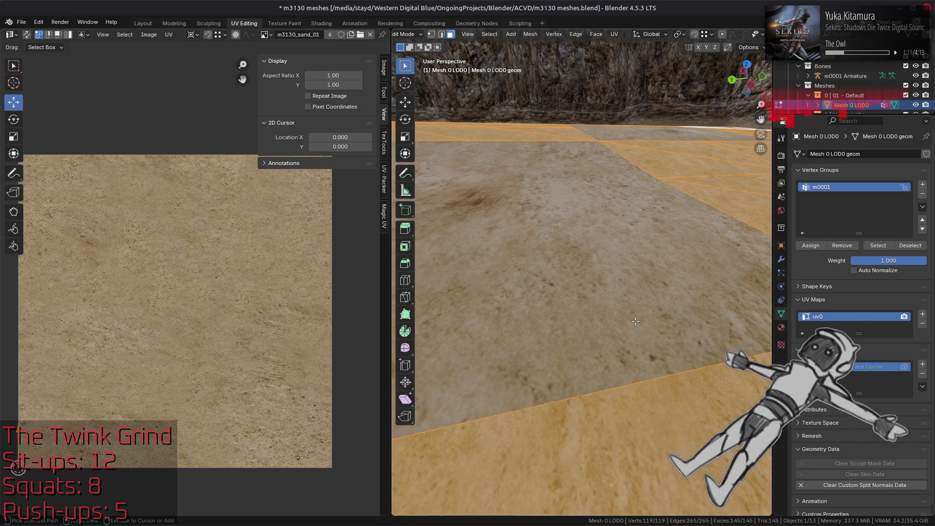
pyautogui.press('a')
pyautogui.hotkey('alt', 'a')
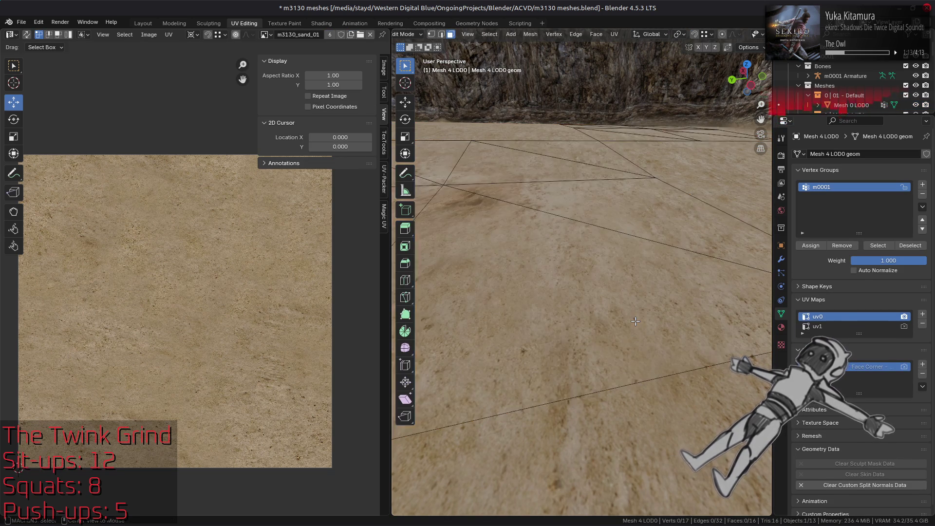
pyautogui.press('Tab')
pyautogui.hotkey('alt', 'a')
# Select all of Mesh 4 LOD0's faces and offset its UVs over the sand texture.
pyautogui.click(638, 325)
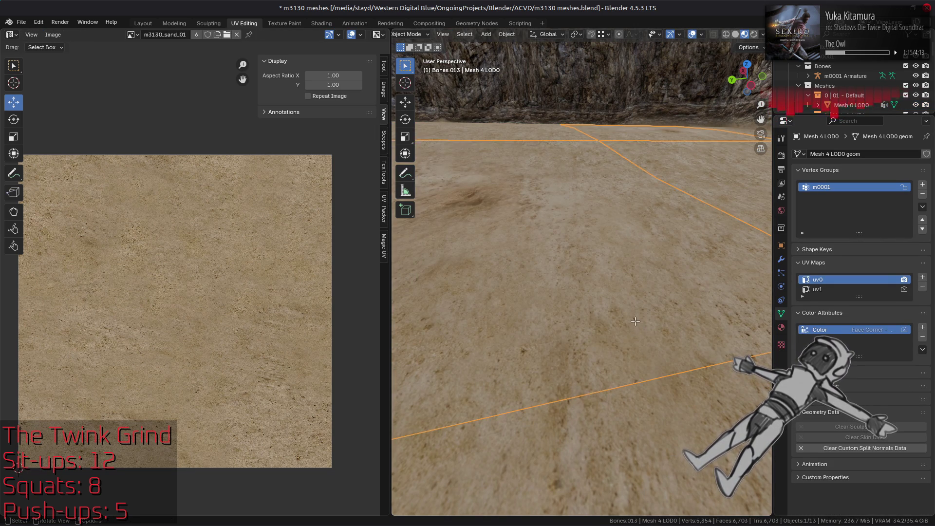
pyautogui.press('Tab')
pyautogui.press('a')
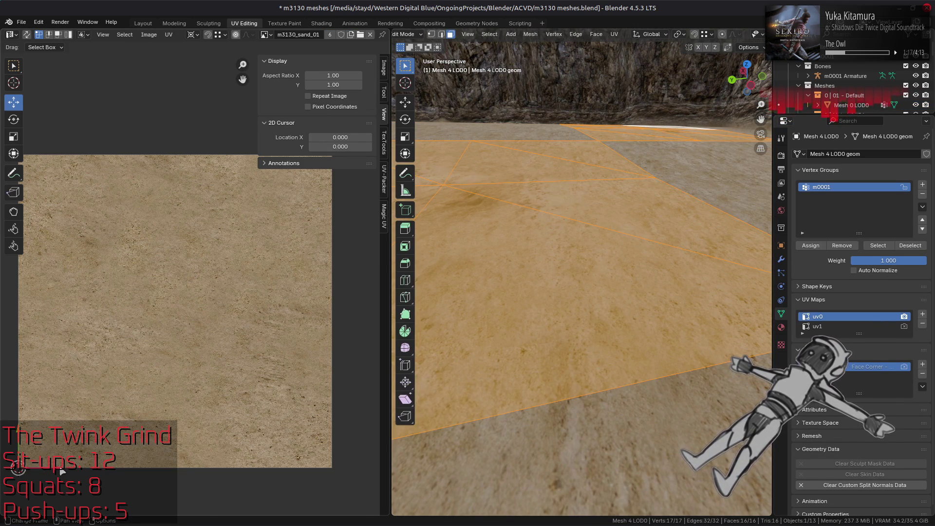
pyautogui.press('g')
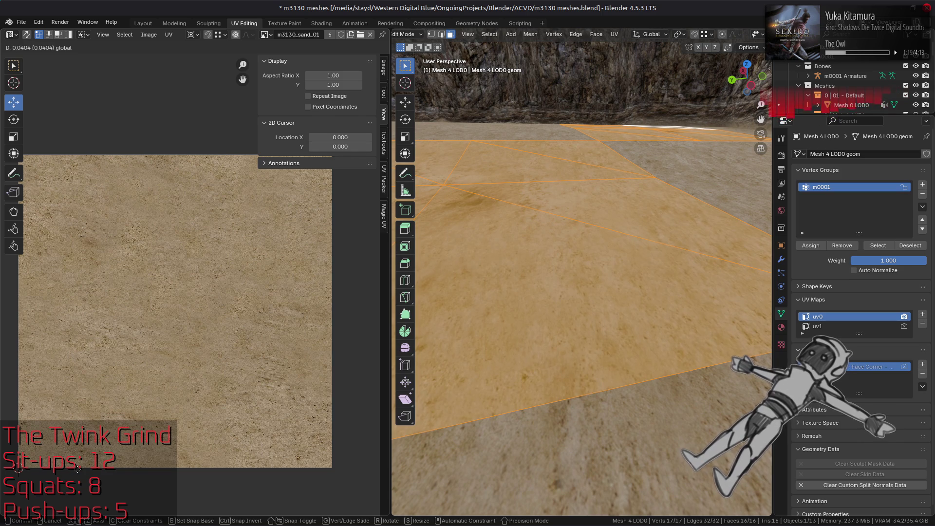
pyautogui.click(77, 468)
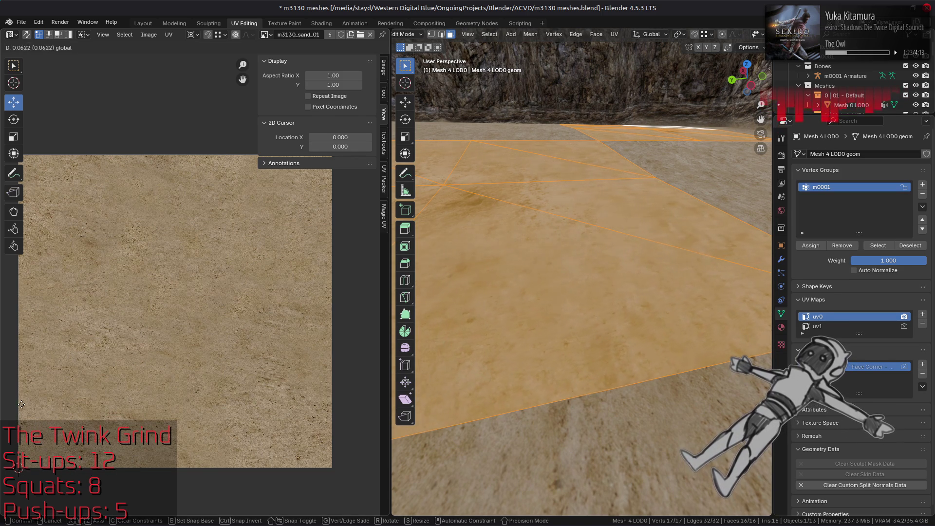
# Offset Mesh 0 LOD0's UVs too, choose the pivot point, and start scaling the UVs.
pyautogui.click(524, 442)
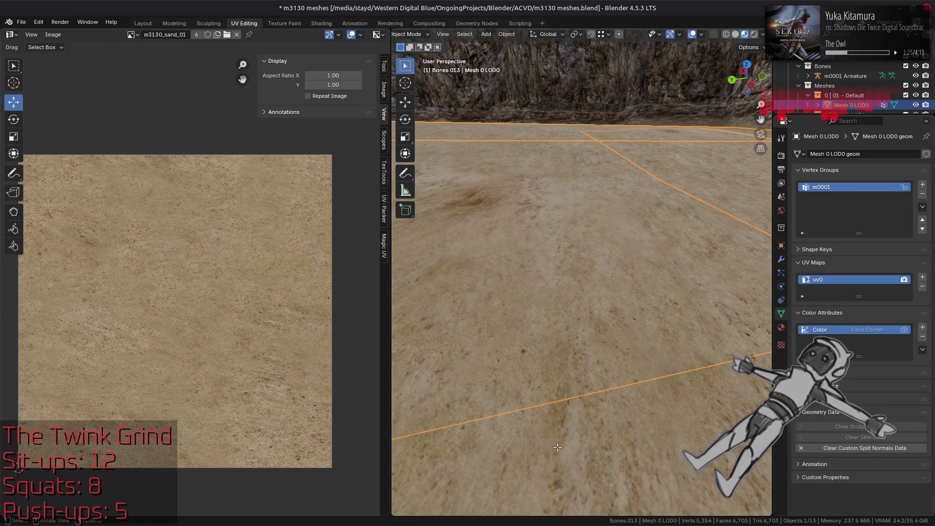
pyautogui.press('g')
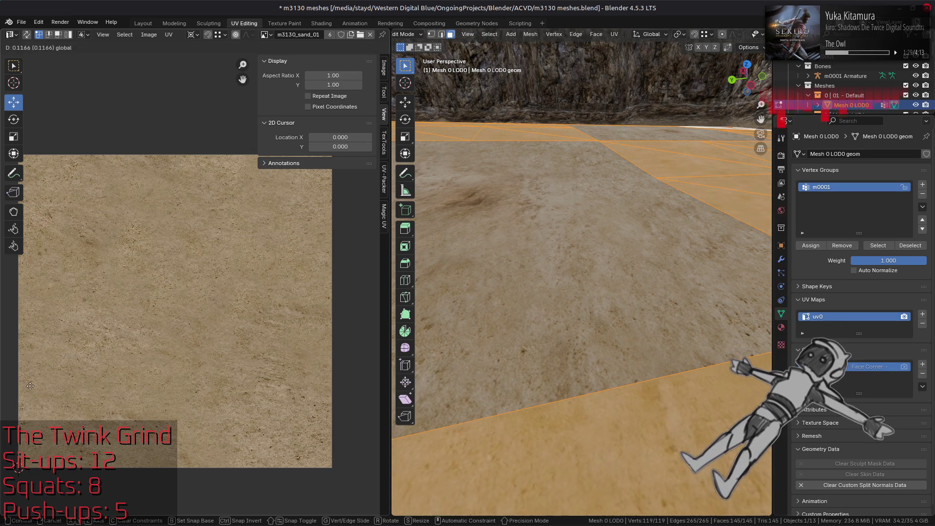
pyautogui.click(30, 386)
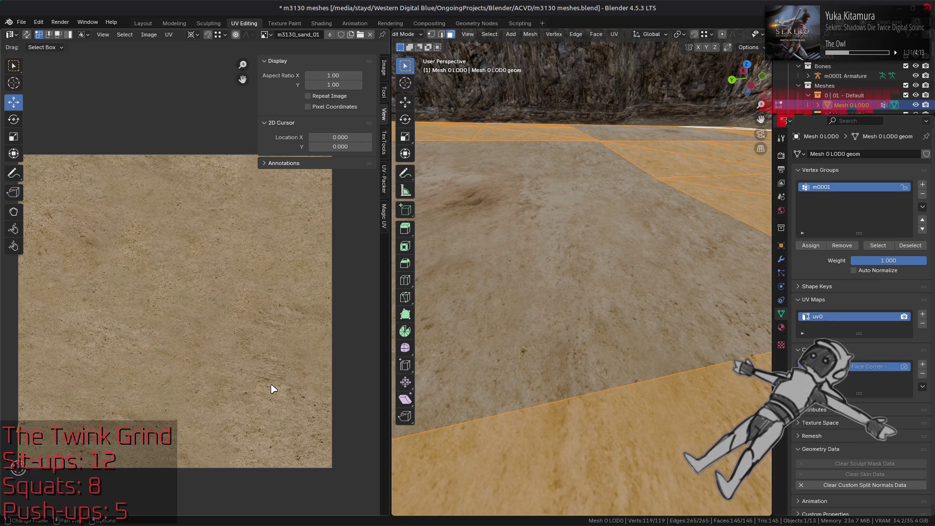
pyautogui.click(191, 35)
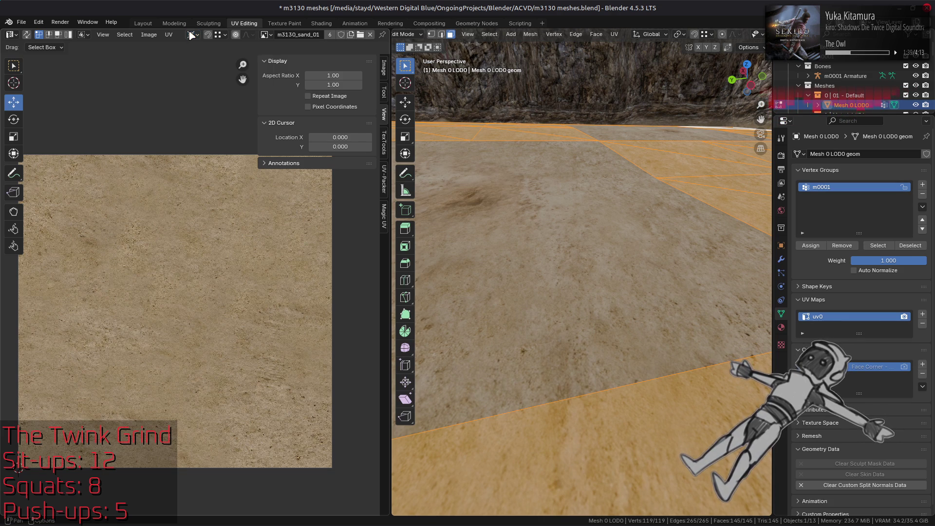
pyautogui.press('s')
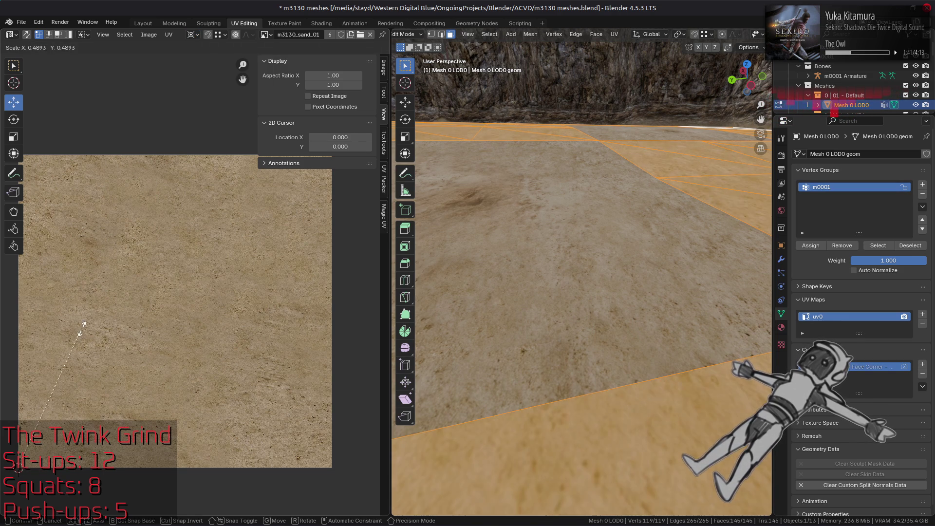
# Scale Mesh 0 LOD0's uv0 UVs by 0.5, try Cursor orientation, revert to Global, and exit Edit Mode.
pyautogui.write('20.5')
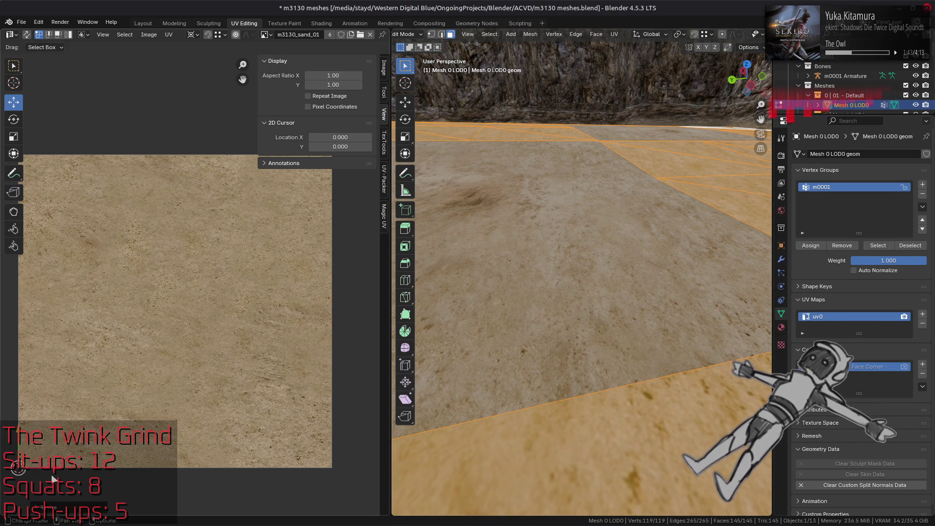
pyautogui.press('Return')
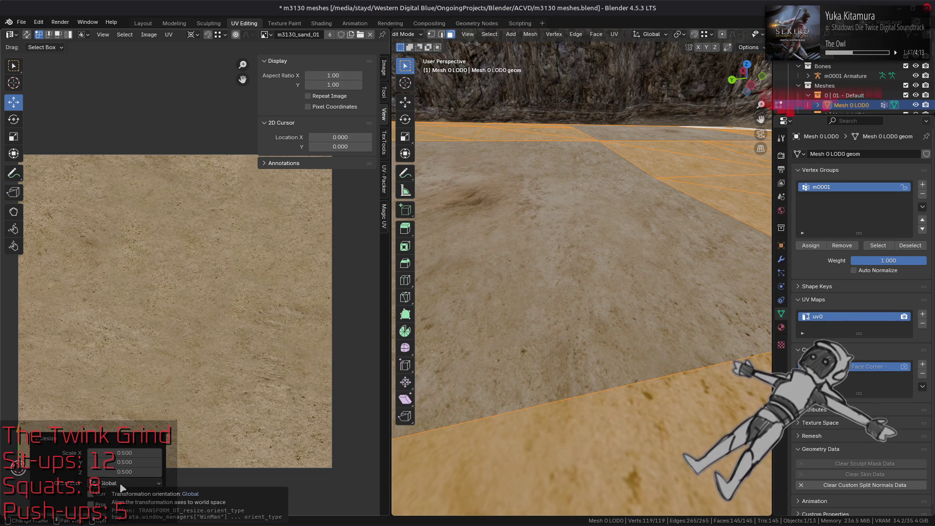
pyautogui.click(122, 487)
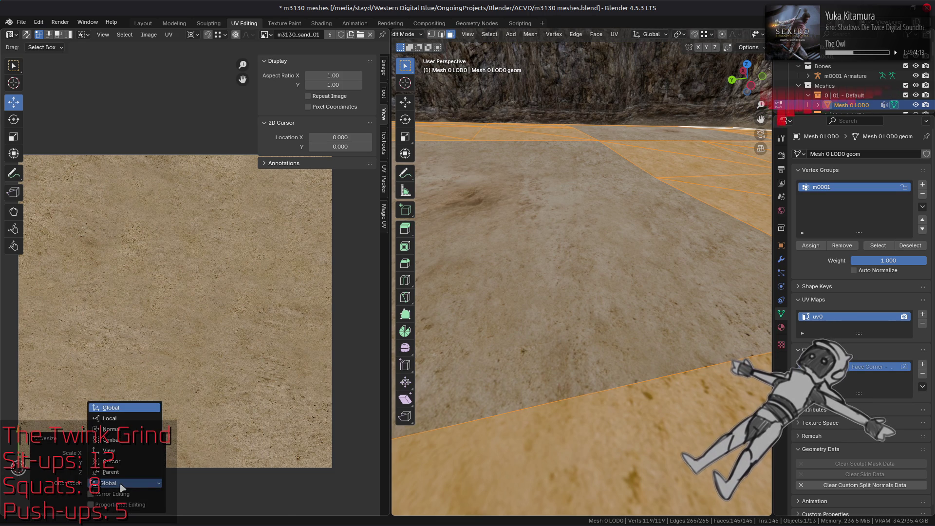
pyautogui.click(126, 462)
pyautogui.click(129, 489)
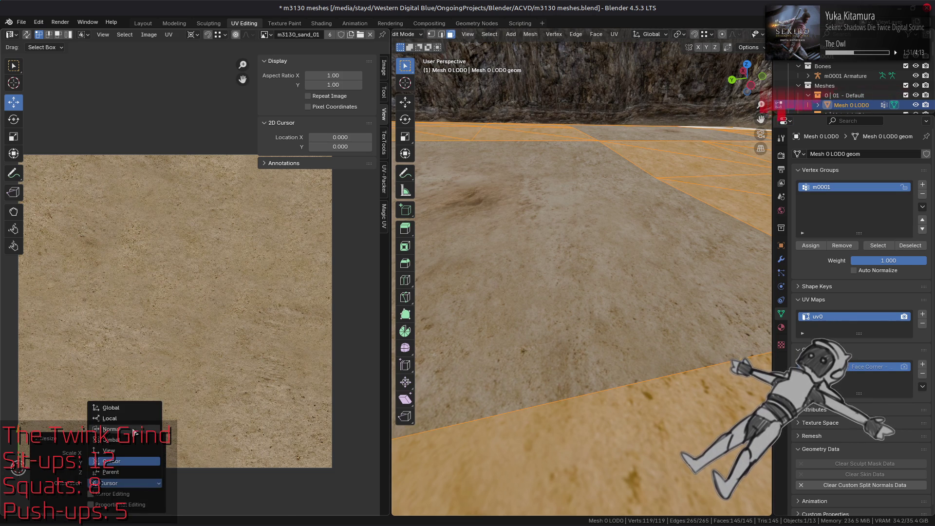
pyautogui.click(135, 409)
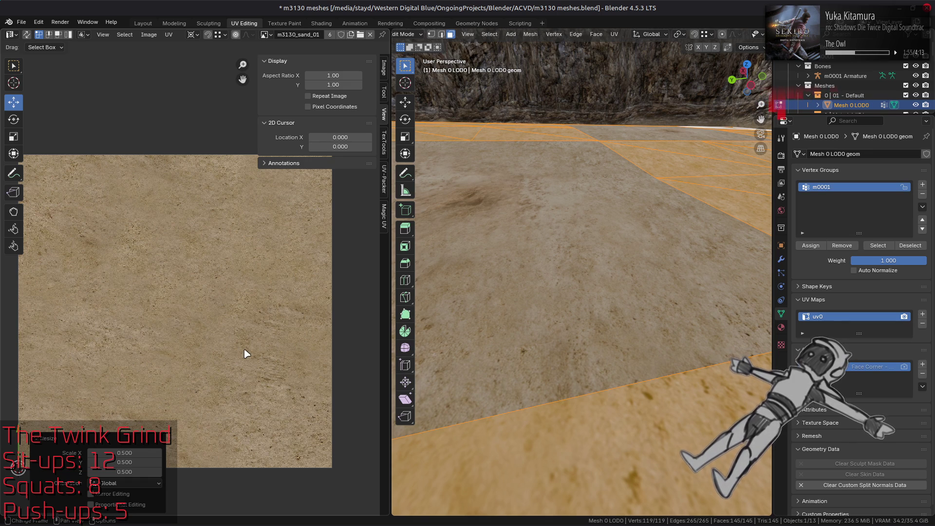
pyautogui.press('Tab')
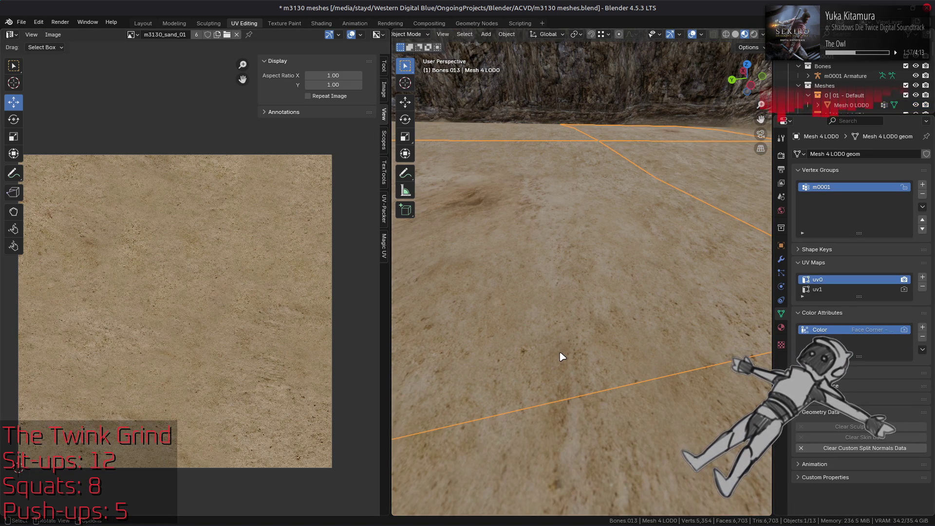
# Scale all the floor UVs to 0.5 in Edit Mode and return to Object Mode.
pyautogui.press('Tab')
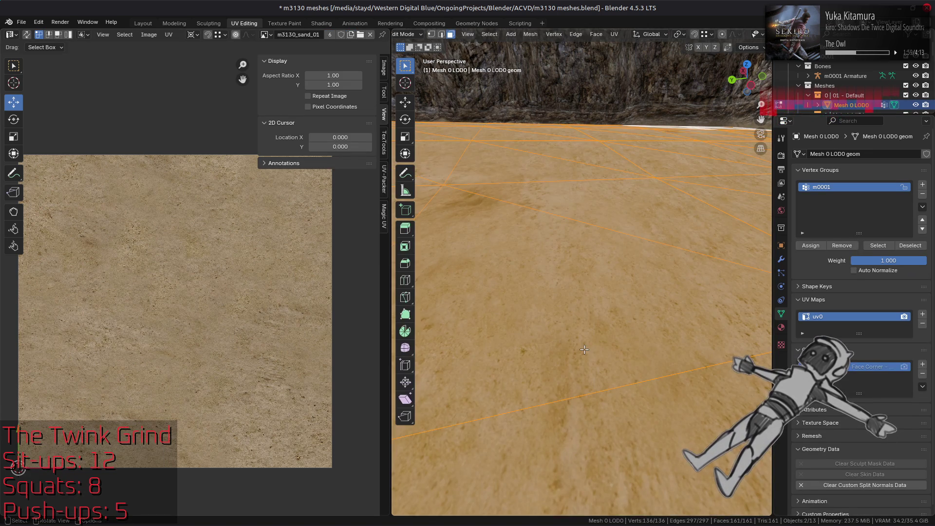
pyautogui.scroll(-5, 218, 326)
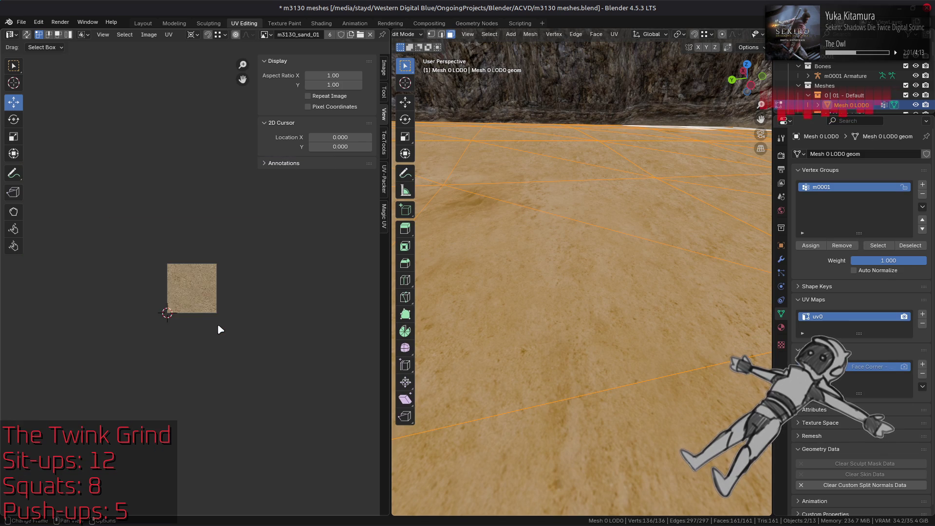
pyautogui.press('a')
pyautogui.press('s')
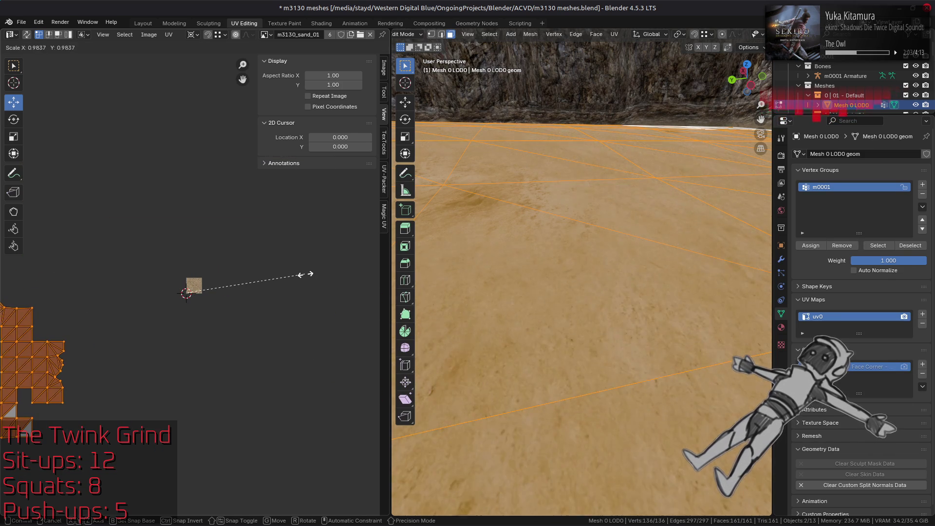
pyautogui.write('0.5')
pyautogui.press('Return')
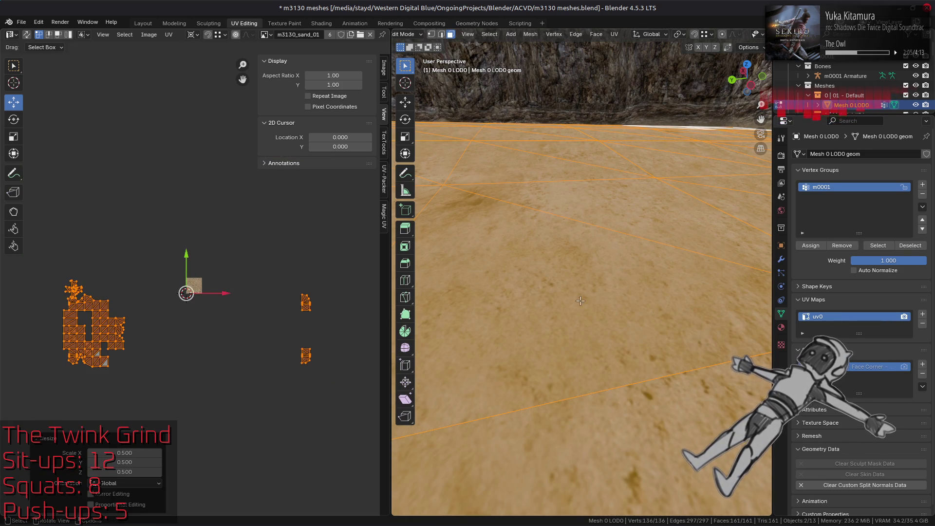
pyautogui.press('Tab')
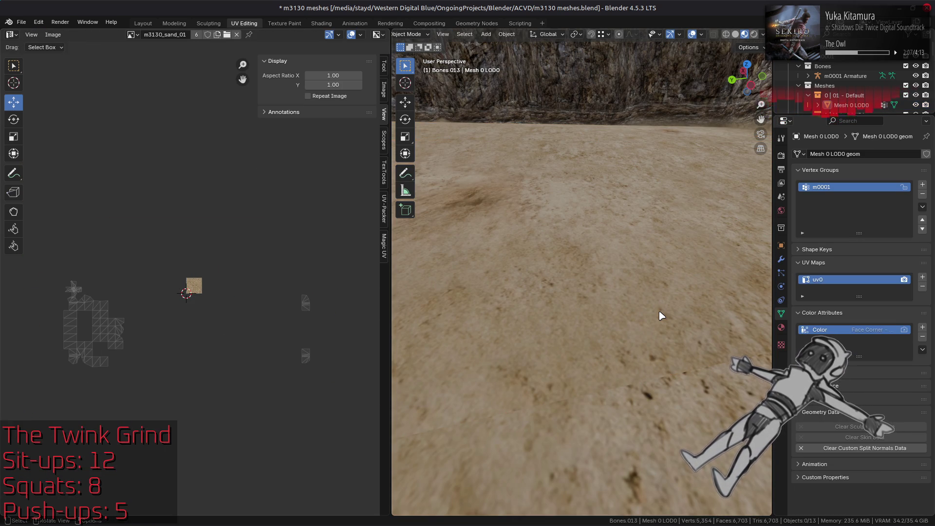
# Reselect Mesh 0 LOD0, frame its UV islands, and try a further scale of about 0.84.
pyautogui.click(662, 314)
pyautogui.press('Tab')
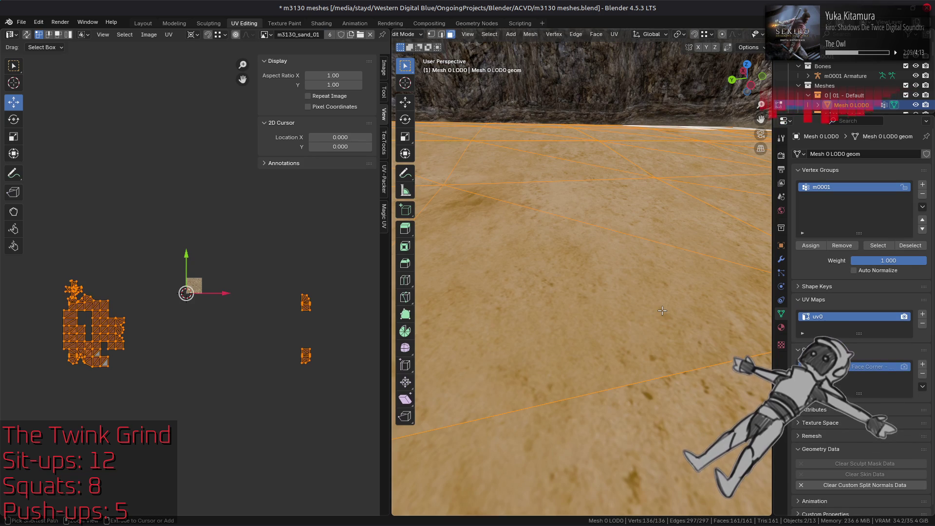
pyautogui.press('KP_Decimal')
pyautogui.scroll(5, 244, 321)
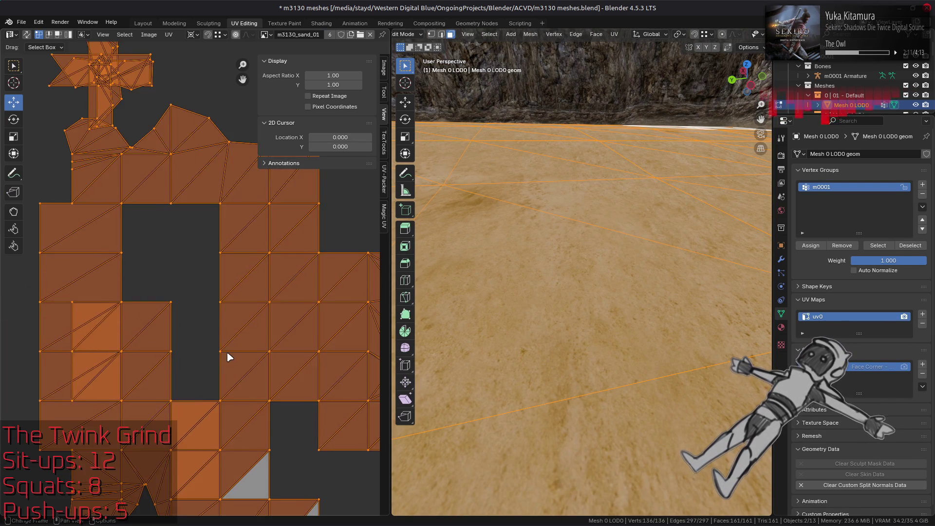
pyautogui.press('s')
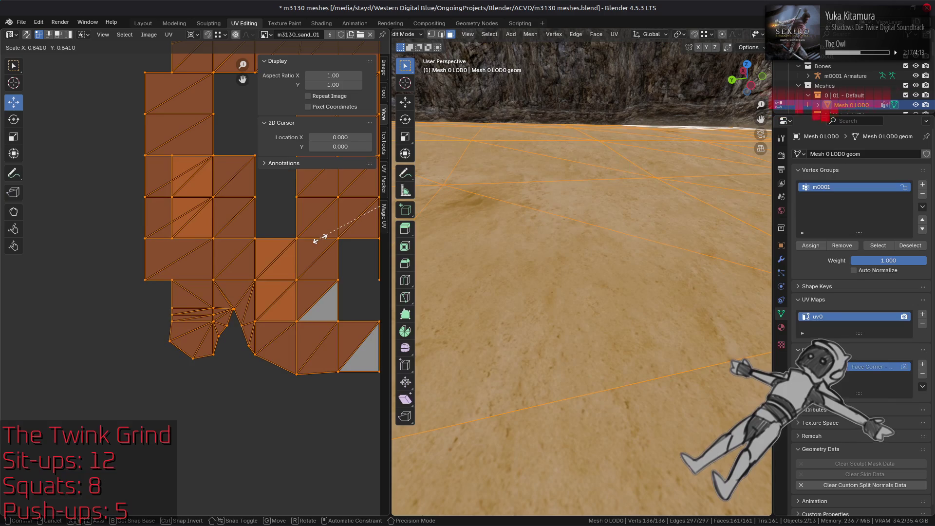
pyautogui.click(321, 238)
pyautogui.hotkey('ctrl', 'z')
pyautogui.press('Tab')
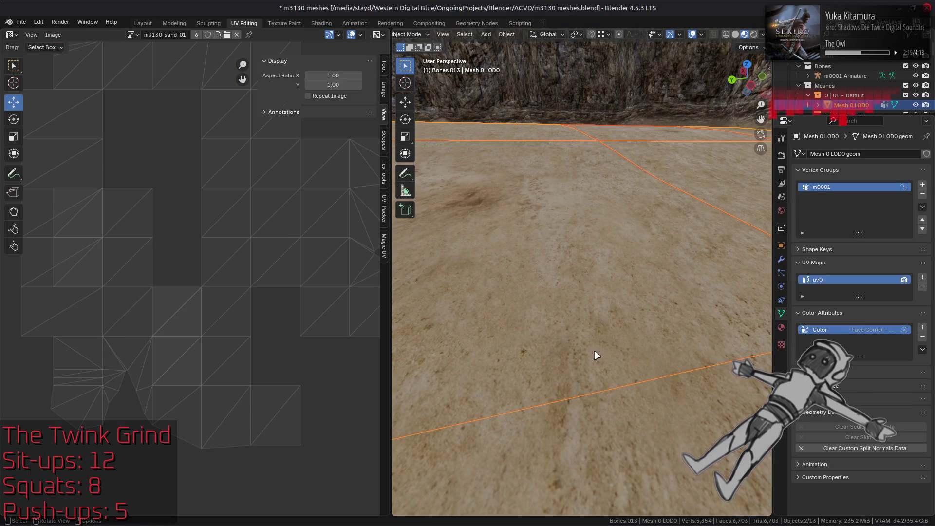
# Zoom toward the sand floor and pick each floor piece to compare their textures.
pyautogui.hotkey('alt', 'a')
pyautogui.keyDown('ctrl'); pyautogui.moveTo(622, 365); pyautogui.dragTo(622, 341, button='middle'); pyautogui.keyUp('ctrl')
pyautogui.click(648, 361)
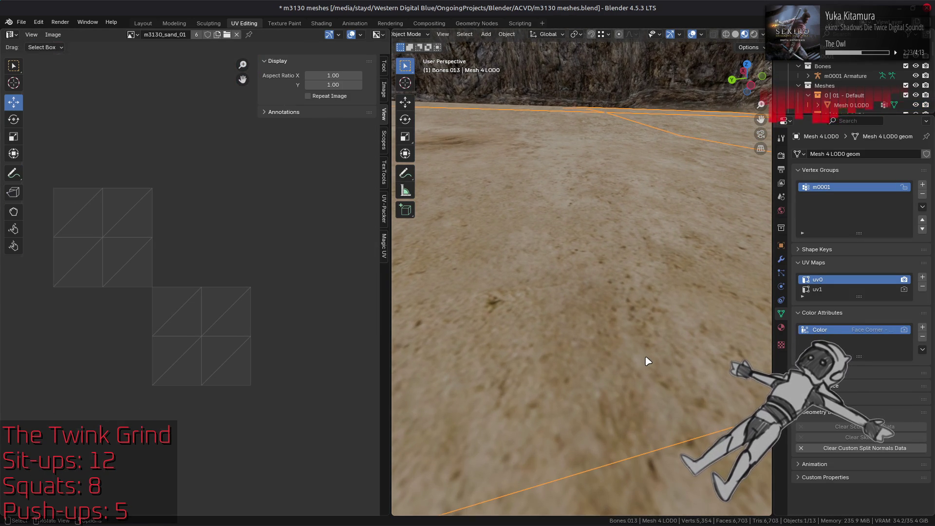
pyautogui.hotkey('alt', 'a')
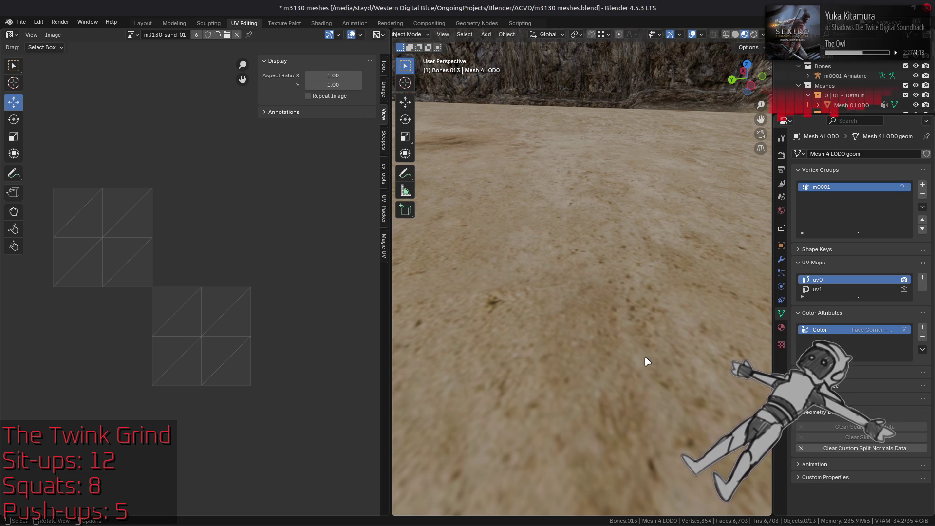
pyautogui.click(647, 361)
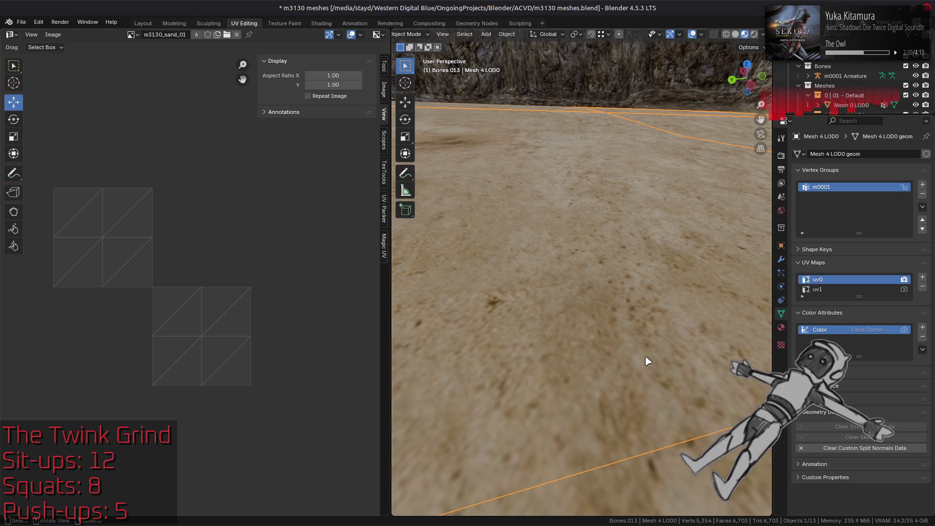
# Alternate the active mesh, add Mesh 4 LOD0 to the selection, and edit both together.
pyautogui.click(725, 470)
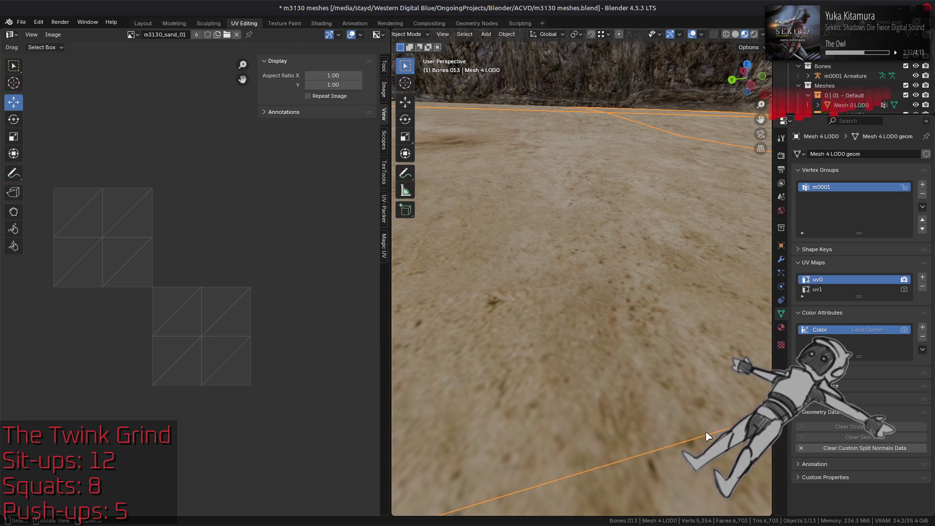
pyautogui.click(668, 407)
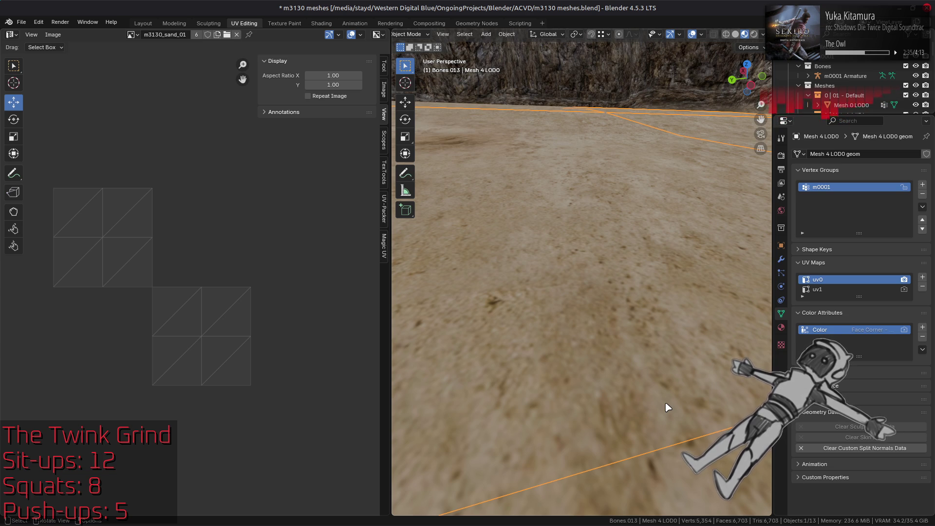
pyautogui.click(705, 472)
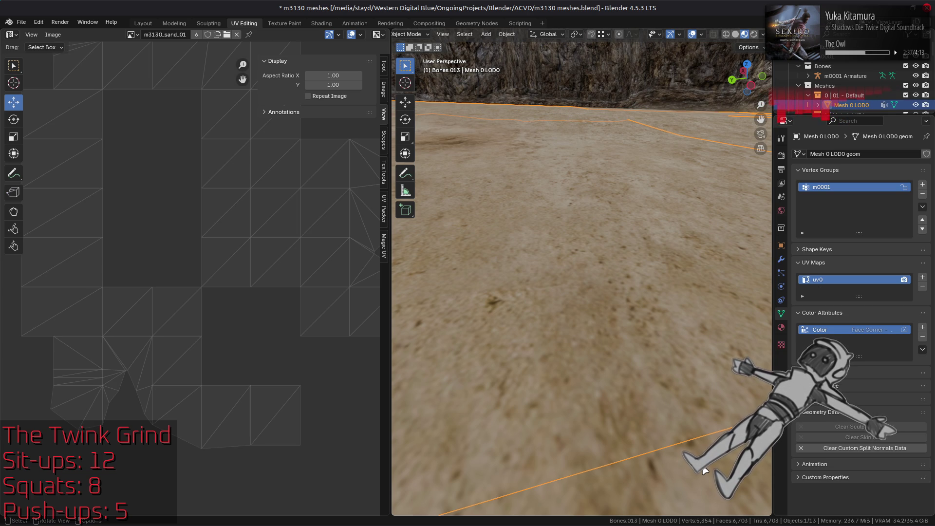
pyautogui.keyDown('shift'); pyautogui.click(603, 356); pyautogui.keyUp('shift')
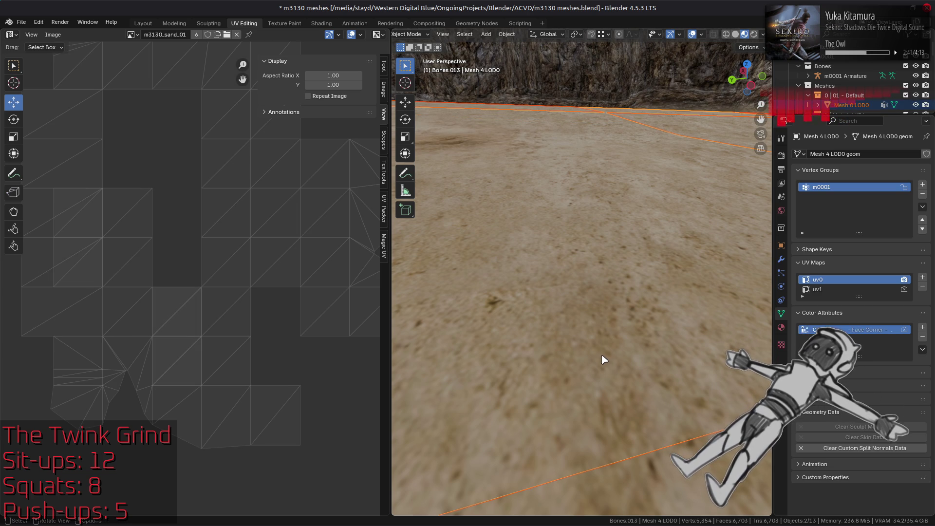
pyautogui.press('Tab')
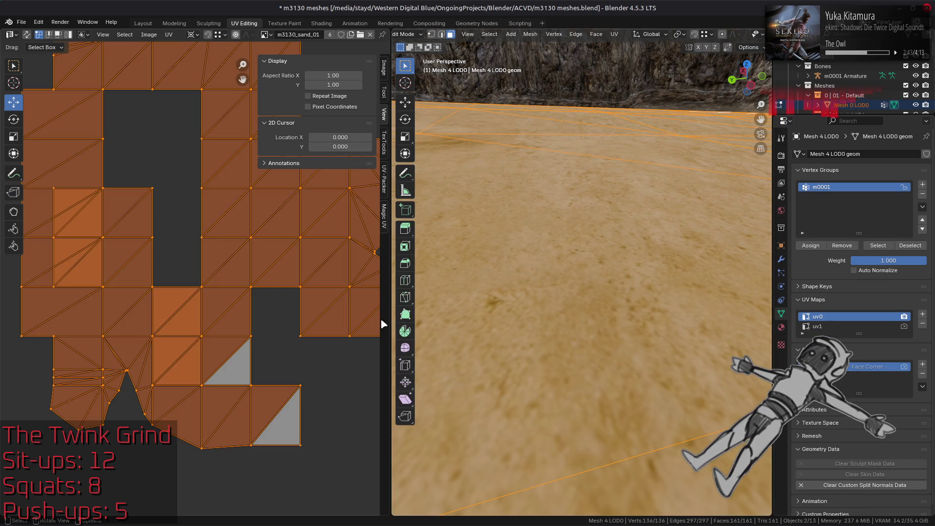
# Edit Mesh 4 LOD0 on its own with all faces selected to view its UV layout.
pyautogui.click(524, 306)
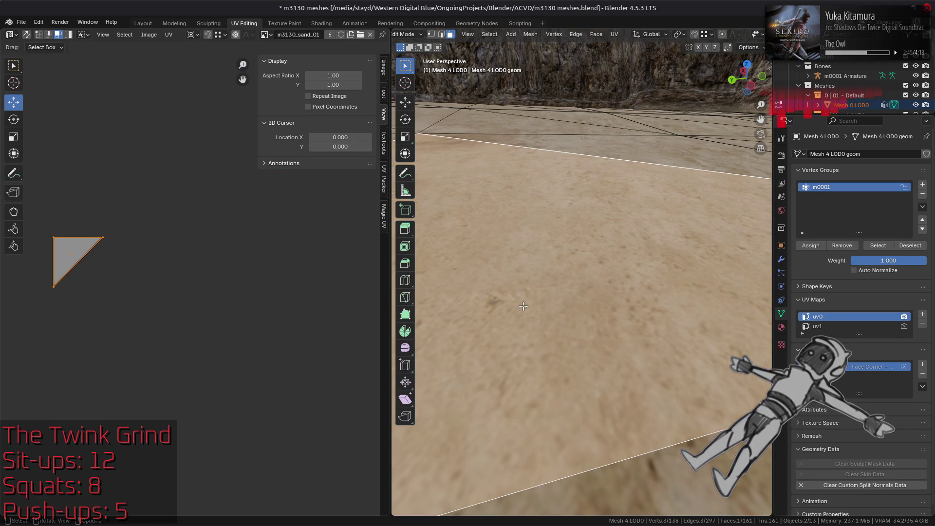
pyautogui.press('a')
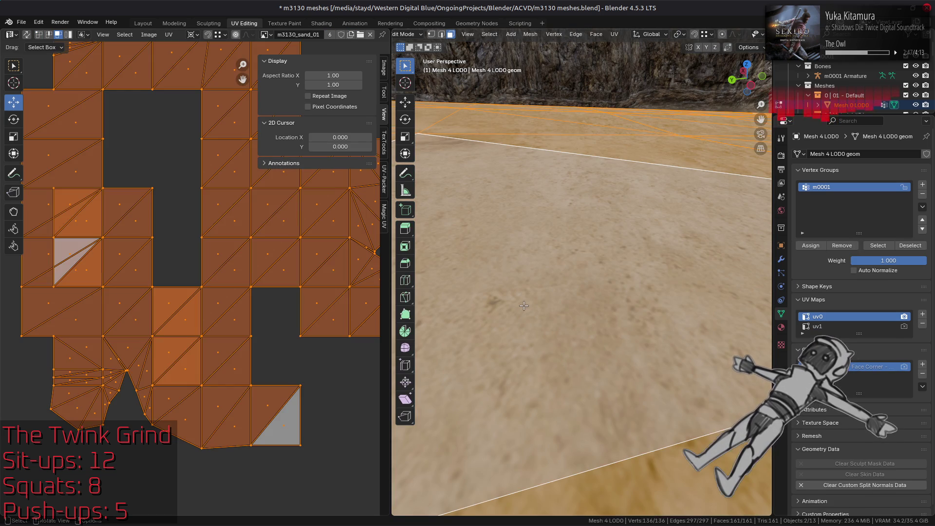
pyautogui.press('Tab')
pyautogui.click(555, 320)
pyautogui.press('Tab')
pyautogui.hotkey('alt', 'a')
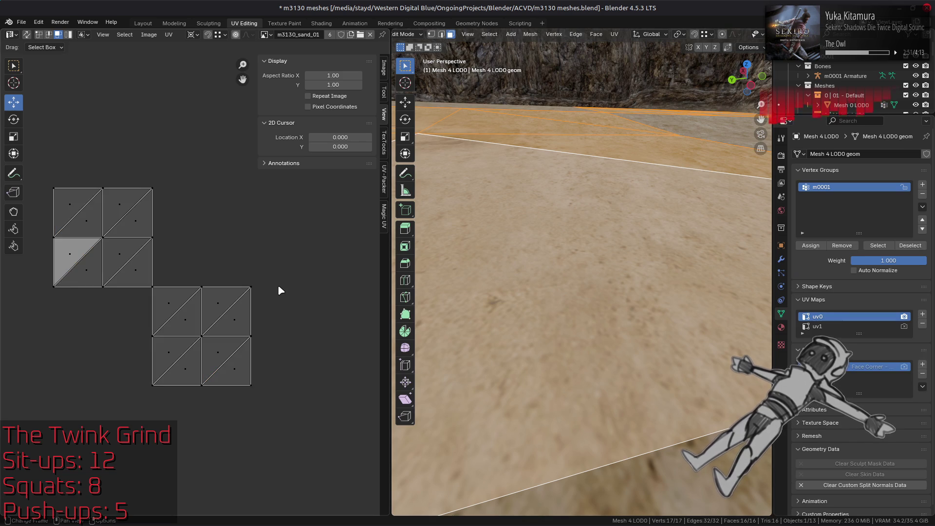
pyautogui.press('a')
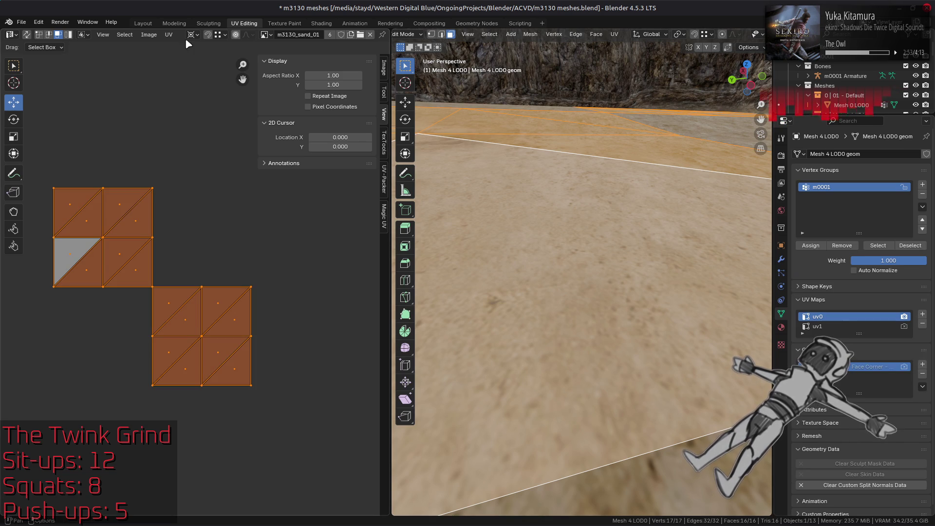
# Switch editing to Mesh 0 LOD0 and compare its UV layout with Mesh 4 LOD0's.
pyautogui.press('Tab')
pyautogui.click(672, 475)
pyautogui.press('Tab')
pyautogui.hotkey('alt', 'a')
pyautogui.press('a')
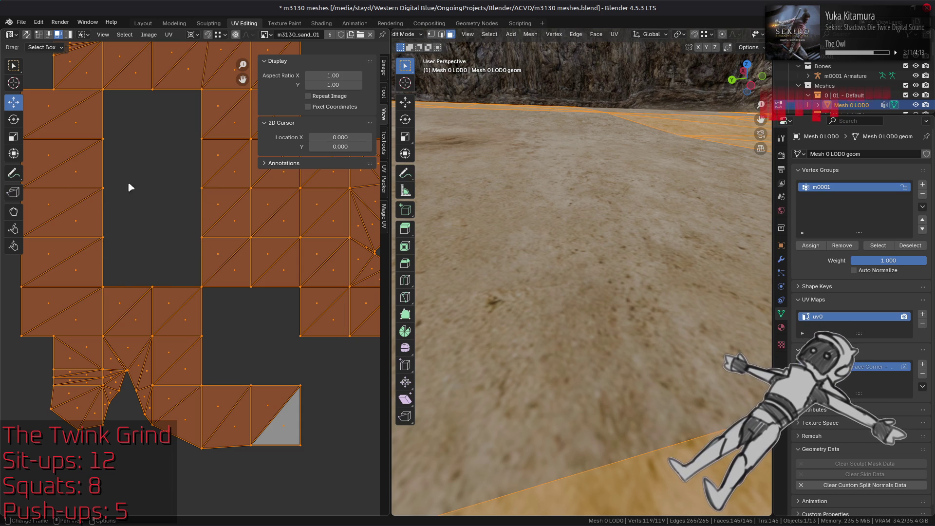
pyautogui.click(529, 330)
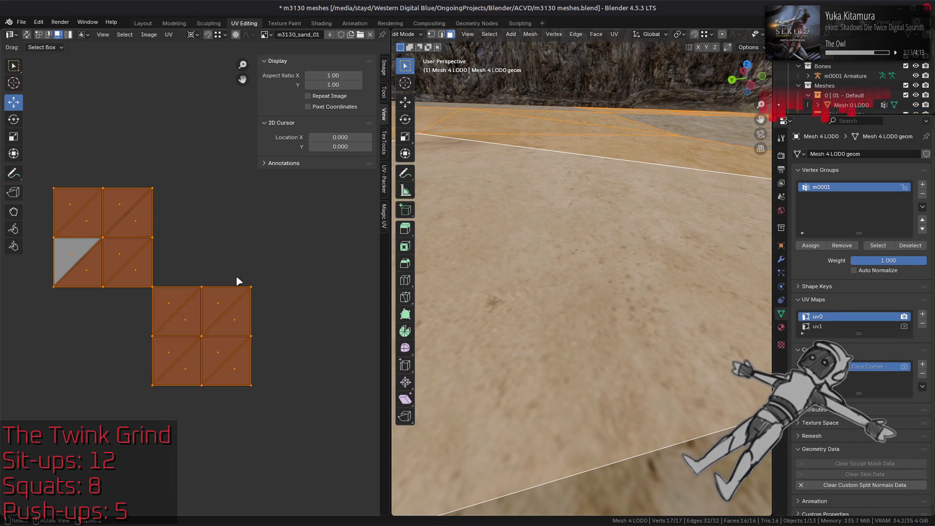
pyautogui.hotkey('ctrl', 'z')
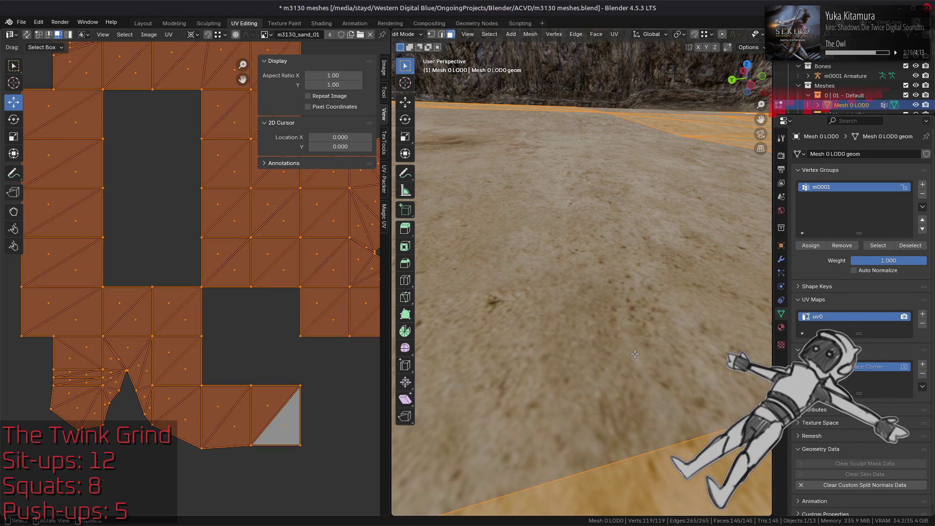
# Return to Object Mode, toggle between the two meshes, and edit both together again.
pyautogui.press('Tab')
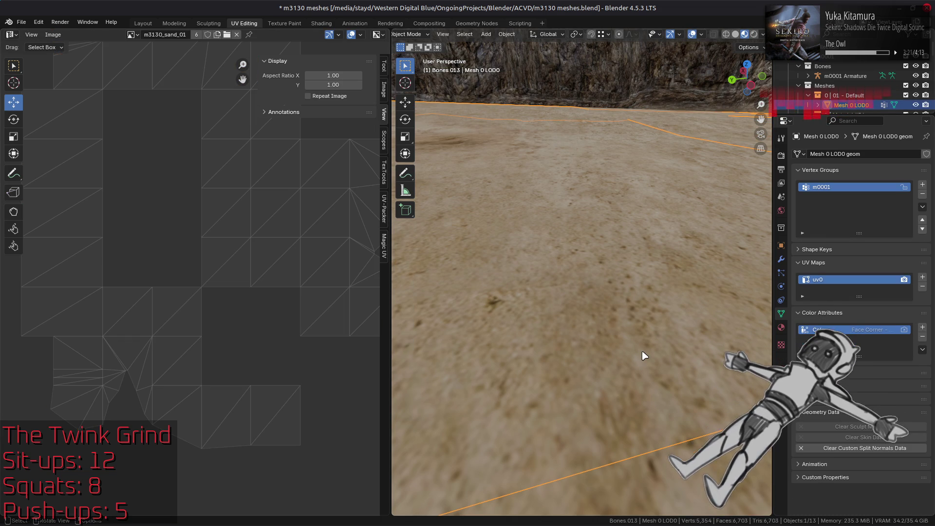
pyautogui.hotkey('ctrl', 'z')
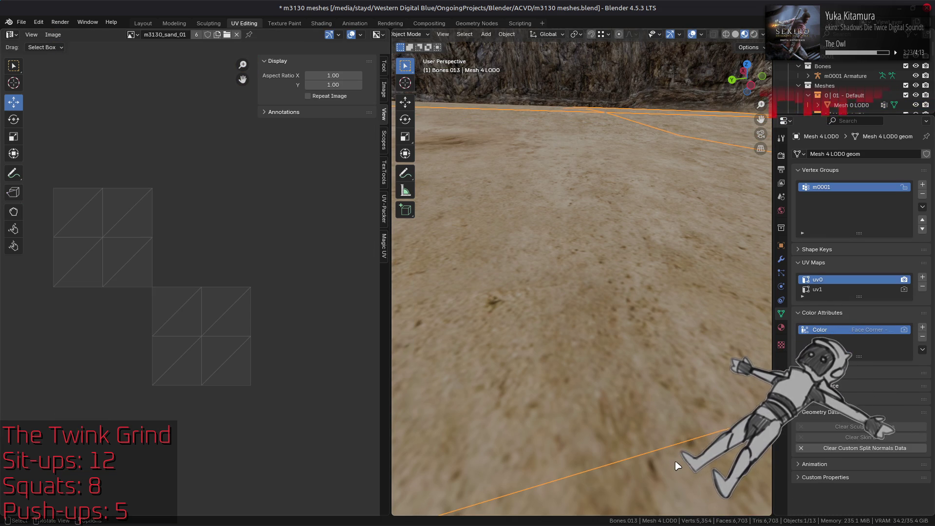
pyautogui.hotkey('ctrl', 'z')
pyautogui.hotkey('ctrl', 'z')
pyautogui.hotkey('ctrl', 'z')
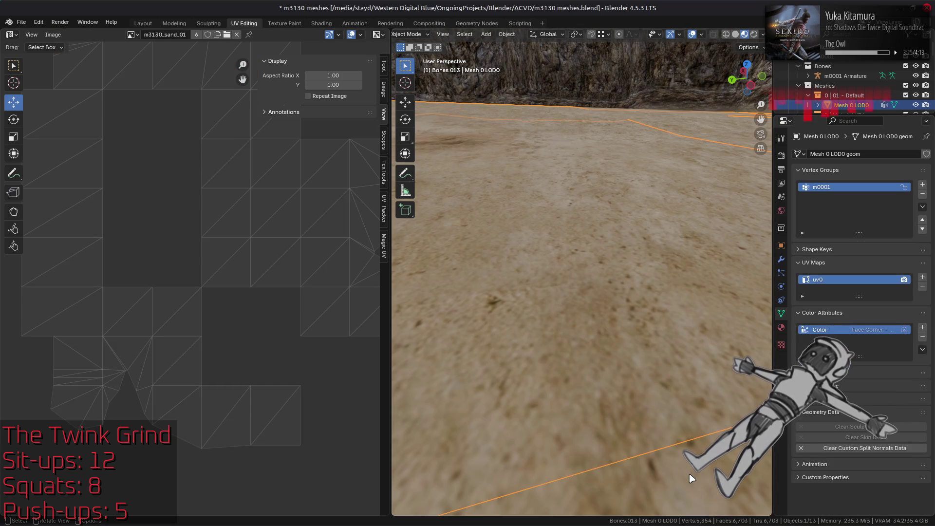
pyautogui.hotkey('ctrl', 'shift', 'z')
pyautogui.hotkey('ctrl', 'shift', 'z')
pyautogui.hotkey('ctrl', 'shift', 'z')
pyautogui.hotkey('ctrl', 'z')
pyautogui.hotkey('ctrl', 'z')
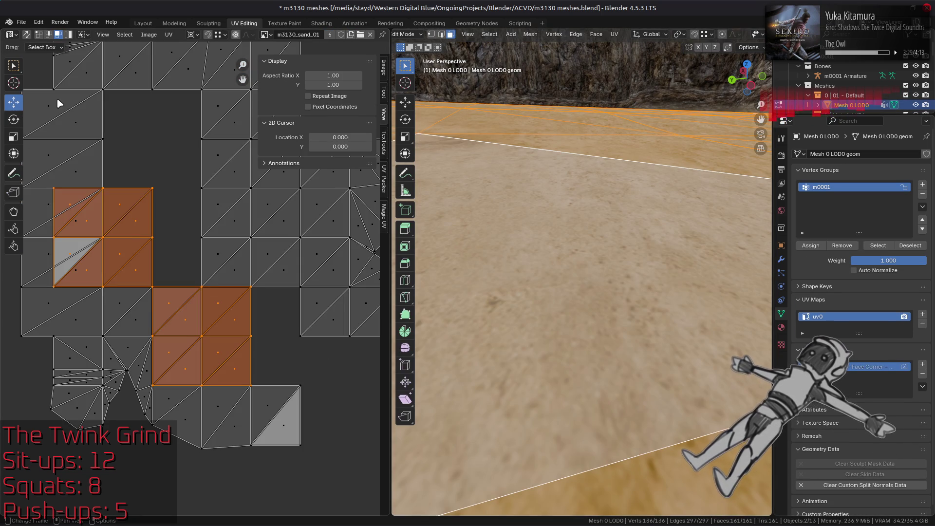
# Set the pivot to 2D Cursor and move Mesh 4 LOD0's UV squares exactly 1 along X.
pyautogui.scroll(-7, 159, 159)
pyautogui.scroll(8, 148, 166)
pyautogui.click(189, 32)
pyautogui.click(211, 63)
pyautogui.moveTo(186, 290); pyautogui.dragTo(247, 305)
pyautogui.click(131, 452)
pyautogui.write('1')
pyautogui.press('Return')
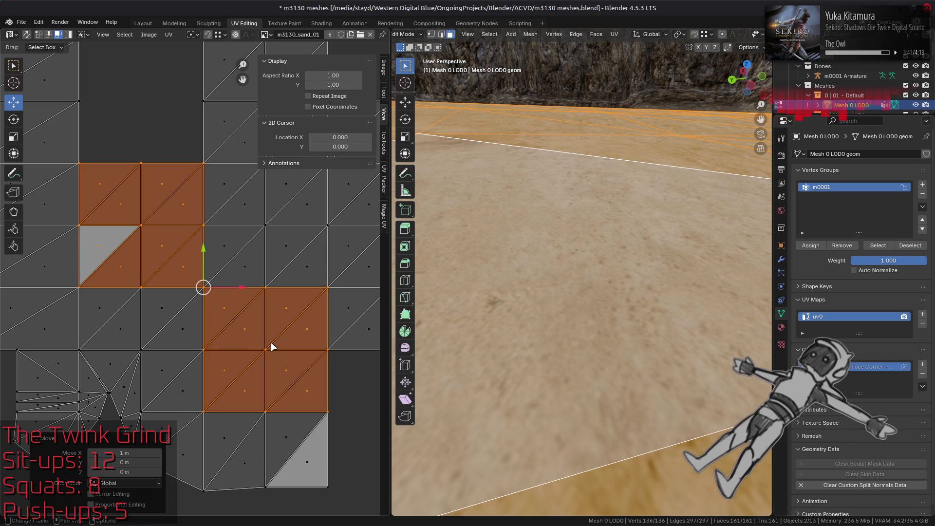
# Compare the move with undo and redo, deselect the UVs, and leave and re-enter Edit Mode.
pyautogui.hotkey('ctrl', 'z')
pyautogui.hotkey('ctrl', 'shift', 'z')
pyautogui.hotkey('alt', 'a')
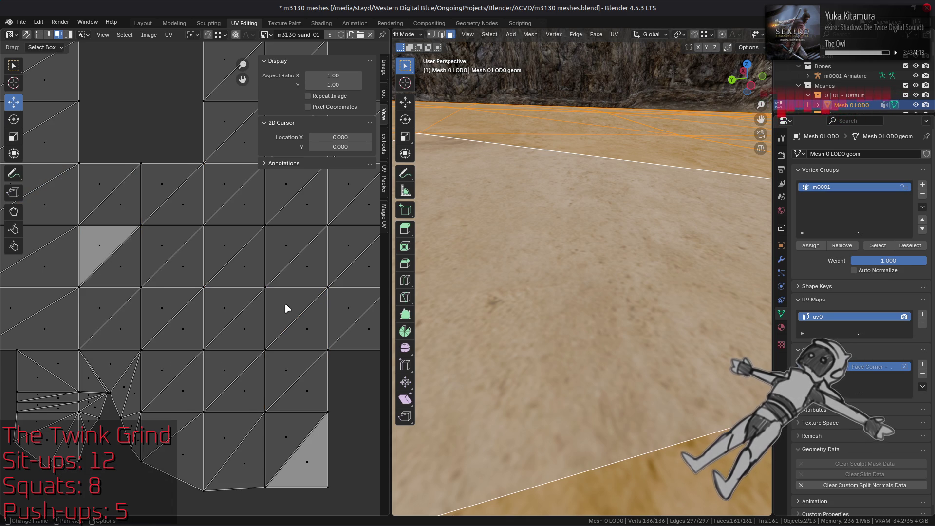
pyautogui.press('Tab')
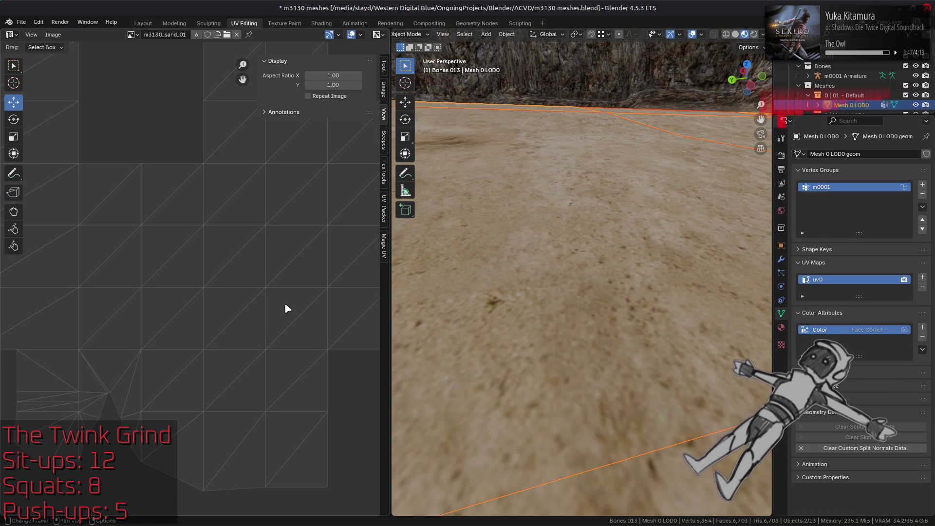
pyautogui.press('Tab')
# Set the pivot to 2D Cursor and place the UV 2D cursor at 0.5, 0.5.
pyautogui.press('a')
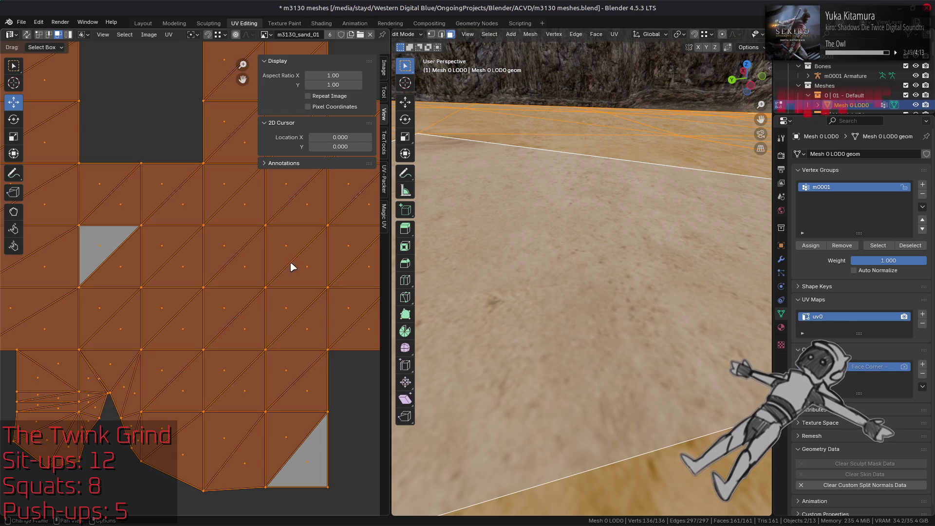
pyautogui.click(191, 34)
pyautogui.click(209, 64)
pyautogui.moveTo(343, 146); pyautogui.dragTo(343, 138)
pyautogui.write('0.5')
pyautogui.press('Return')
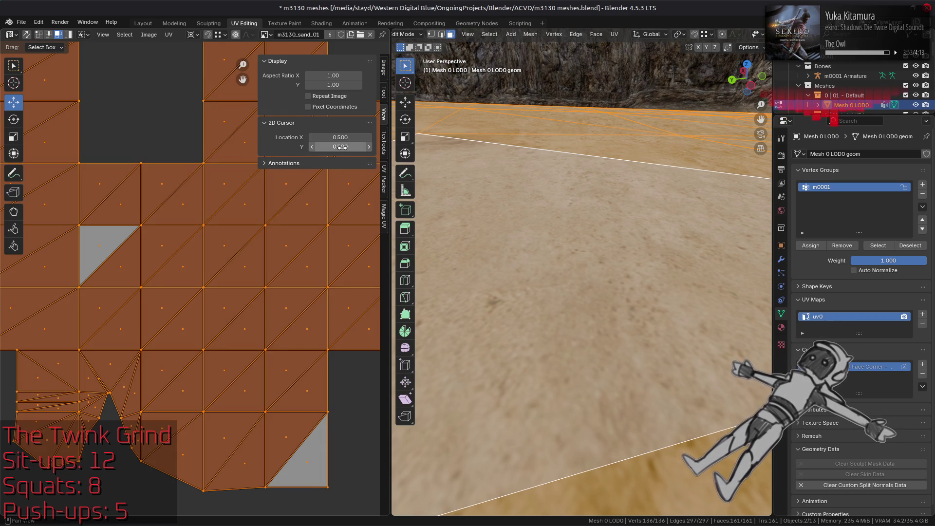
# Scale all of the floor's UVs by 0.5 around the 2D cursor.
pyautogui.hotkey('alt', 'a')
pyautogui.write('as')
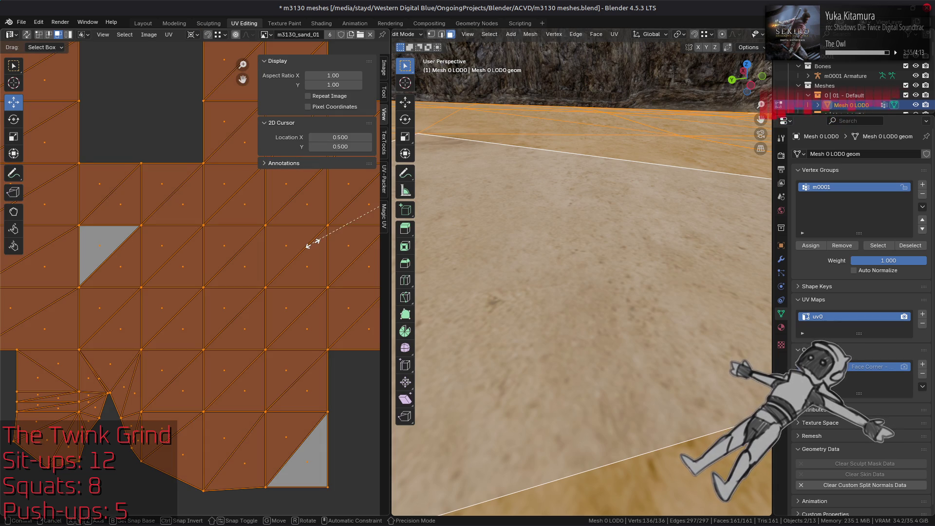
pyautogui.write('0.5')
pyautogui.press('Return')
# Return to object mode, then reselect the Mesh 0 LOD0 floor and edit it again.
pyautogui.hotkey('alt', 'a')
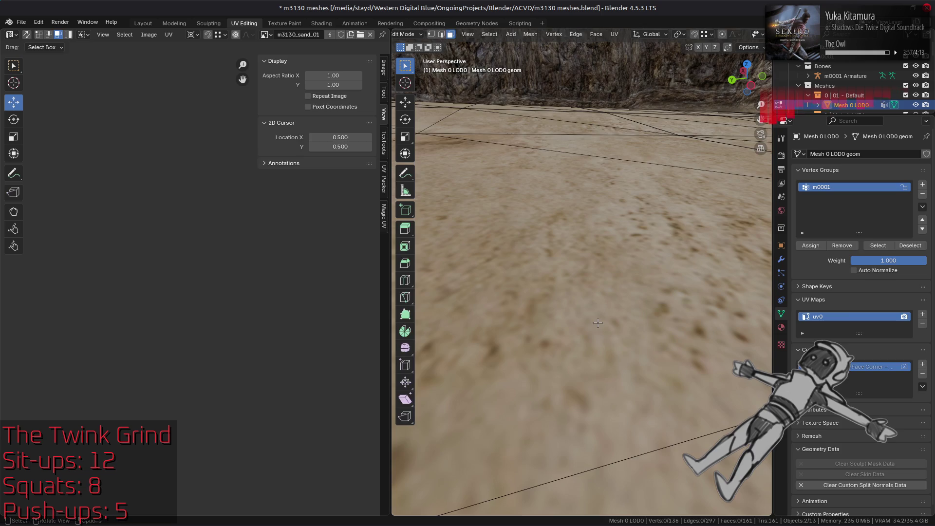
pyautogui.press('Tab')
pyautogui.hotkey('alt', 'a')
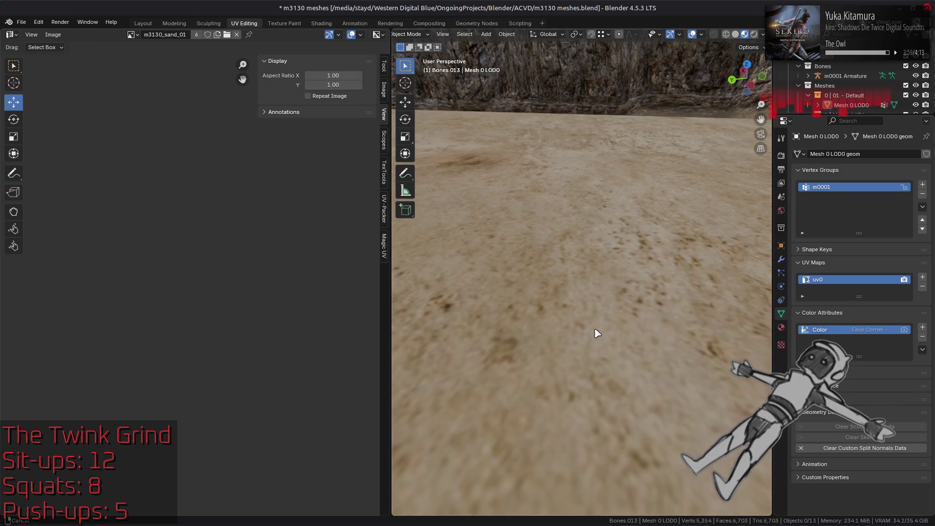
pyautogui.moveTo(598, 333); pyautogui.dragTo(594, 336, button='middle')
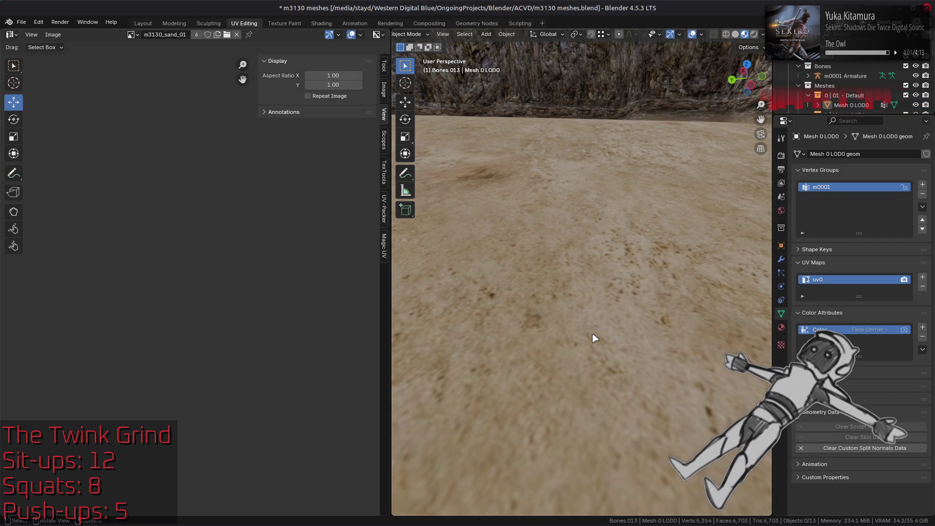
pyautogui.click(593, 336)
pyautogui.press('Tab')
# Select the overlapping Mesh 5 LOD0 floor patch and enter its edit mode.
pyautogui.press('a')
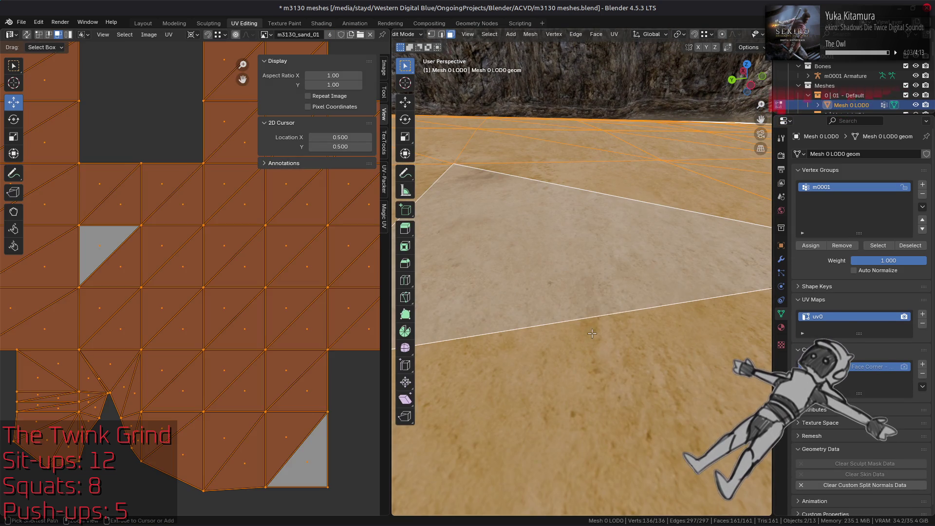
pyautogui.click(592, 331)
pyautogui.click(593, 326)
pyautogui.click(594, 322)
pyautogui.press('Tab')
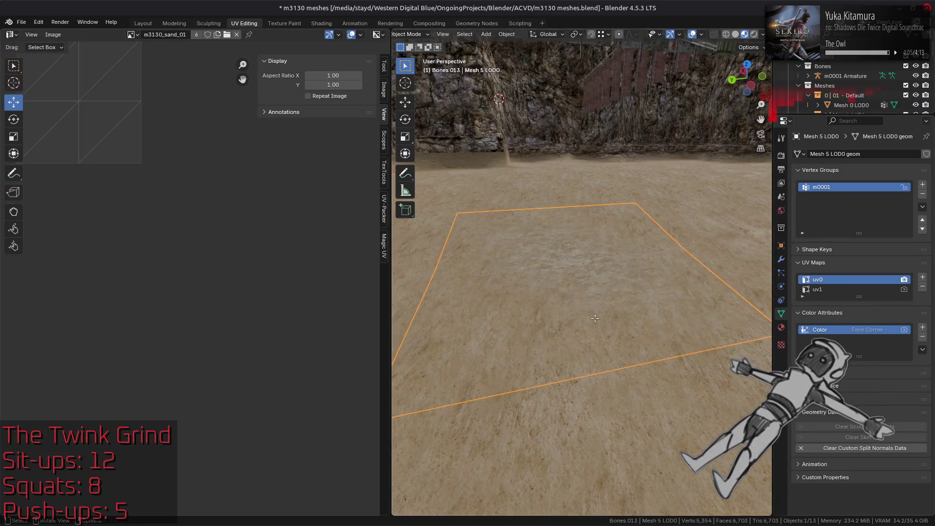
pyautogui.press('Tab')
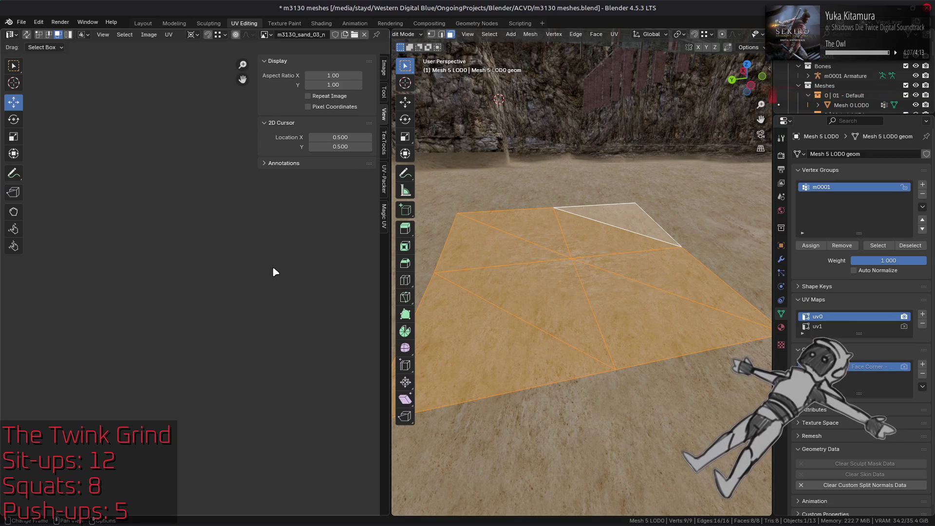
# Inspect the patch's UV island, comparing its uv1 and uv0 maps.
pyautogui.moveTo(261, 249); pyautogui.dragTo(215, 287, button='middle')
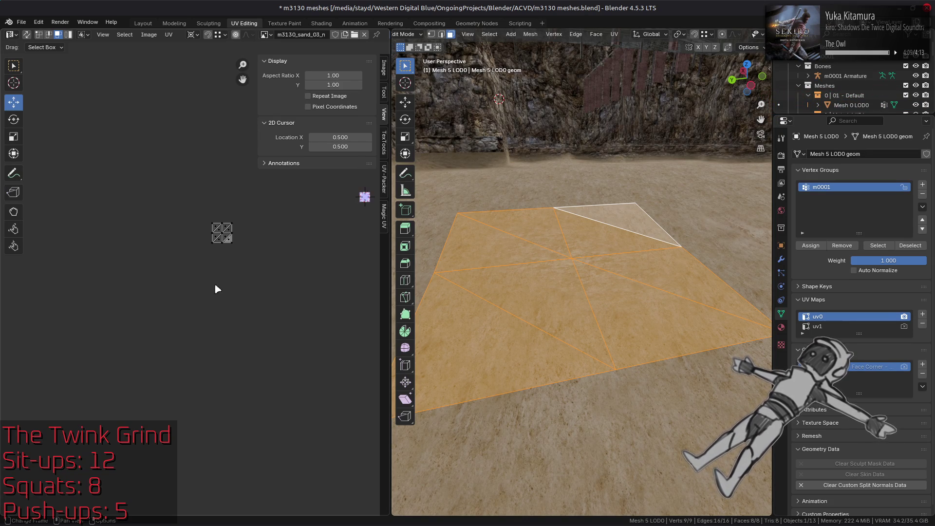
pyautogui.press('a')
pyautogui.scroll(2, 195, 298)
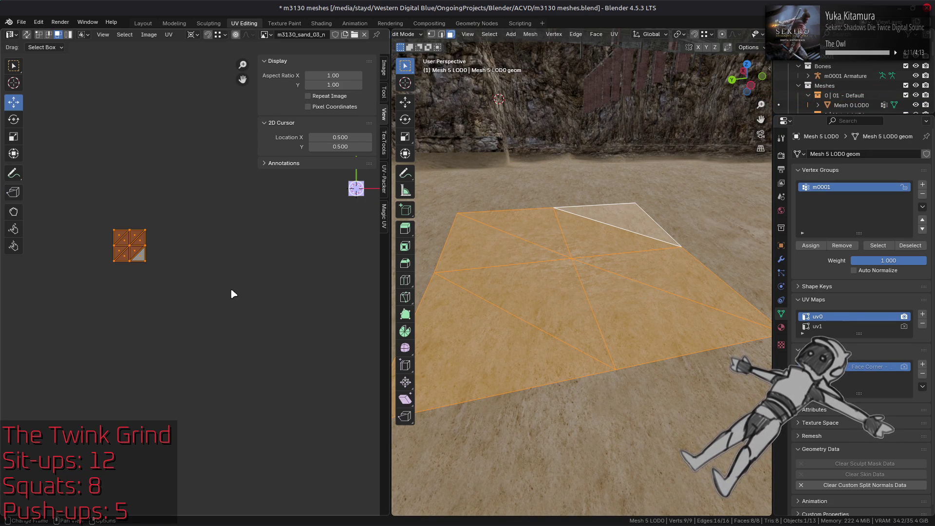
pyautogui.click(838, 327)
pyautogui.click(838, 317)
pyautogui.hotkey('alt', 'a')
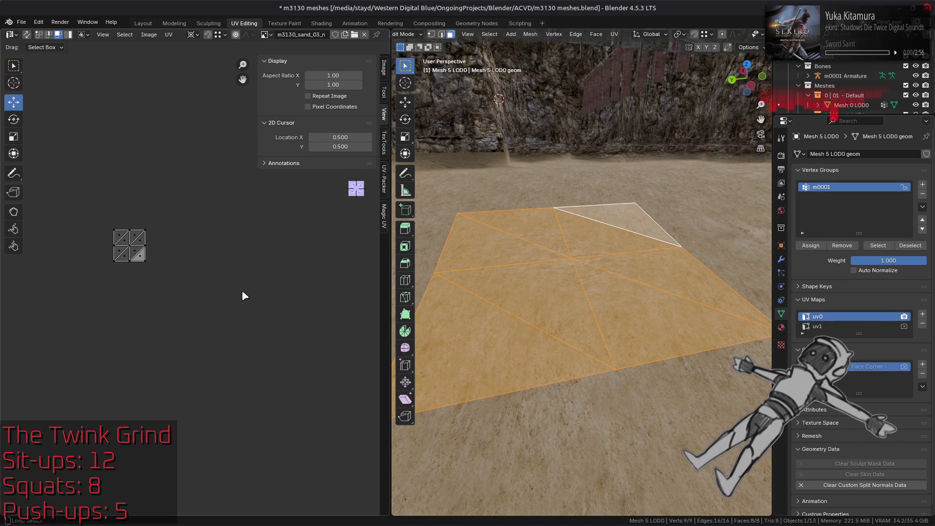
# Check Mesh 0 LOD0 in edit mode, then reselect the Mesh 5 LOD0 patch in object mode.
pyautogui.press('Tab')
pyautogui.click(678, 425)
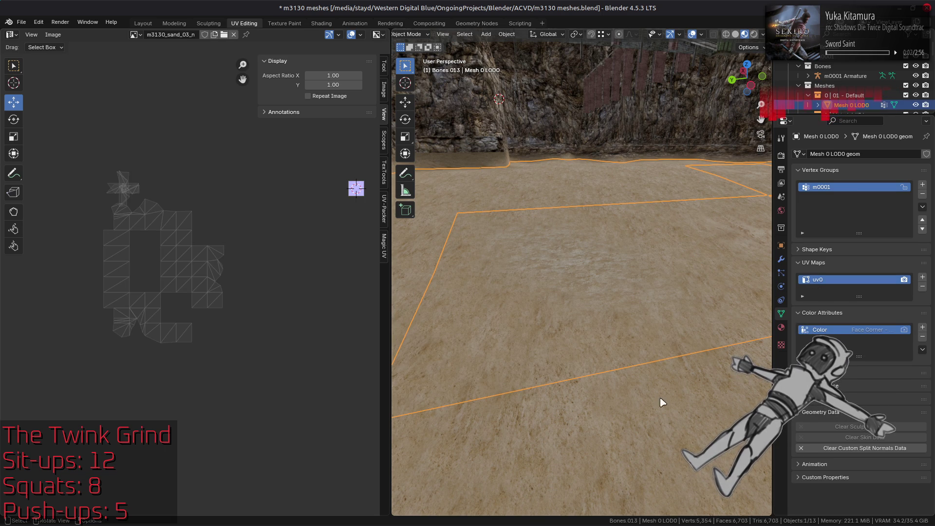
pyautogui.press('Tab')
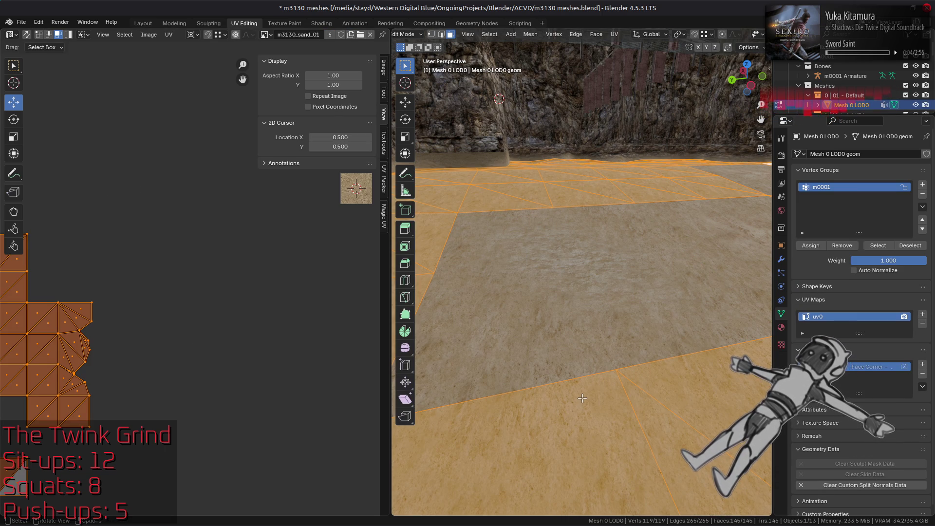
pyautogui.press('Tab')
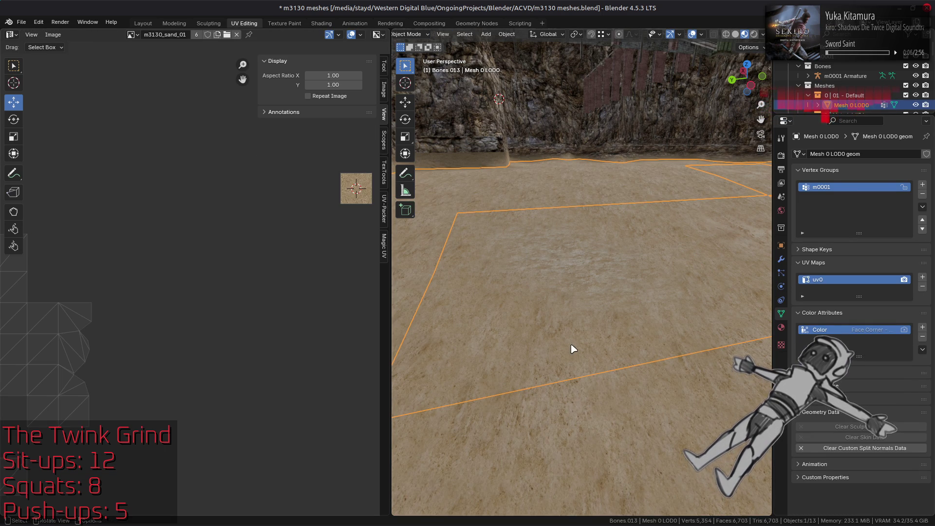
pyautogui.click(573, 349)
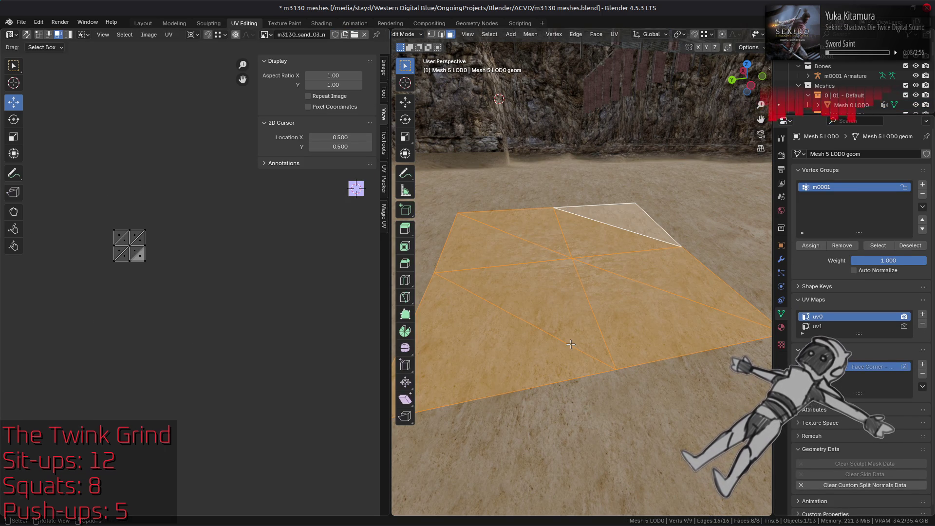
pyautogui.press('Tab')
# Inspect the g_DiffuseTexture sand node in the Shading workspace.
pyautogui.click(325, 24)
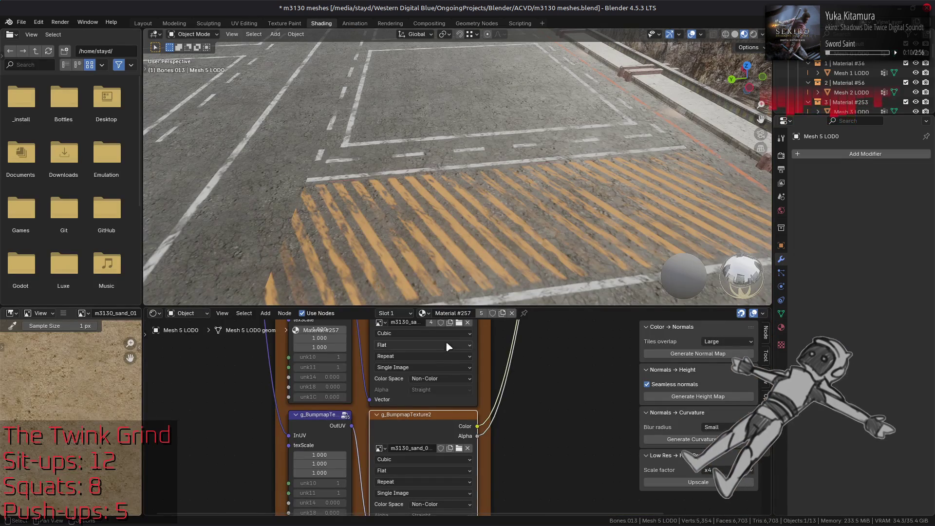
pyautogui.keyDown('shift'); pyautogui.scroll(-8, 422, 457); pyautogui.keyUp('shift')
pyautogui.keyDown('shift'); pyautogui.scroll(8, 422, 457); pyautogui.keyUp('shift')
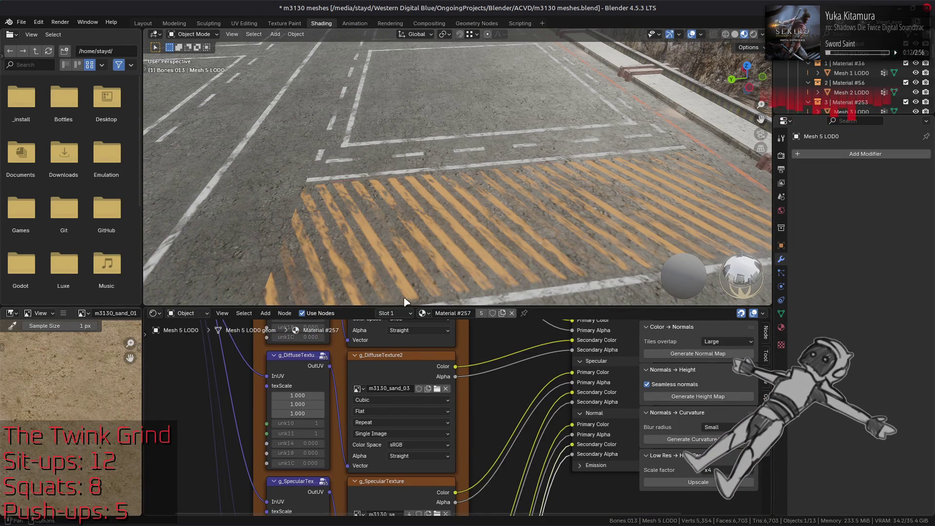
pyautogui.click(371, 327)
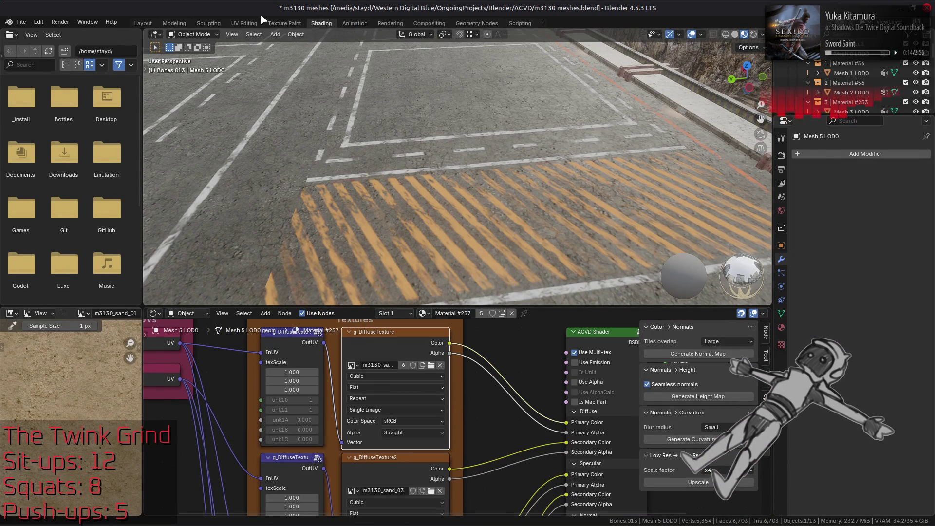
# Go back to UV Editing and edit Mesh 0 LOD0 to show its UVs.
pyautogui.click(244, 23)
pyautogui.click(584, 383)
pyautogui.press('Tab')
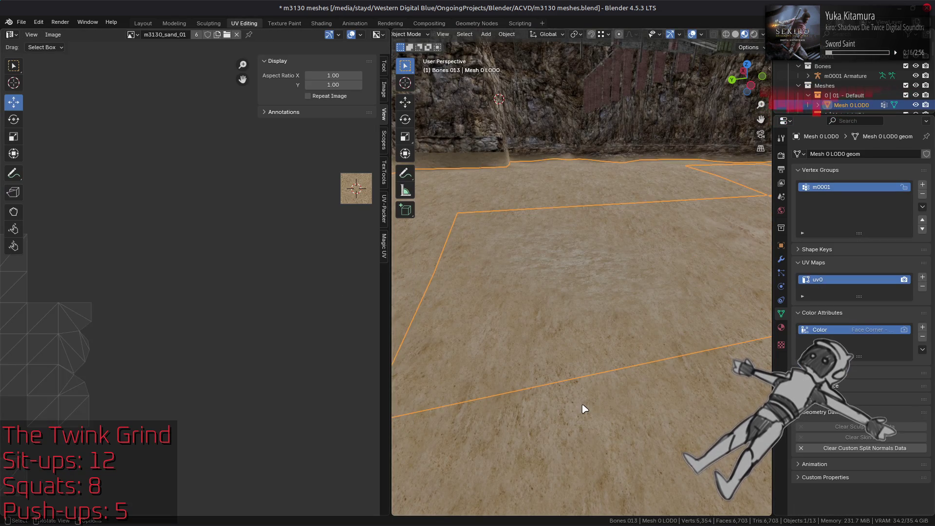
# Compare the Mesh 5 LOD0 patch's UVs, then re-enter edit mode on Mesh 0 LOD0.
pyautogui.scroll(-3, 220, 297)
pyautogui.click(230, 311)
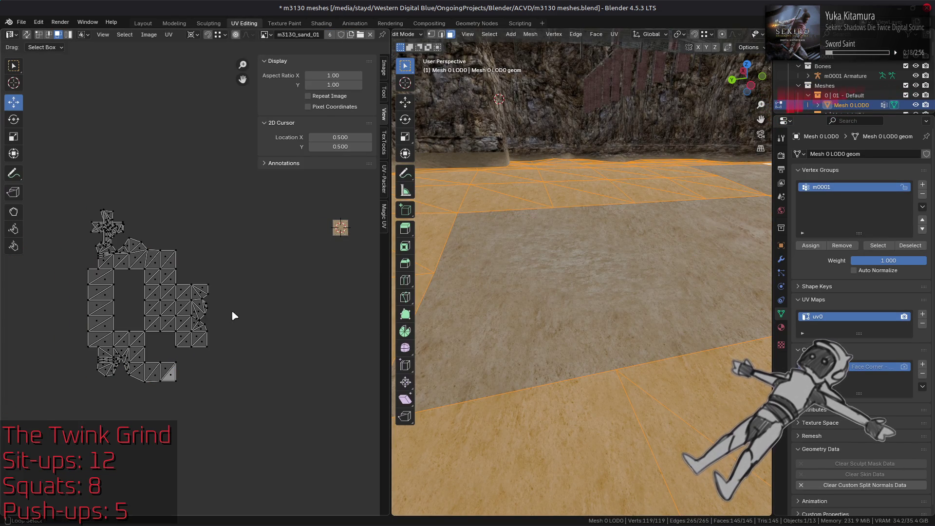
pyautogui.press('Tab')
pyautogui.click(570, 318)
pyautogui.press('Tab')
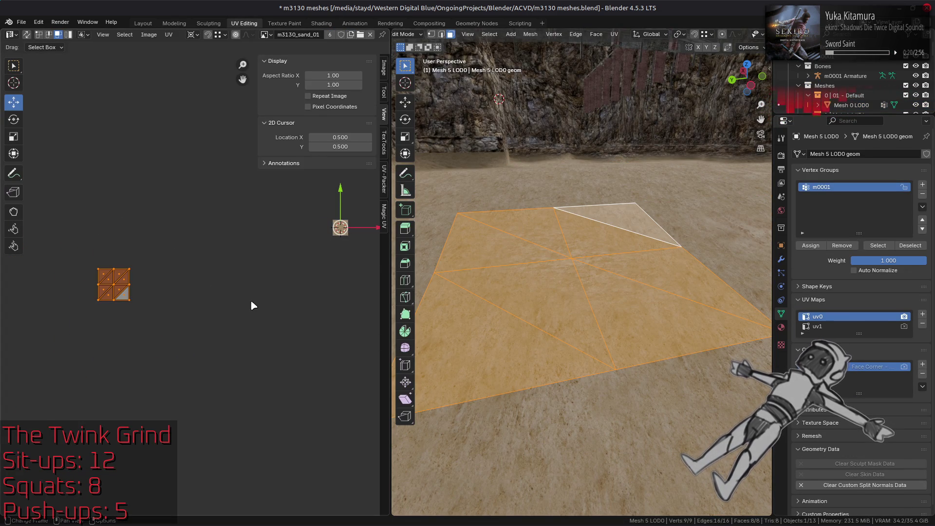
pyautogui.press('Tab')
pyautogui.click(553, 423)
pyautogui.press('Tab')
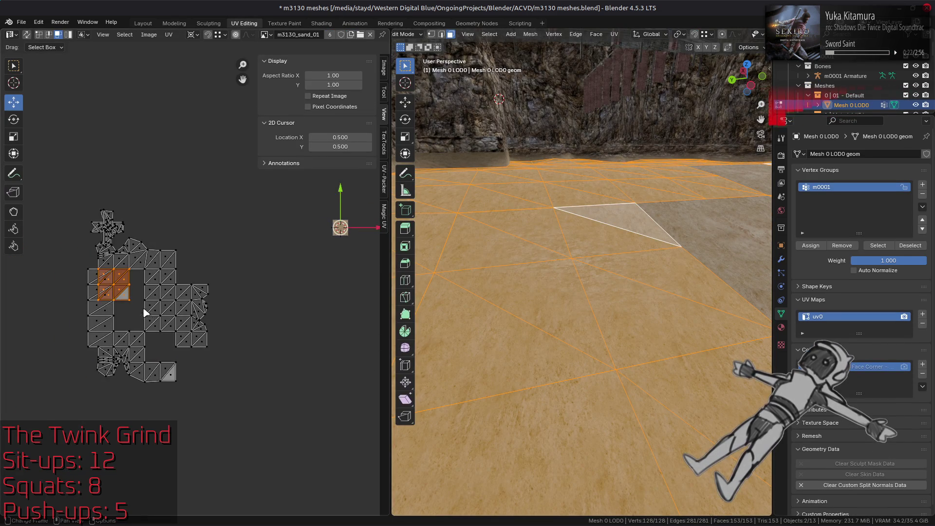
# Shift the selected Mesh 0 UV faces one tile right and return to object mode.
pyautogui.scroll(2, 167, 303)
pyautogui.scroll(-2, 252, 249)
pyautogui.moveTo(303, 251); pyautogui.dragTo(327, 258)
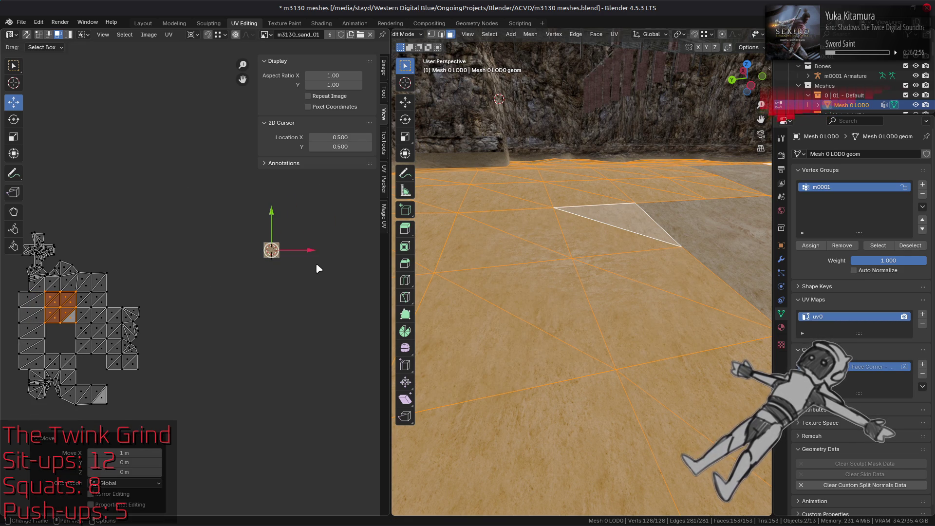
pyautogui.click(316, 262)
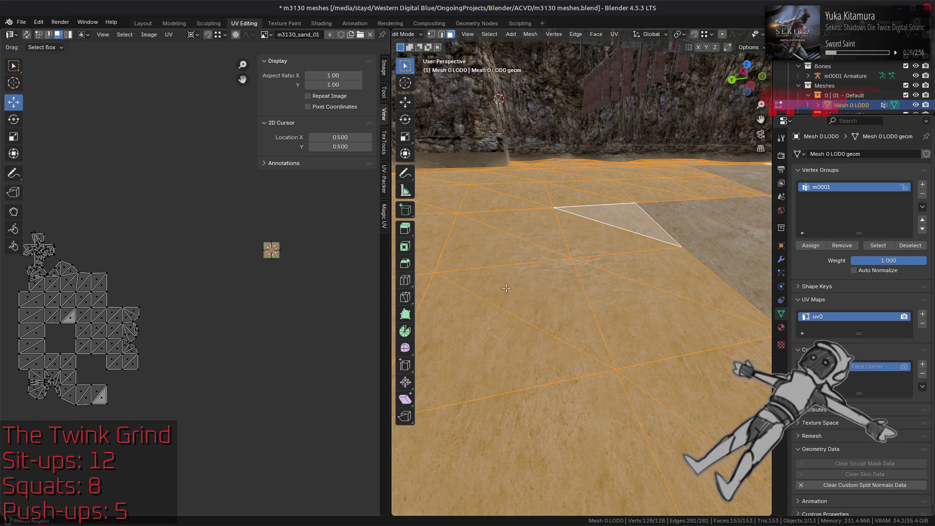
pyautogui.press('Tab')
# Edit Mesh 5 LOD0 and Mesh 4 LOD0 together with all their UVs selected.
pyautogui.click(712, 255)
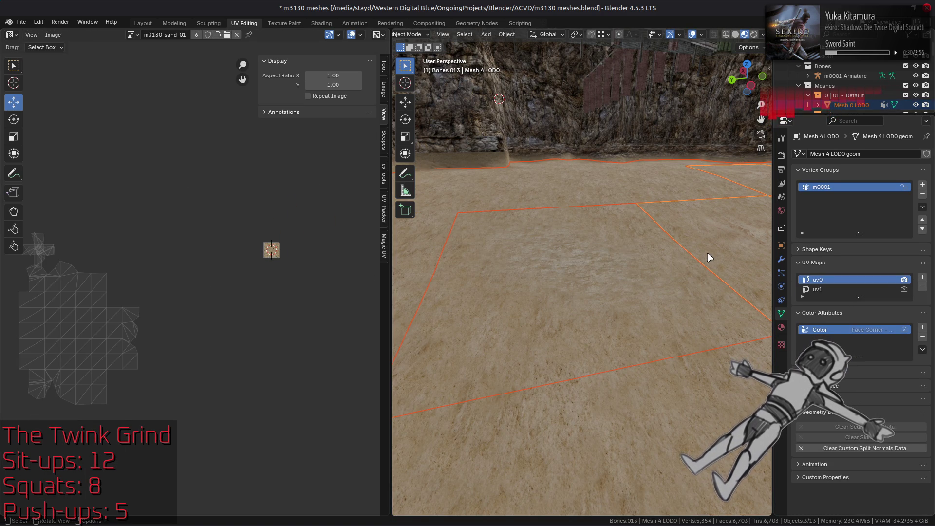
pyautogui.keyDown('shift'); pyautogui.click(729, 258); pyautogui.keyUp('shift')
pyautogui.press('Tab')
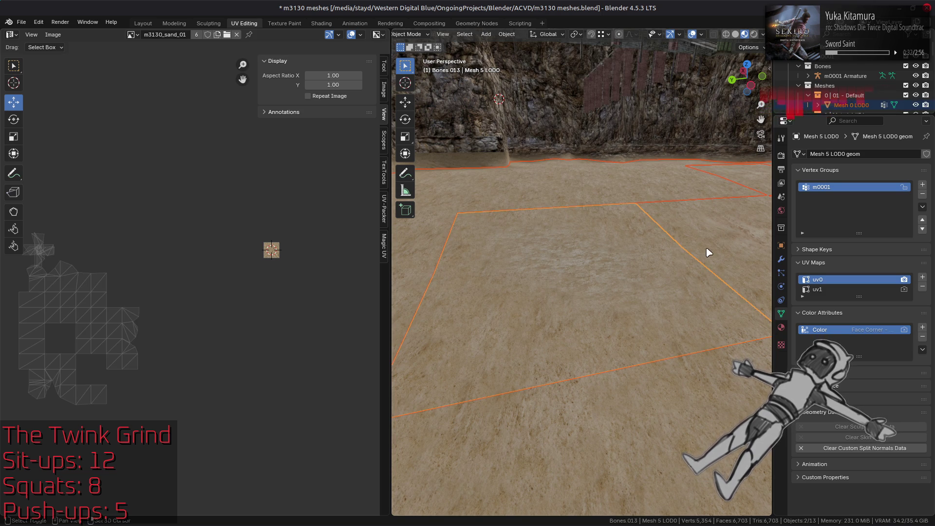
pyautogui.press('a')
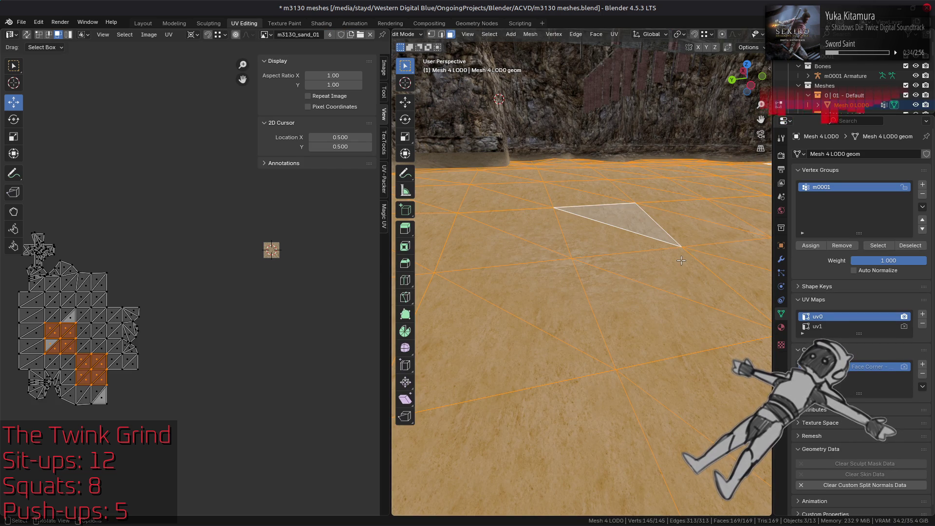
pyautogui.hotkey('alt', 'a')
pyautogui.press('a')
pyautogui.hotkey('alt', 'a')
pyautogui.press('a')
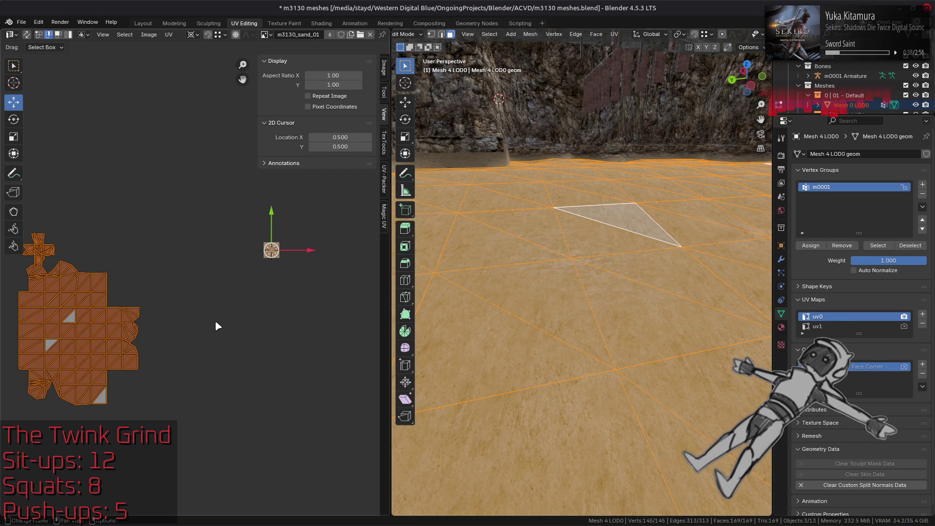
# Scale the uv0 islands by 2, then review the cave floor in object mode.
pyautogui.write('1s')
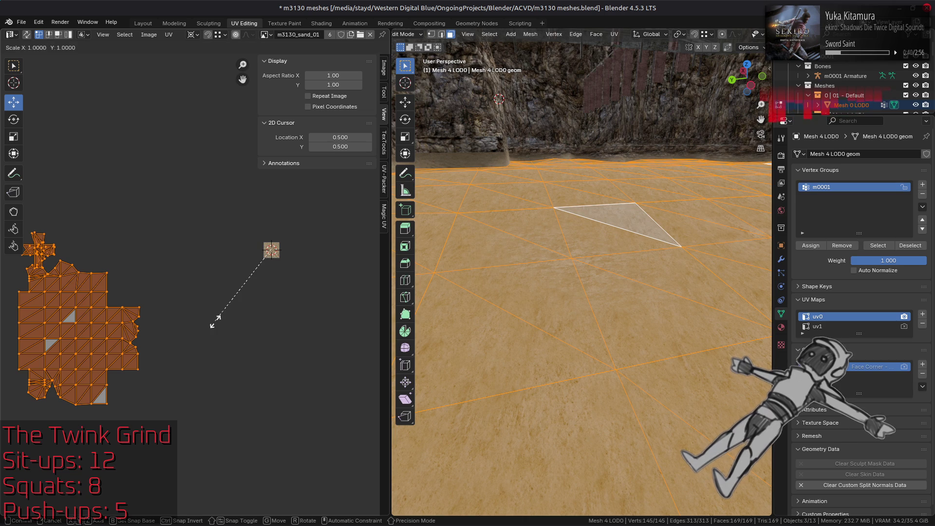
pyautogui.write('2')
pyautogui.press('Return')
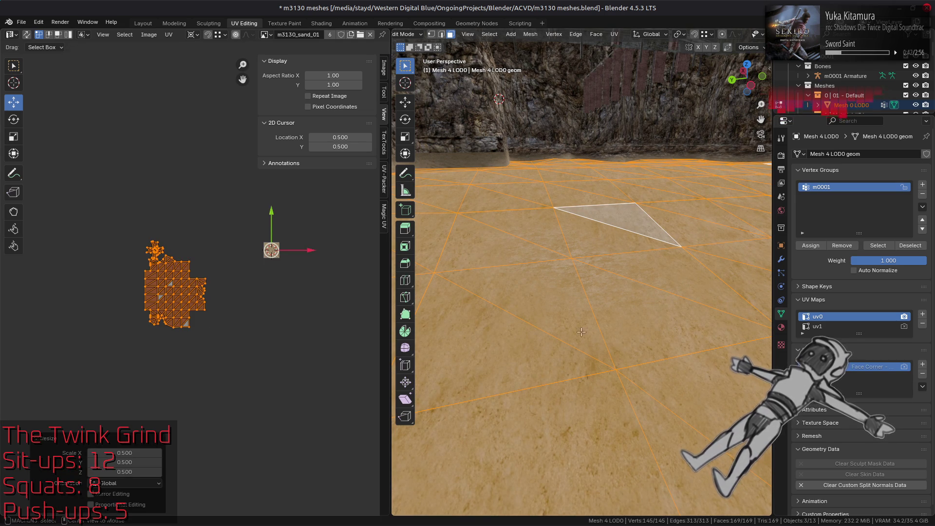
pyautogui.press('Tab')
pyautogui.moveTo(627, 338); pyautogui.dragTo(606, 336, button='middle')
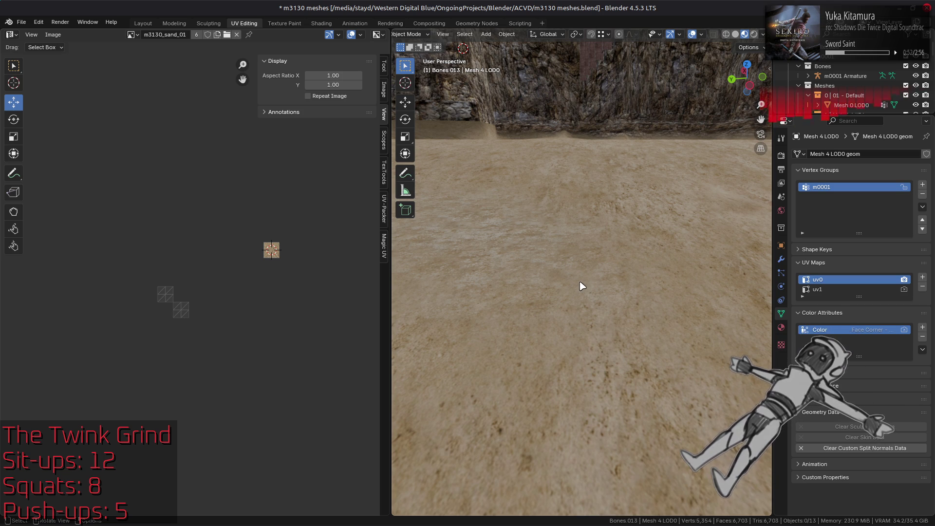
pyautogui.click(551, 271)
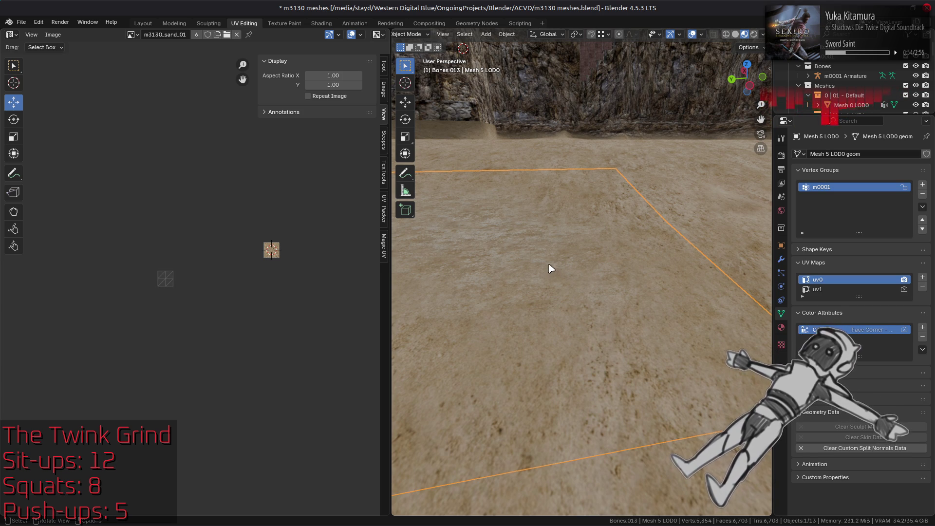
# Halve Mesh 5 LOD0's uv1 layout by scaling 0.5 around the 2D cursor.
pyautogui.press('Tab')
pyautogui.press('a')
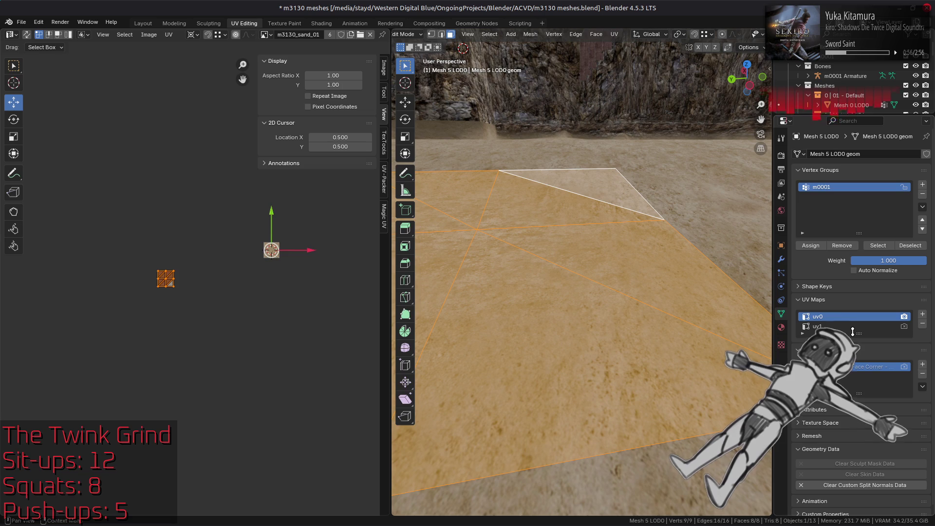
pyautogui.click(828, 326)
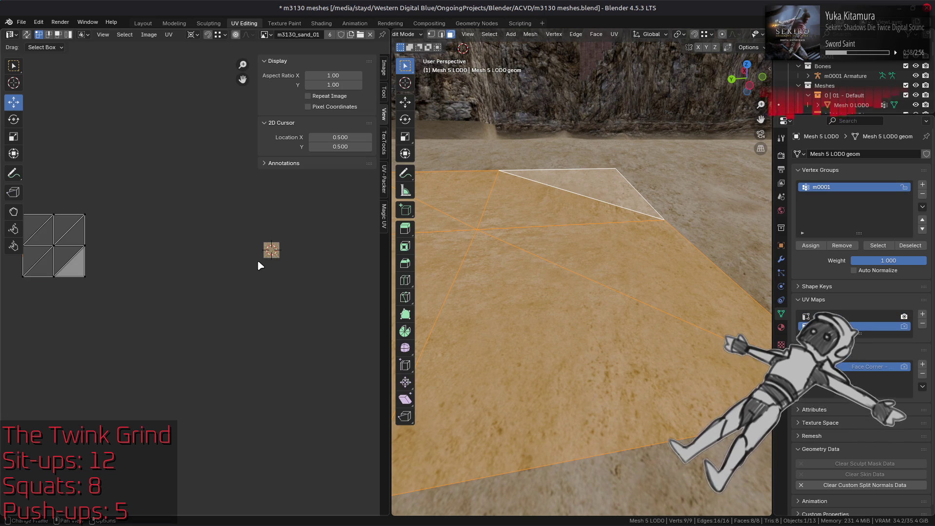
pyautogui.write('a')
pyautogui.write('s0.5')
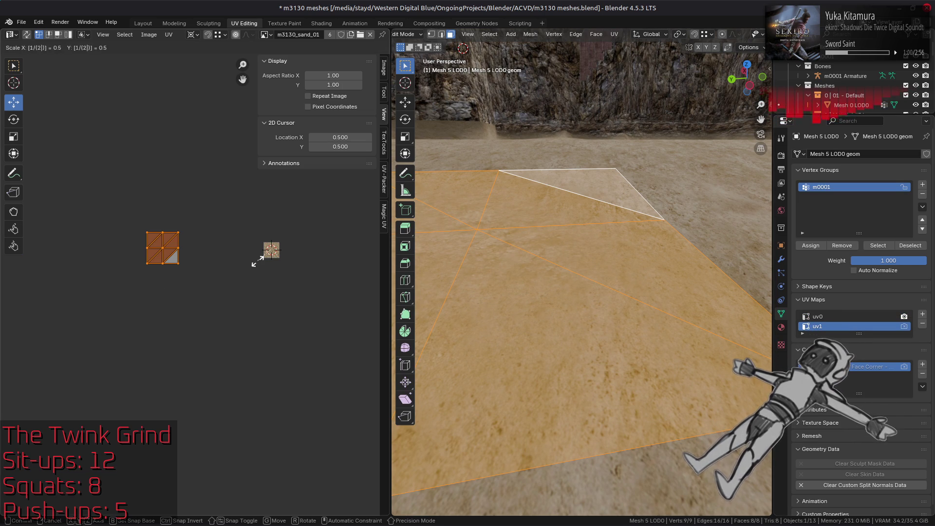
pyautogui.press('Return')
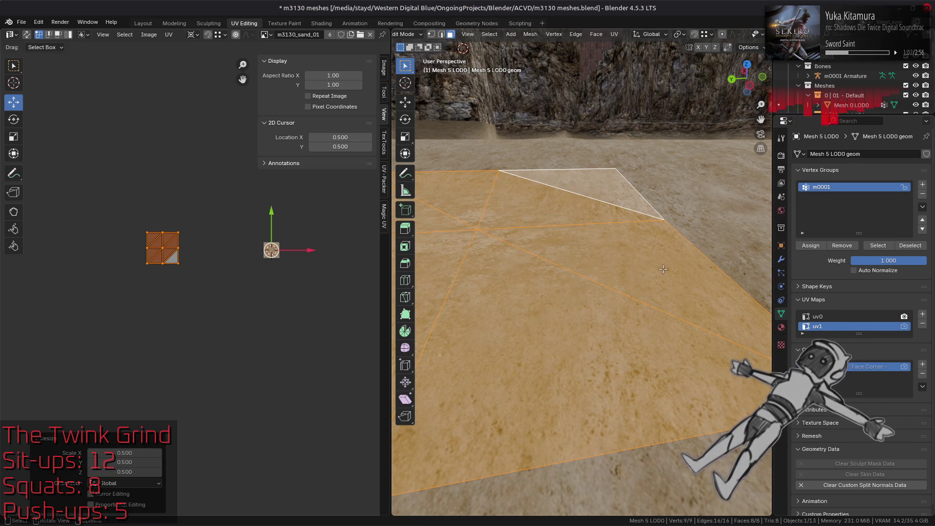
pyautogui.scroll(-5, 652, 284)
pyautogui.scroll(5, 653, 284)
pyautogui.press('Tab')
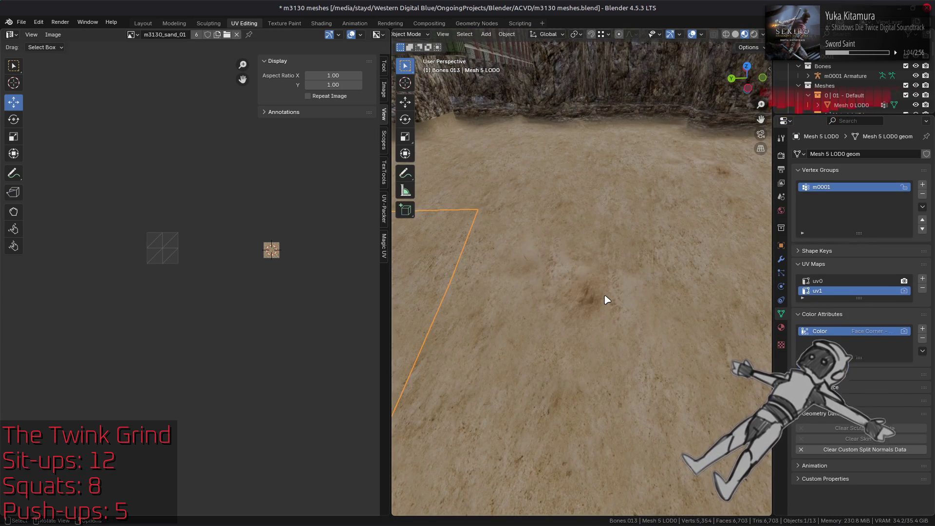
# Scale Mesh 4 LOD0's uv1 layout by 0.5 too, then deselect everything in object mode.
pyautogui.click(606, 298)
pyautogui.press('Tab')
pyautogui.press('Tab')
pyautogui.click(833, 289)
pyautogui.press('Tab')
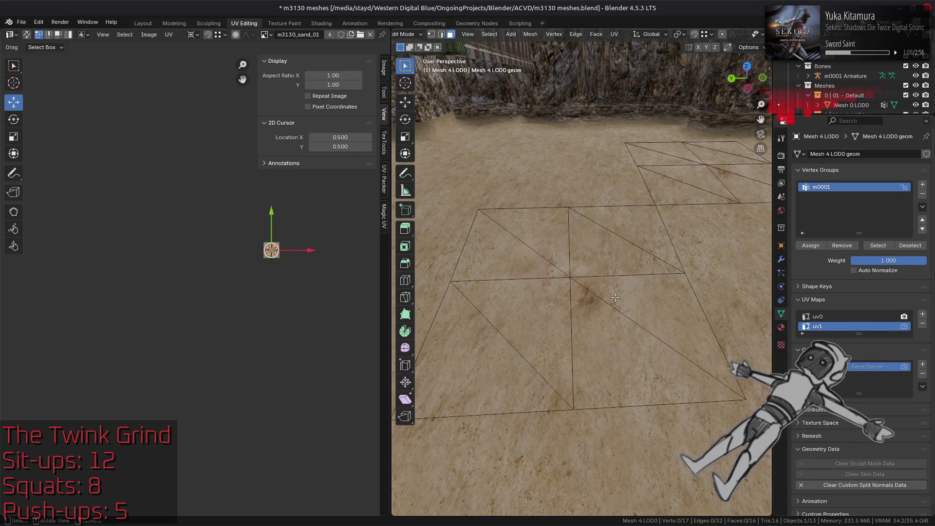
pyautogui.press('a')
pyautogui.write('as0.5')
pyautogui.press('Return')
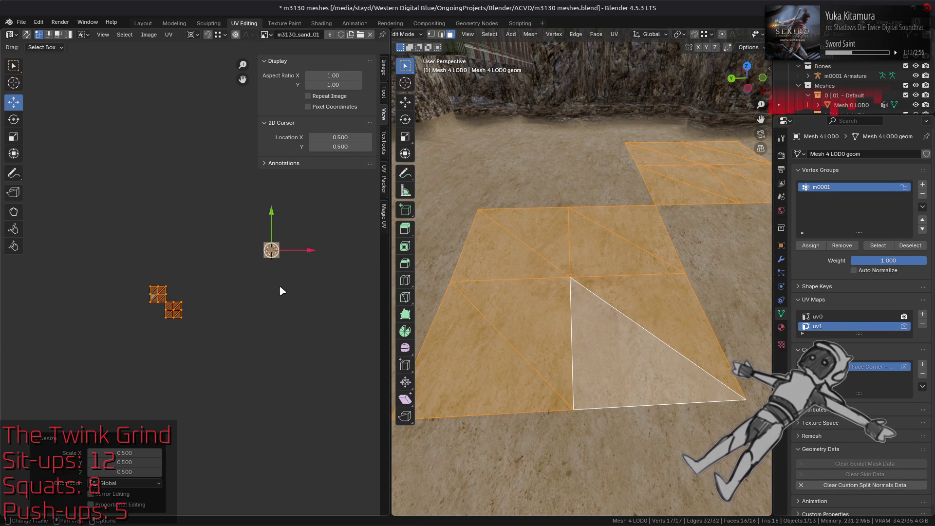
pyautogui.scroll(1, 680, 319)
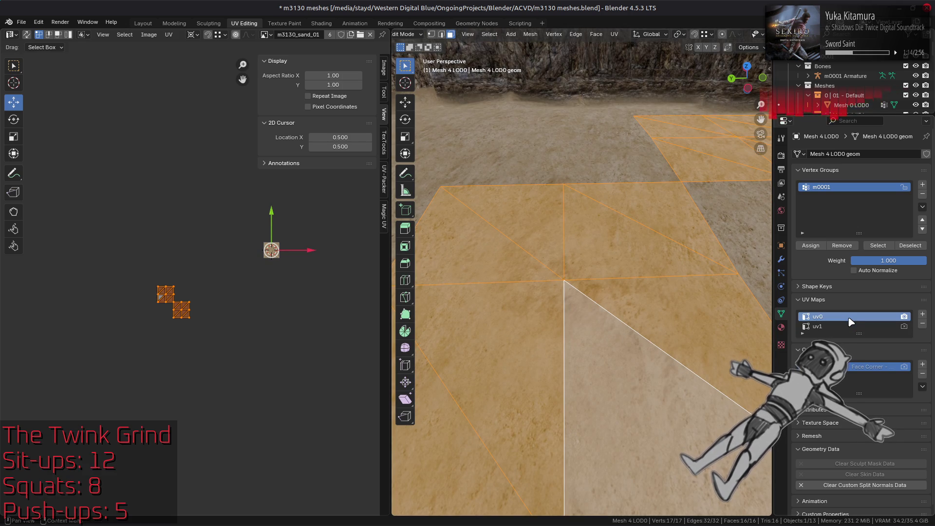
pyautogui.hotkey('alt', 'a')
pyautogui.press('Tab')
pyautogui.scroll(4, 578, 311)
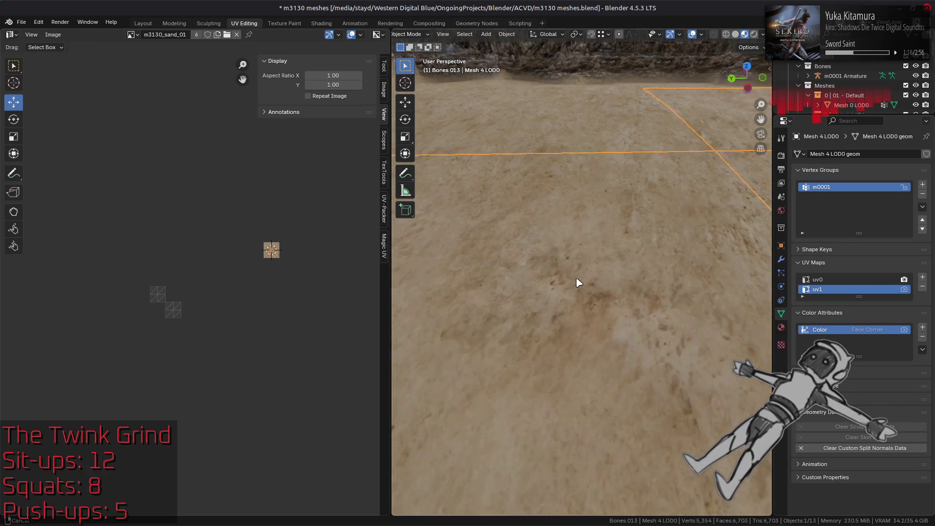
pyautogui.hotkey('alt', 'a')
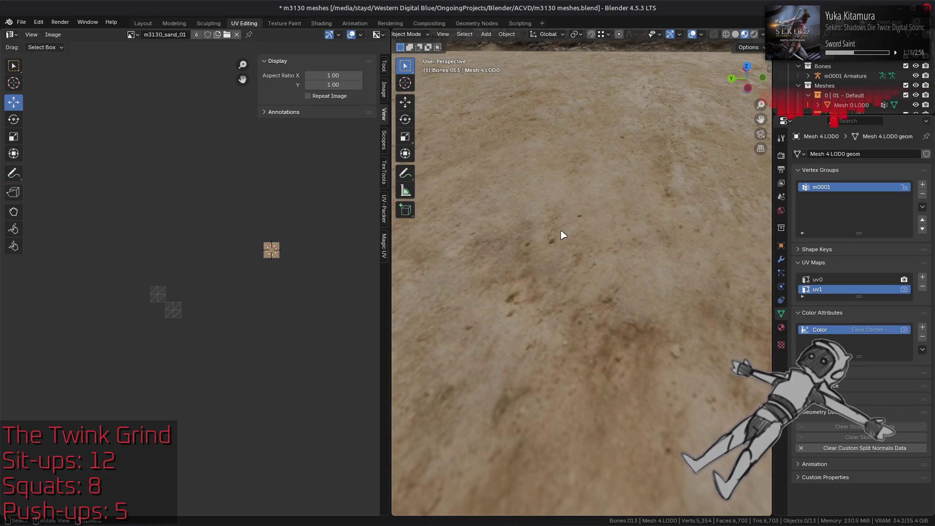
# Preview the floor under a different HDRI with environment strength 1.
pyautogui.click(763, 34)
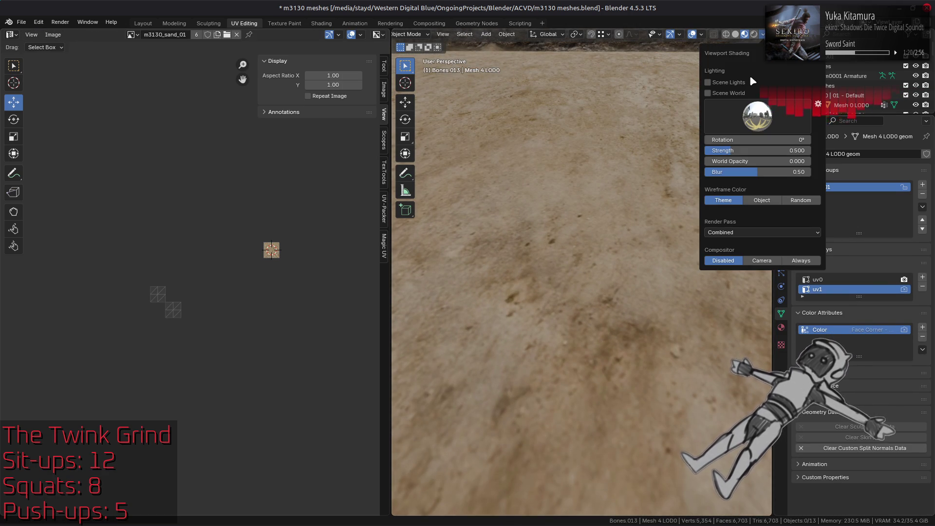
pyautogui.click(754, 121)
pyautogui.click(775, 150)
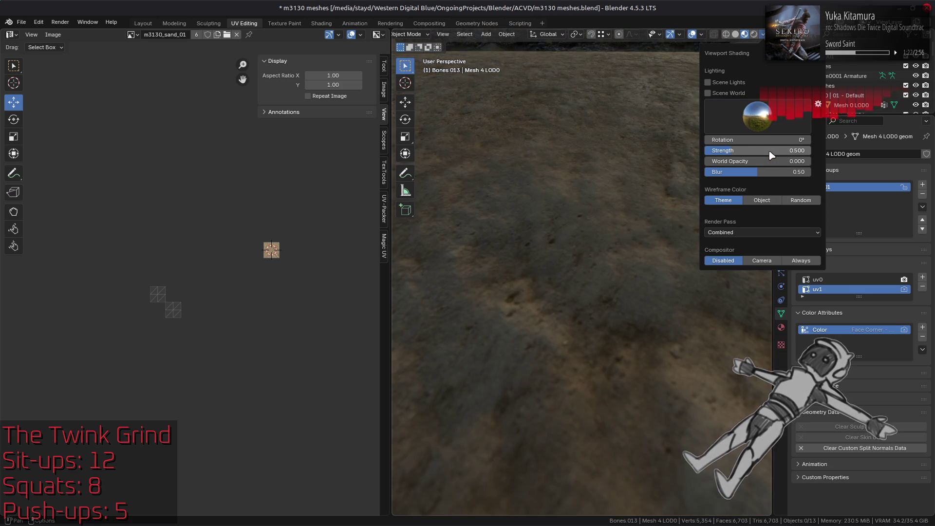
pyautogui.click(773, 150)
pyautogui.write('1')
pyautogui.press('Return')
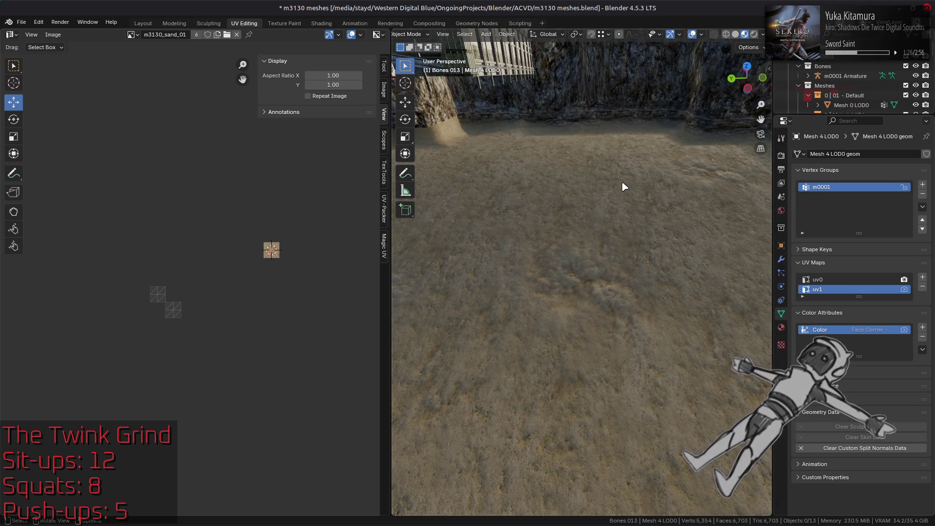
pyautogui.click(596, 248)
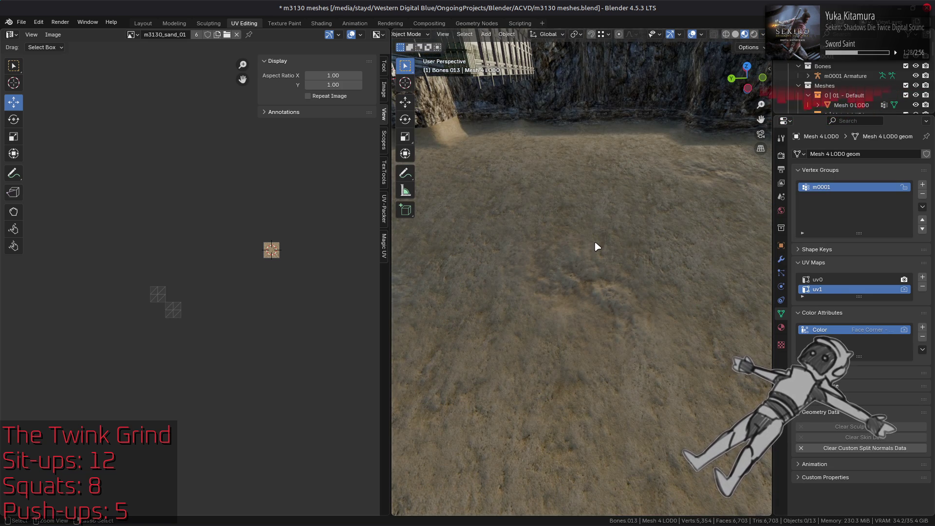
# Save the file, then in the Layout workspace choose a darker HDRI at strength 1.
pyautogui.hotkey('ctrl', 's')
pyautogui.click(143, 23)
pyautogui.scroll(-5, 321, 272)
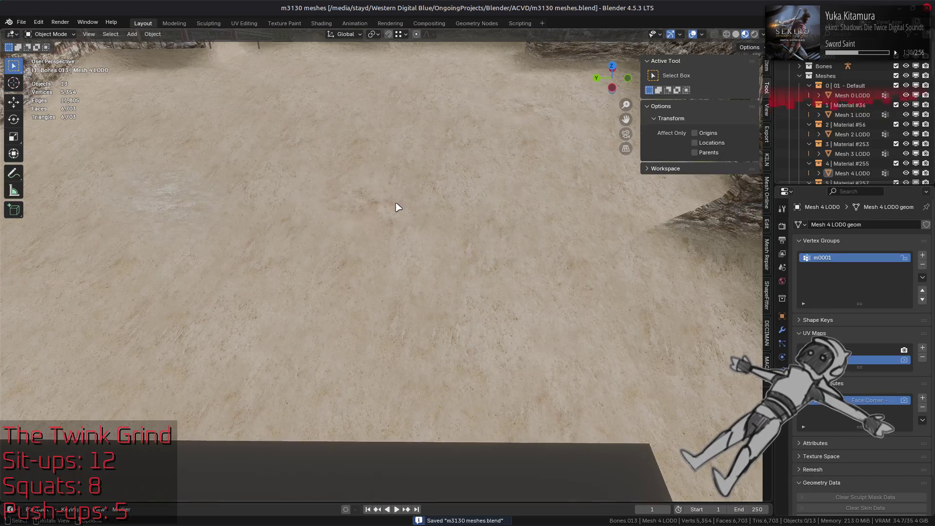
pyautogui.click(764, 33)
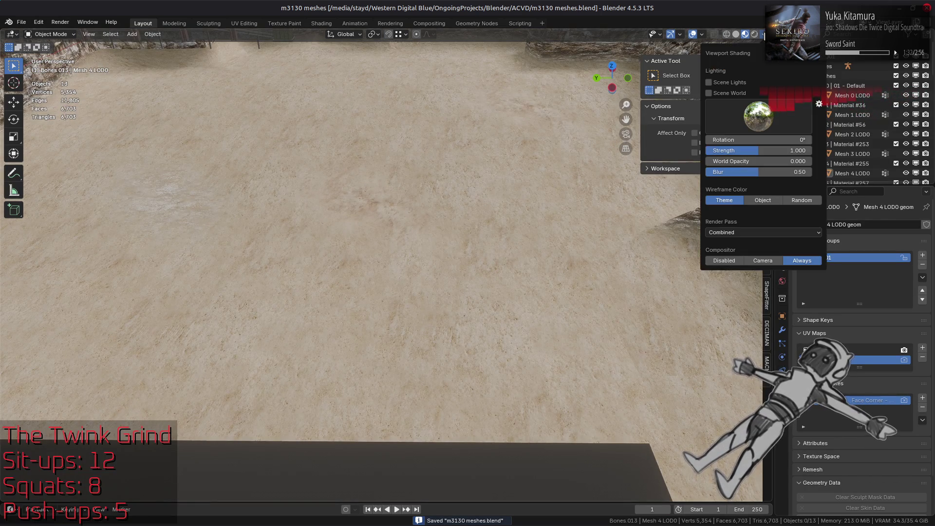
pyautogui.click(780, 147)
pyautogui.press('Return')
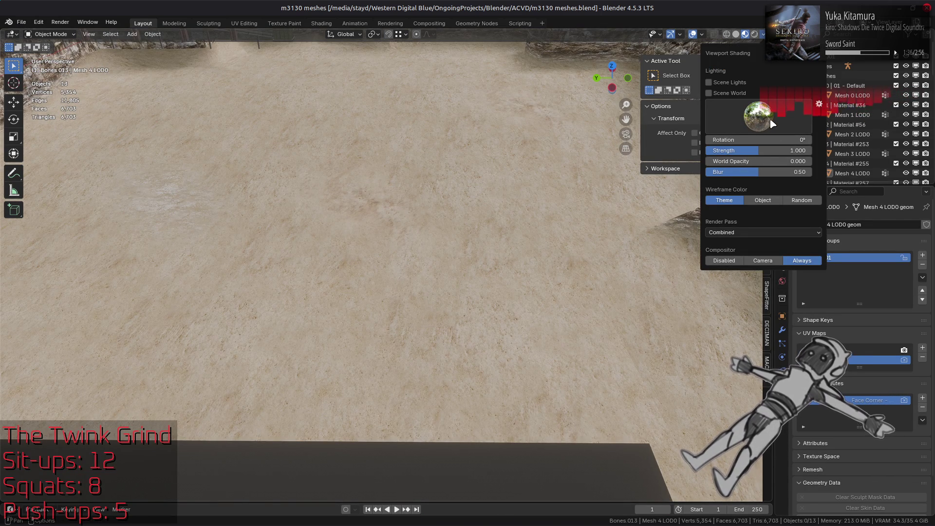
pyautogui.click(776, 121)
pyautogui.click(765, 150)
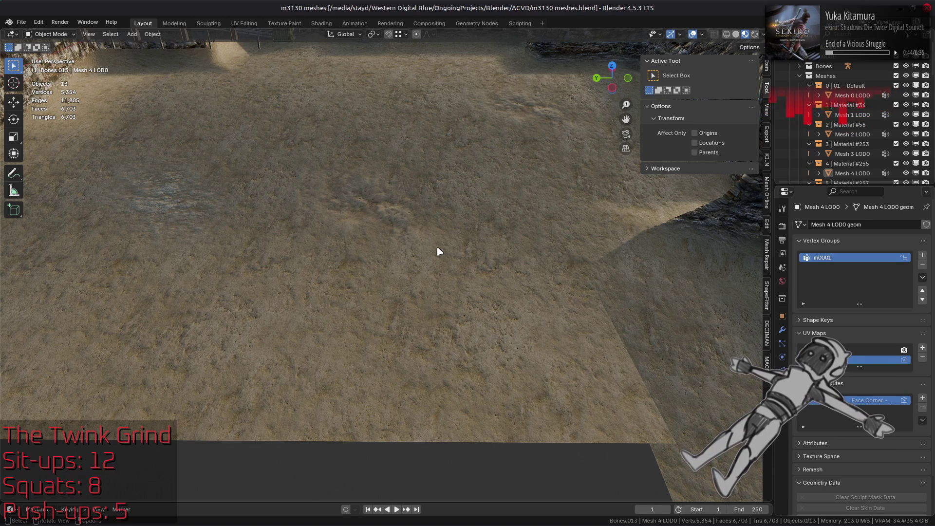
# Pan toward the helipad building and zoom in on where the sand floor meets the cliff.
pyautogui.moveTo(345, 229)
pyautogui.keyDown('shift'); pyautogui.mouseDown(button='middle')
pyautogui.moveTo(469, 328)
pyautogui.moveTo(524, 356)
pyautogui.mouseUp(button='middle'); pyautogui.keyUp('shift')
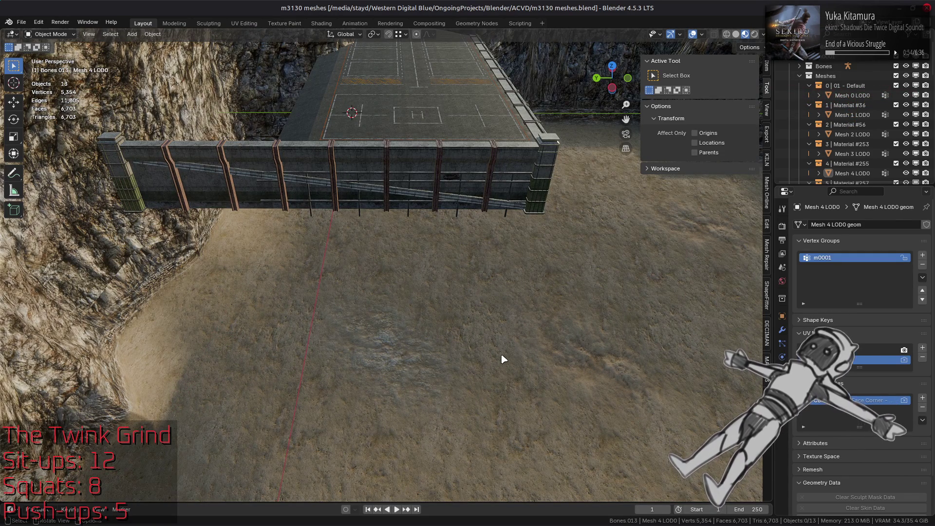
pyautogui.scroll(5, 341, 316)
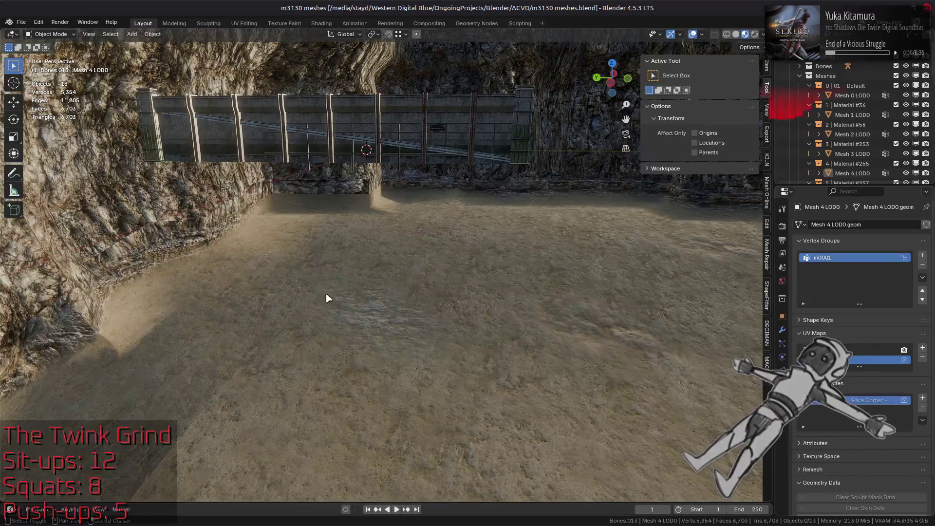
pyautogui.scroll(5, 448, 240)
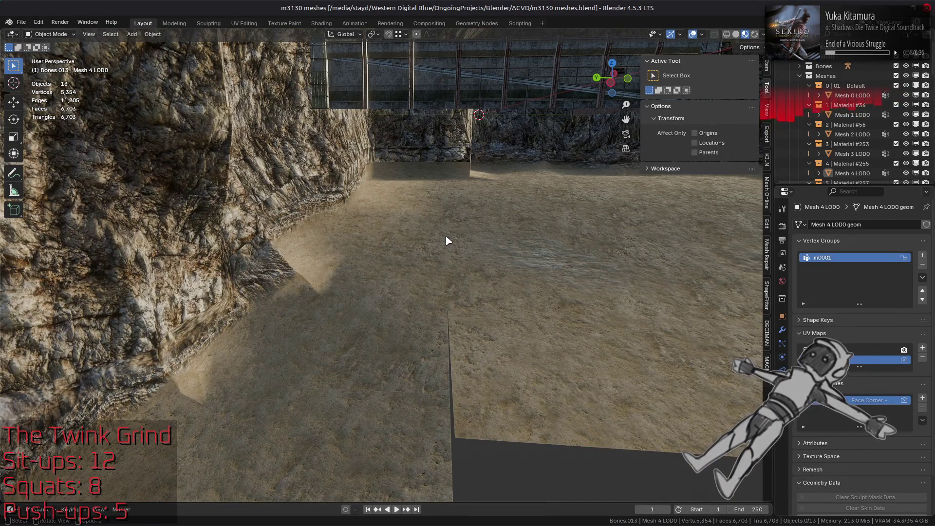